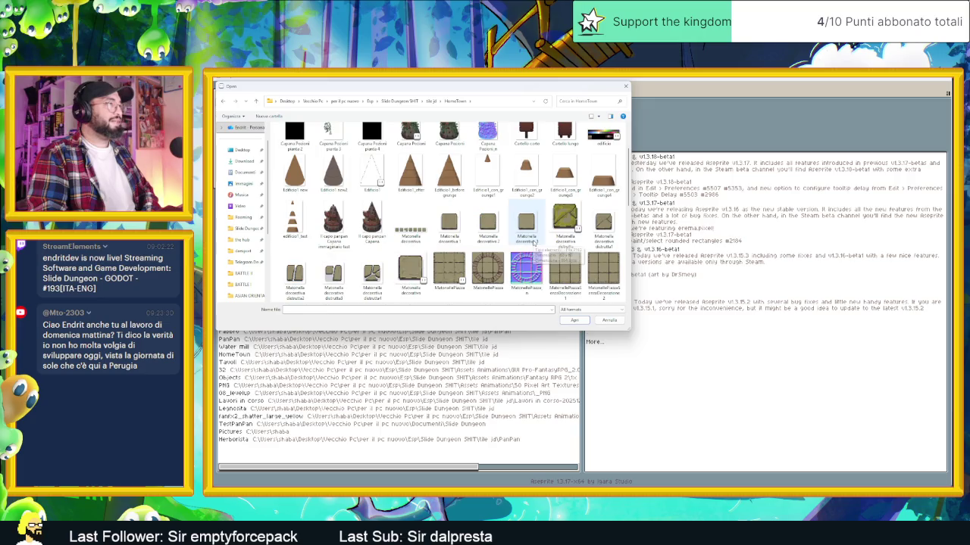
# Browse the tile jd folders, checking the PanPan folder and returning
pyautogui.scroll(1, 534, 242)
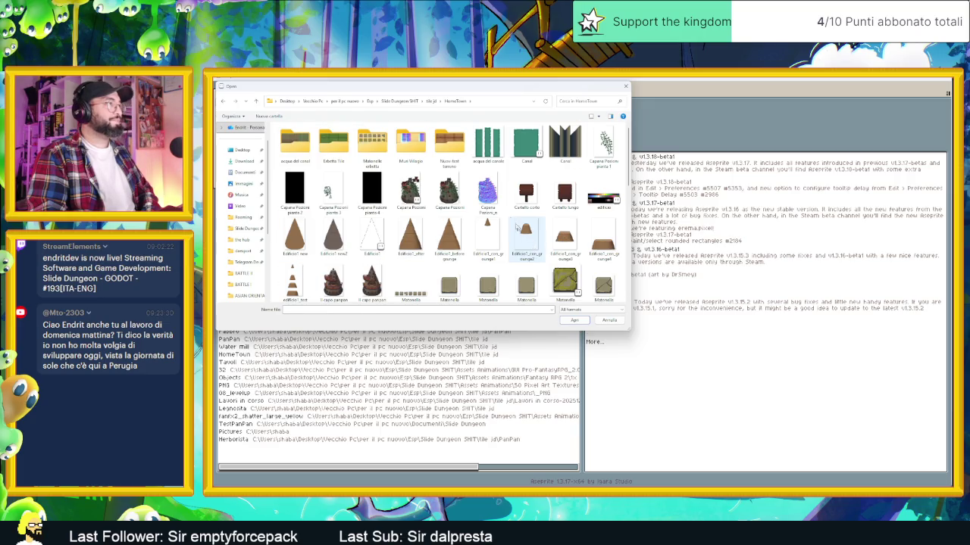
pyautogui.scroll(-6, 500, 227)
pyautogui.scroll(1, 486, 220)
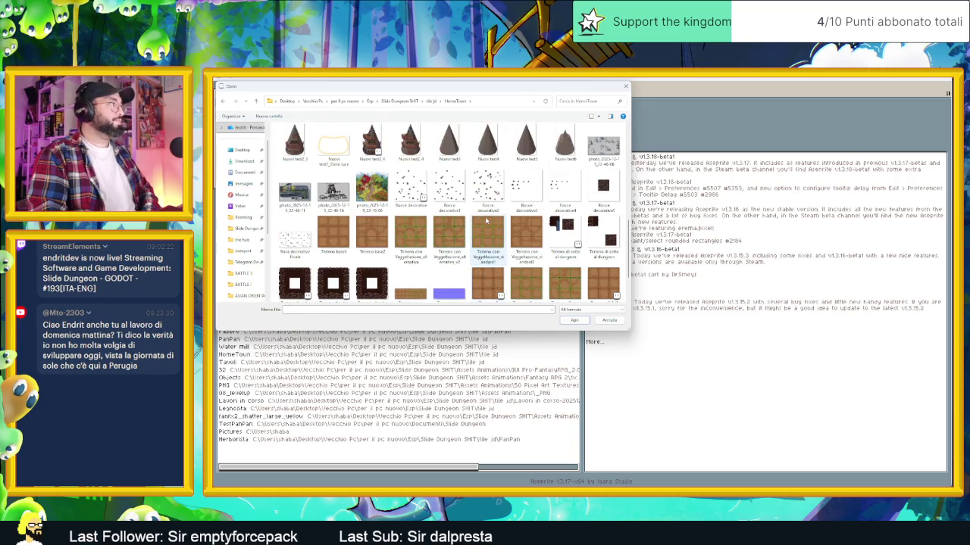
pyautogui.scroll(2, 486, 221)
pyautogui.hotkey('alt', 'Up')
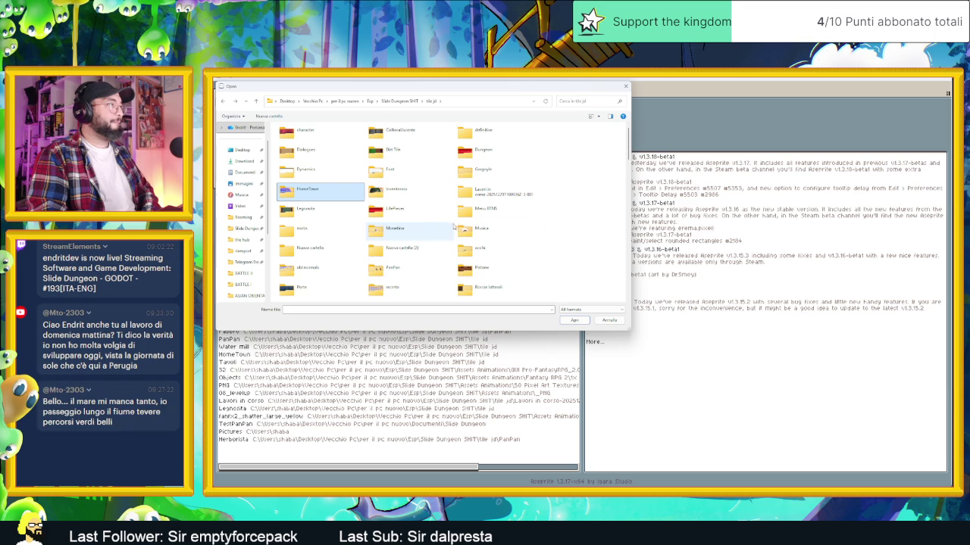
pyautogui.scroll(-3, 452, 227)
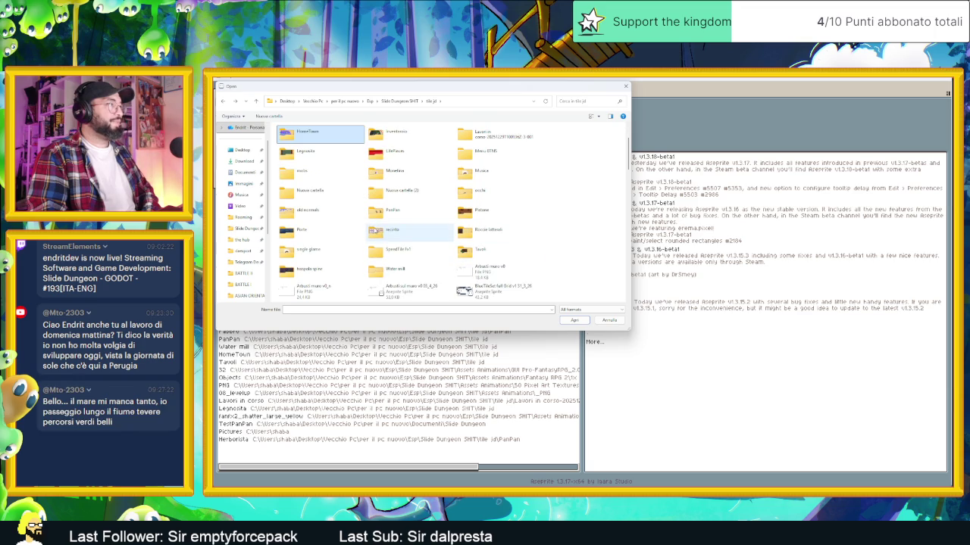
pyautogui.doubleClick(377, 212)
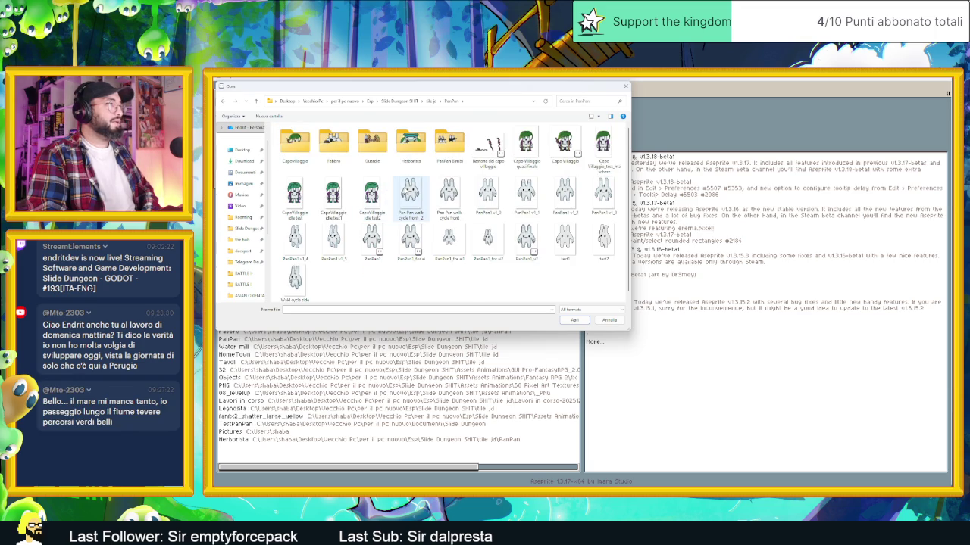
pyautogui.press('BackSpace')
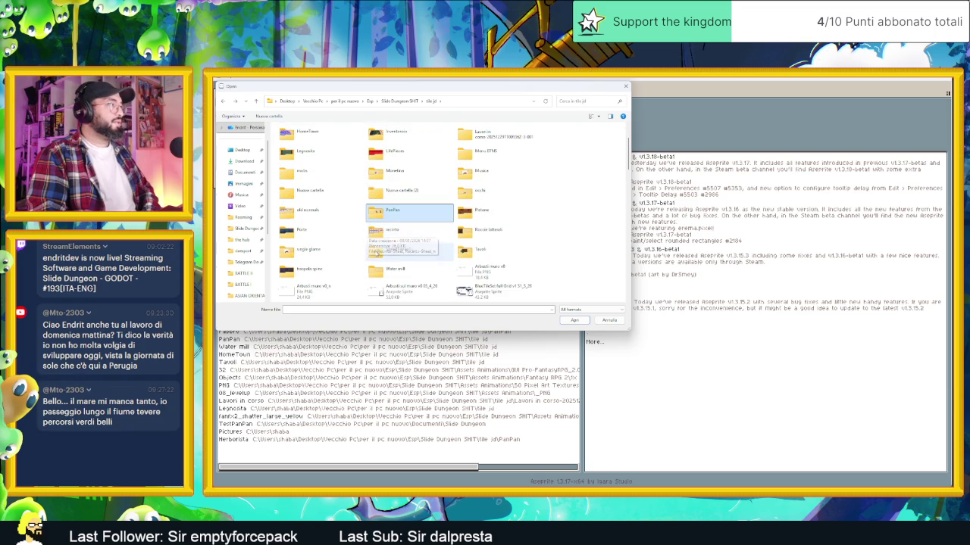
# Look inside the Legnosita and single glame folders, going back to tile jd each time
pyautogui.scroll(1, 408, 242)
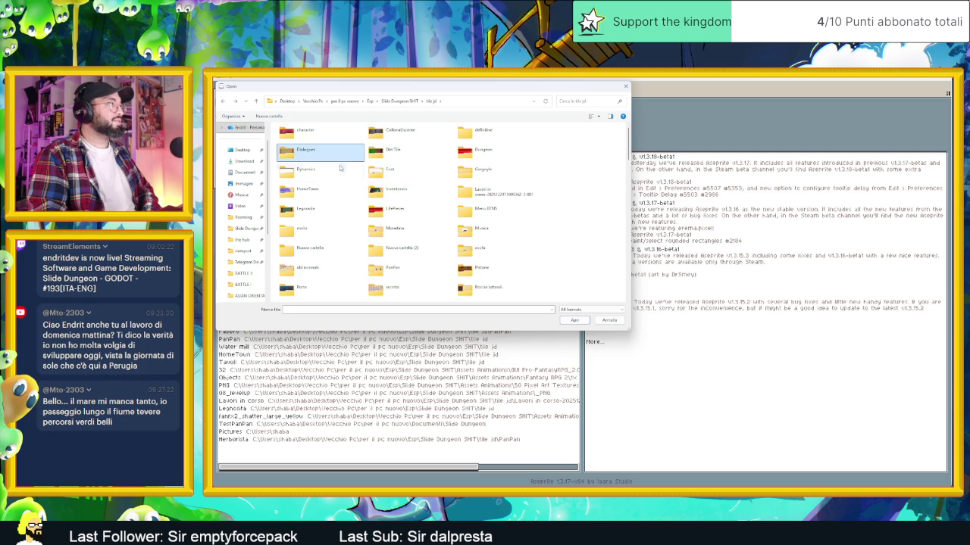
pyautogui.doubleClick(339, 209)
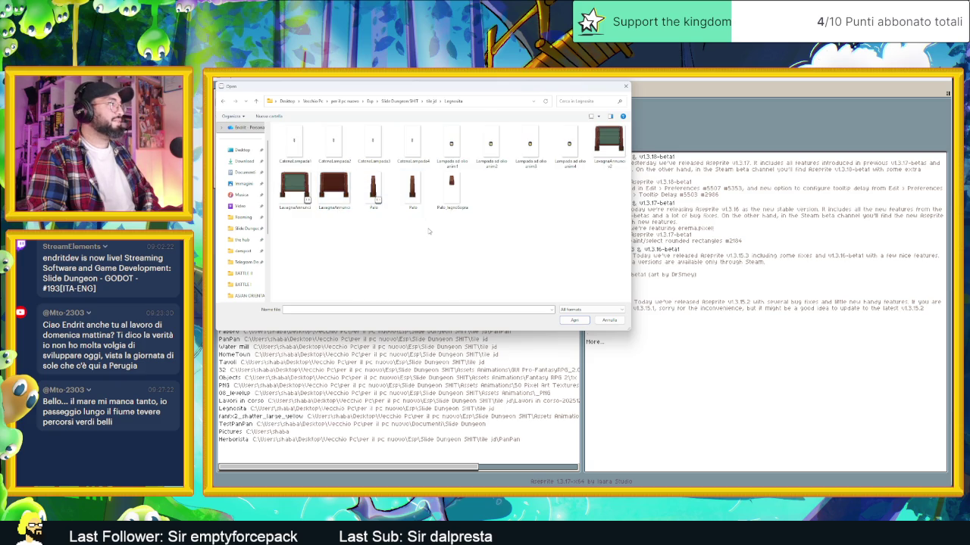
pyautogui.hotkey('alt', 'Left')
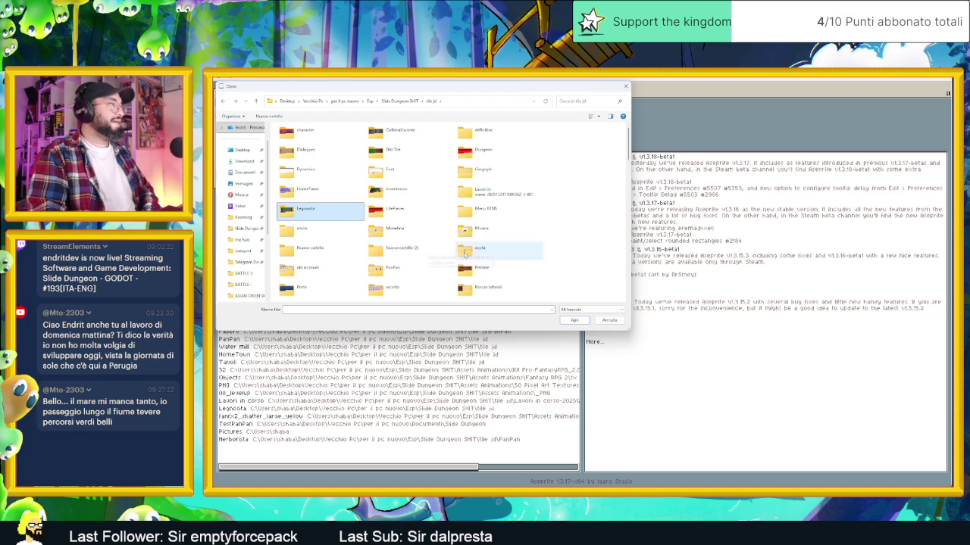
pyautogui.click(537, 258)
pyautogui.scroll(-1, 544, 258)
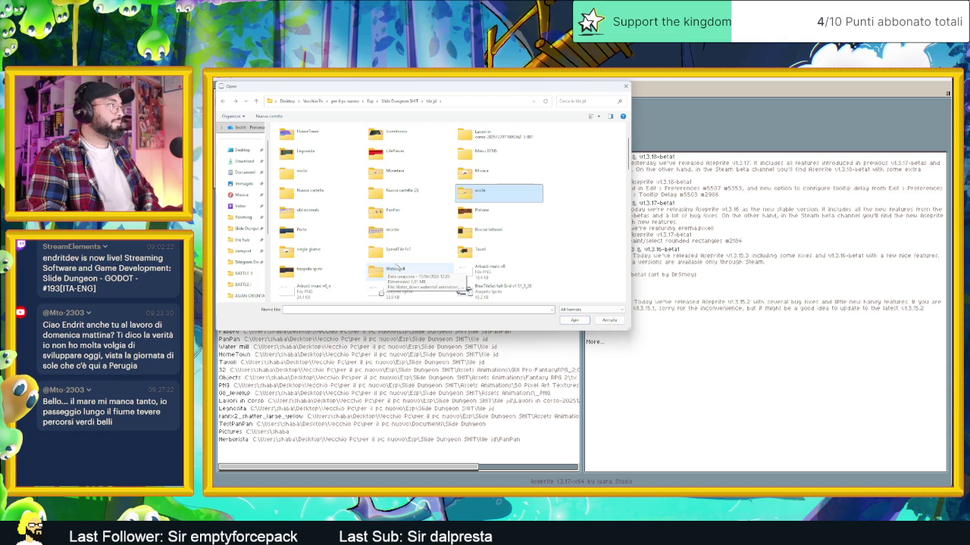
pyautogui.doubleClick(309, 249)
pyautogui.hotkey('alt', 'Left')
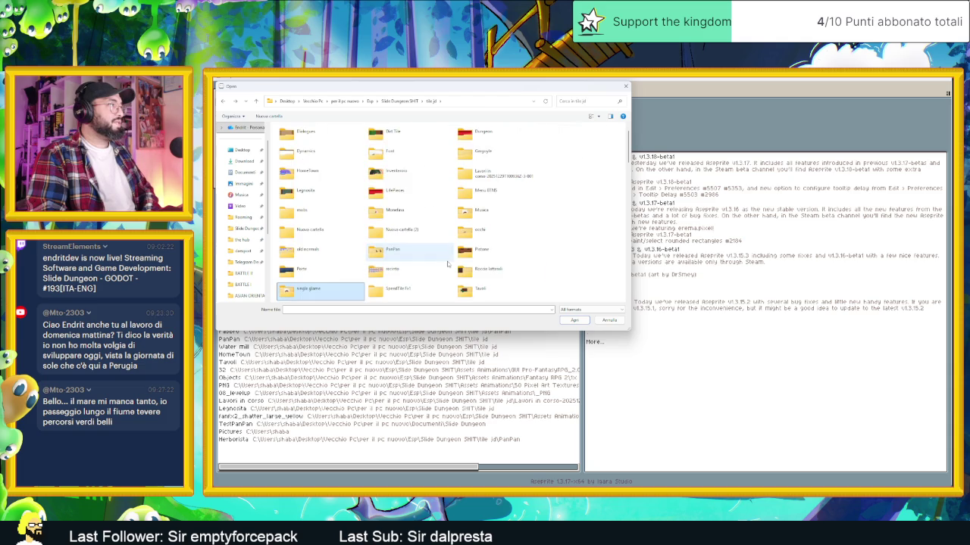
# Open the Cartellonistica sign sprite from the Tavoli folder
pyautogui.click(409, 289)
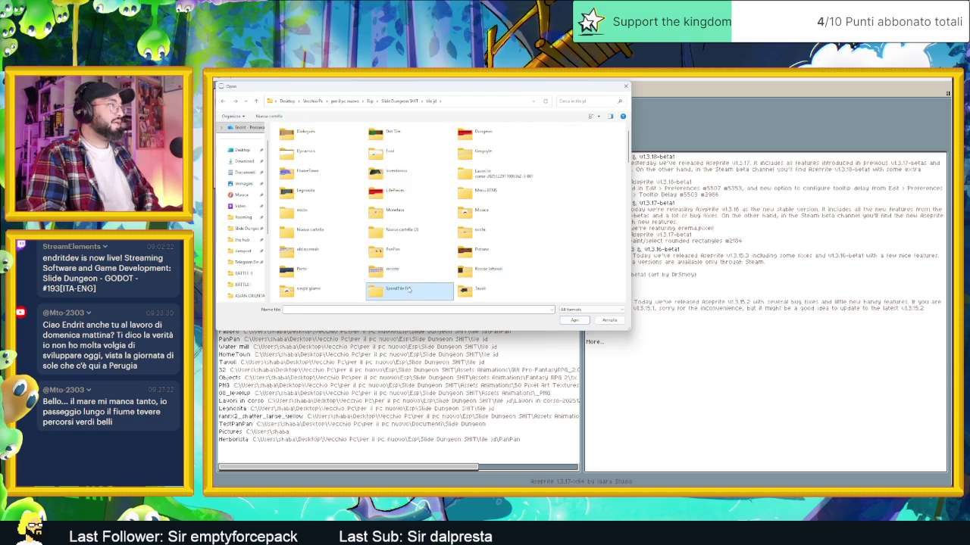
pyautogui.doubleClick(464, 290)
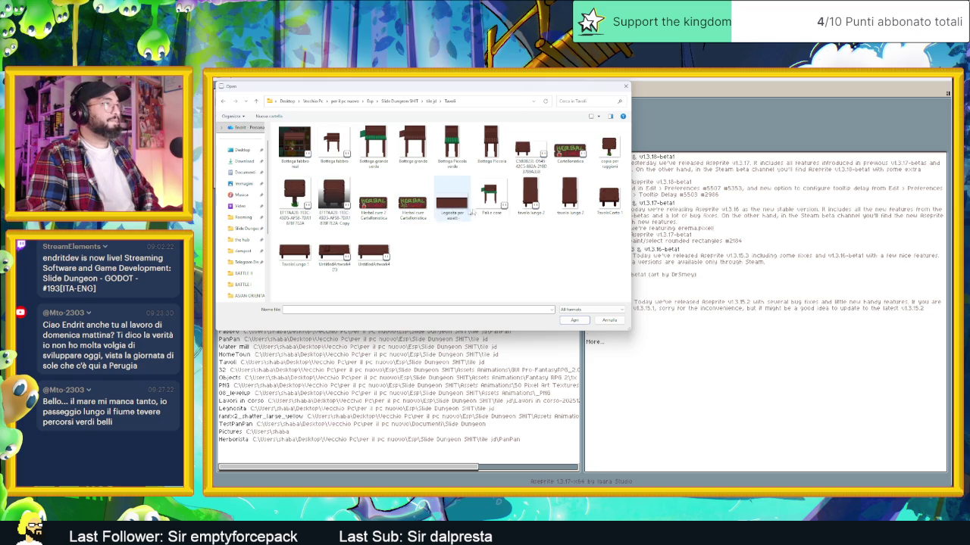
pyautogui.click(557, 149)
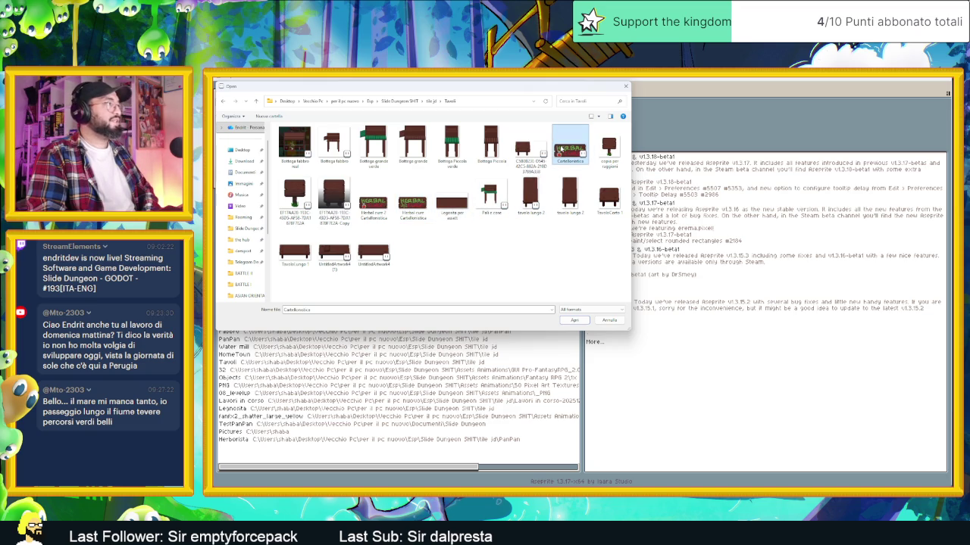
pyautogui.doubleClick(556, 149)
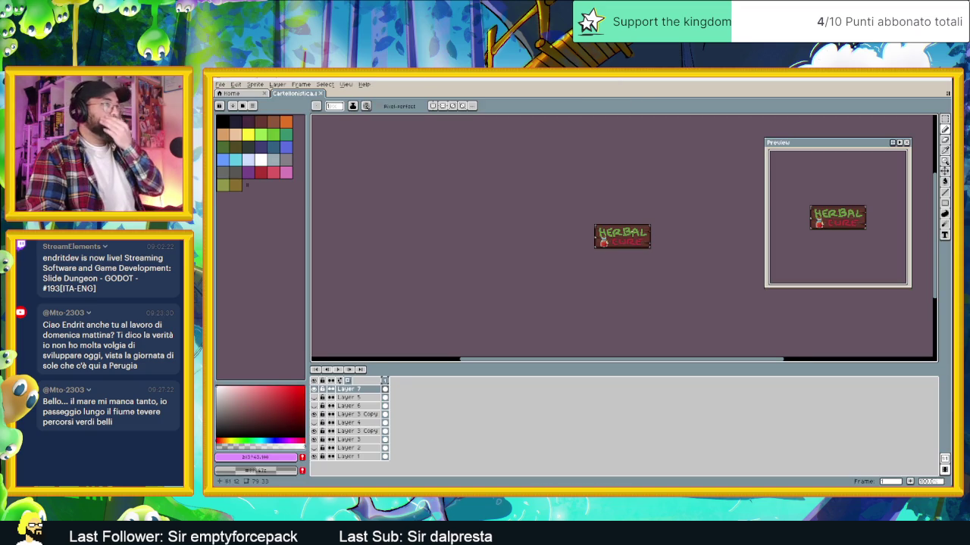
# Zoom and pan over the HERBAL CURE sign, then switch to the Godot editor
pyautogui.scroll(2, 591, 234)
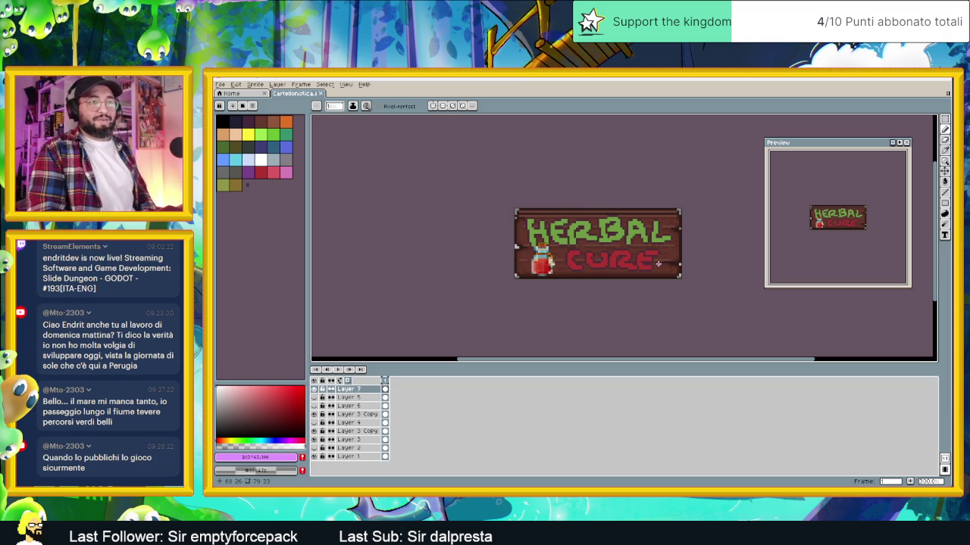
pyautogui.moveTo(626, 243); pyautogui.dragTo(626, 225)
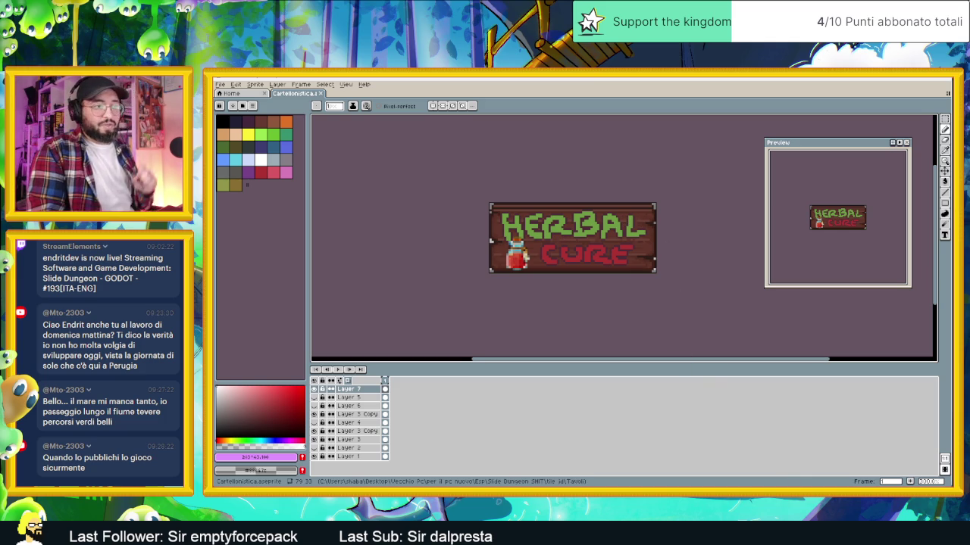
pyautogui.hotkey('alt', 'Tab')
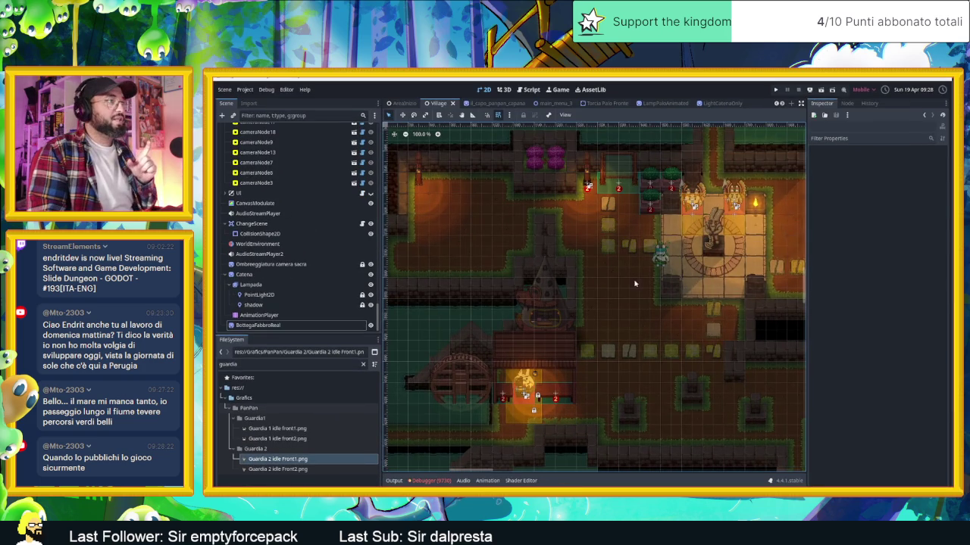
# Run the game from the AreaInizio scene and slide the slime through the first coin rooms
pyautogui.click(404, 104)
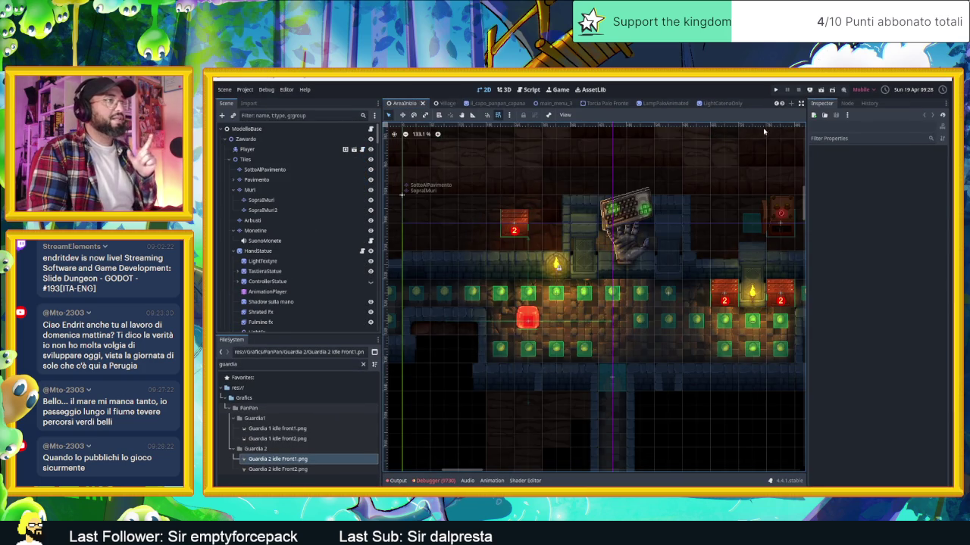
pyautogui.click(820, 90)
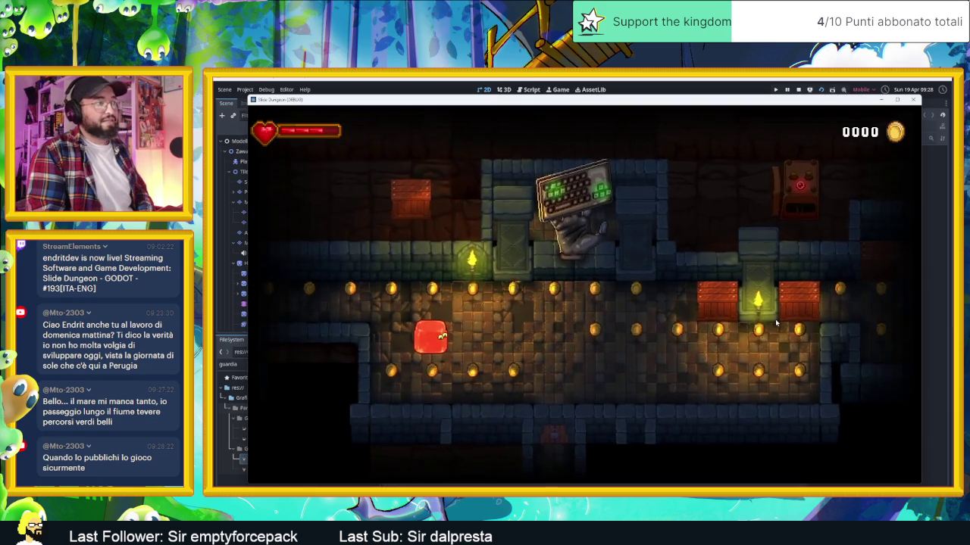
pyautogui.press('Down')
pyautogui.press('Right')
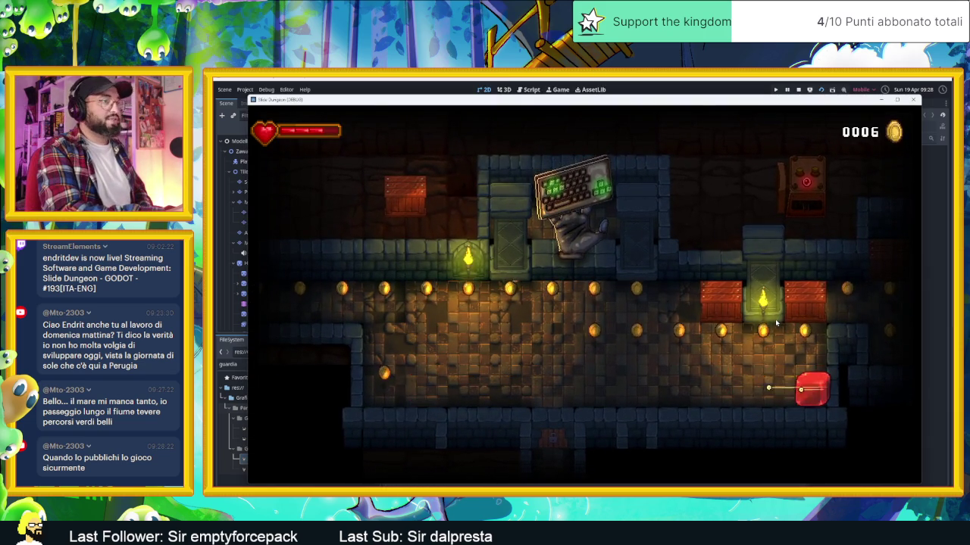
pyautogui.press('Up')
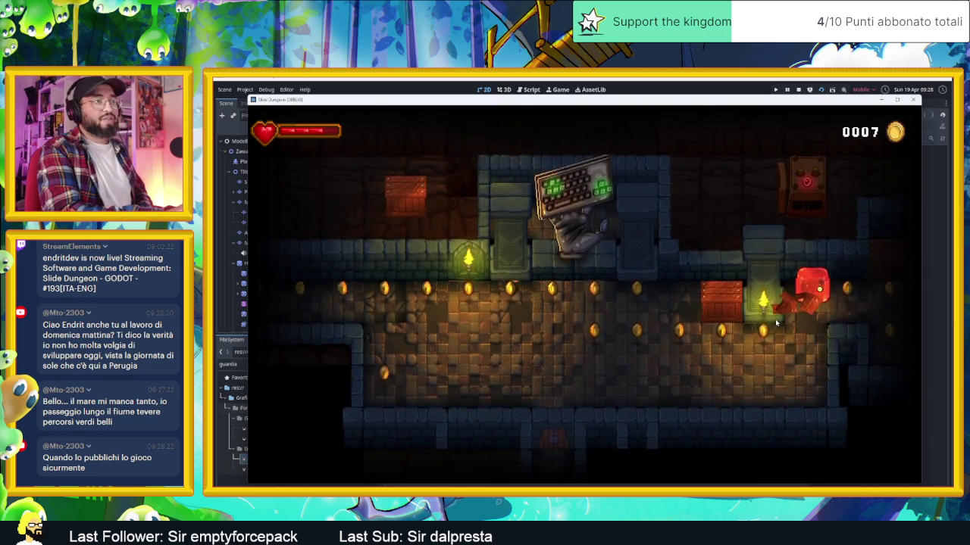
pyautogui.press('Left')
pyautogui.press('Up')
pyautogui.press('Up')
pyautogui.press('Right')
pyautogui.press('Right')
pyautogui.press('Up')
pyautogui.press('Left')
pyautogui.press('Down')
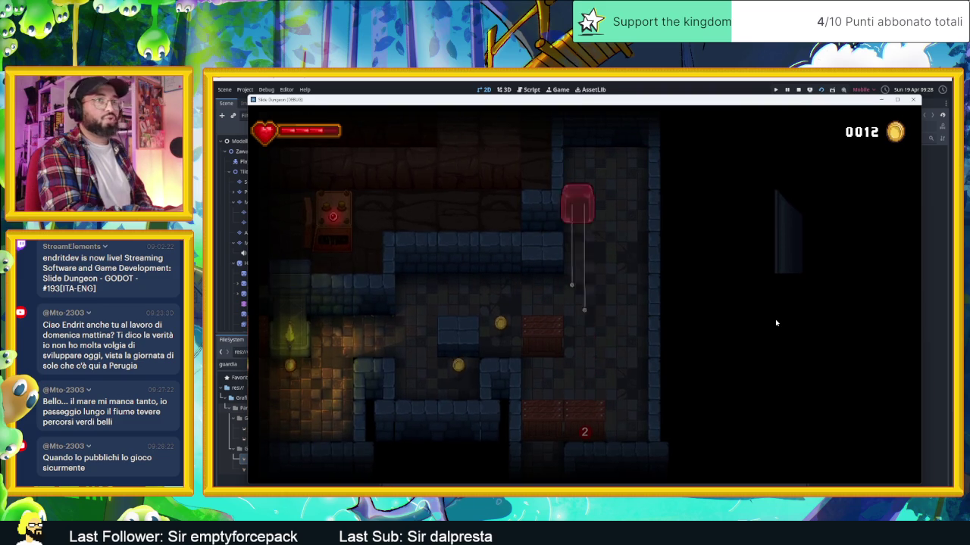
pyautogui.press('Down')
pyautogui.press('Up')
pyautogui.press('Down')
pyautogui.press('Right')
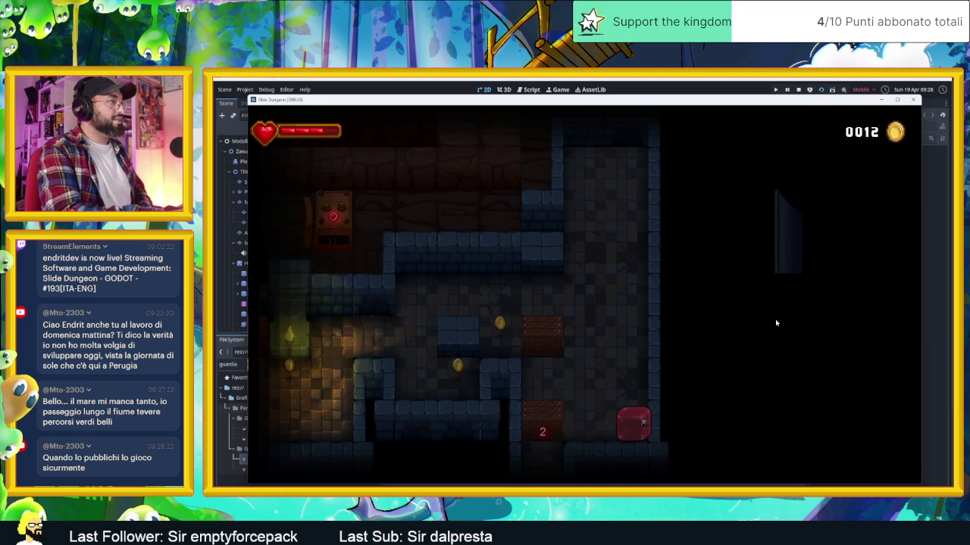
pyautogui.press('Left')
pyautogui.press('Down')
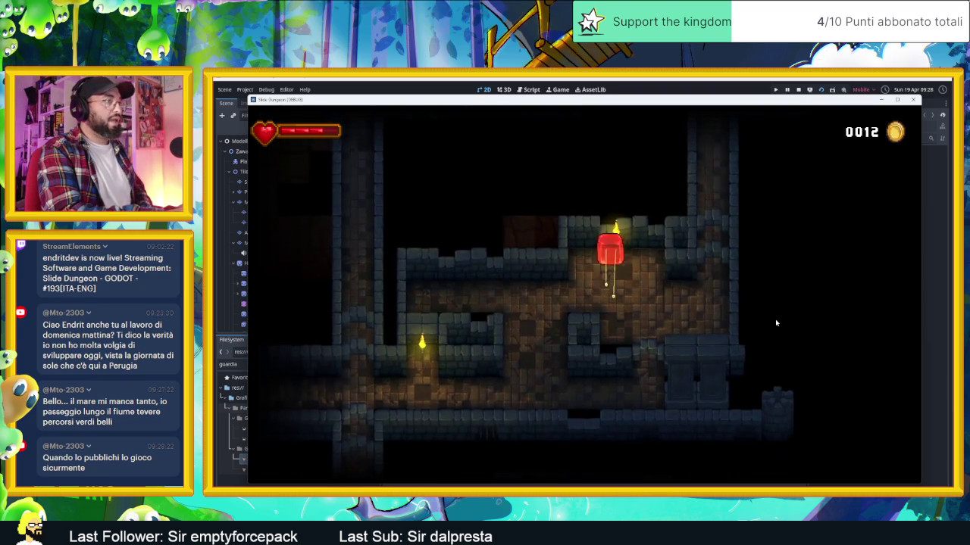
# Guide the slime across the arrow tile and coin rooms into the teleporter
pyautogui.press('Down')
pyautogui.press('Left')
pyautogui.press('Right')
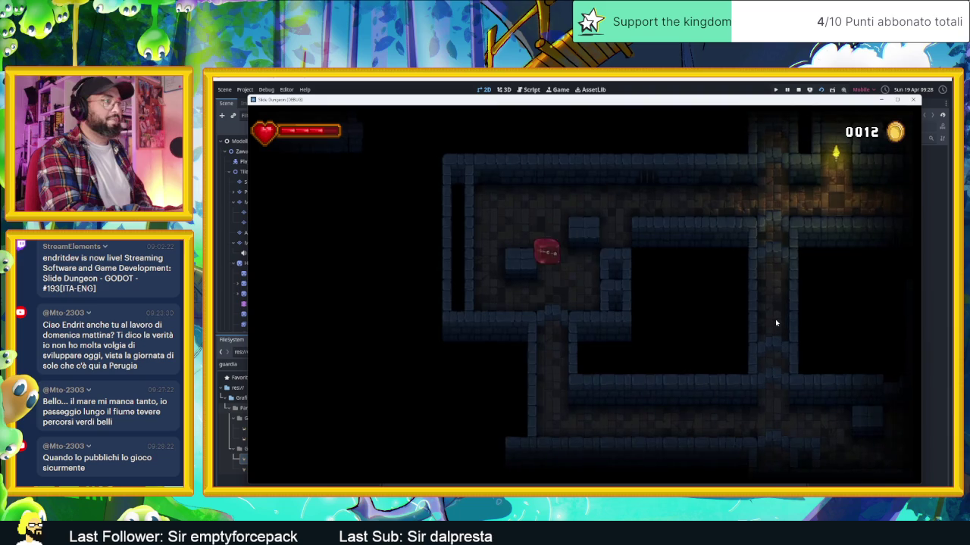
pyautogui.press('Down')
pyautogui.press('Right')
pyautogui.press('Up')
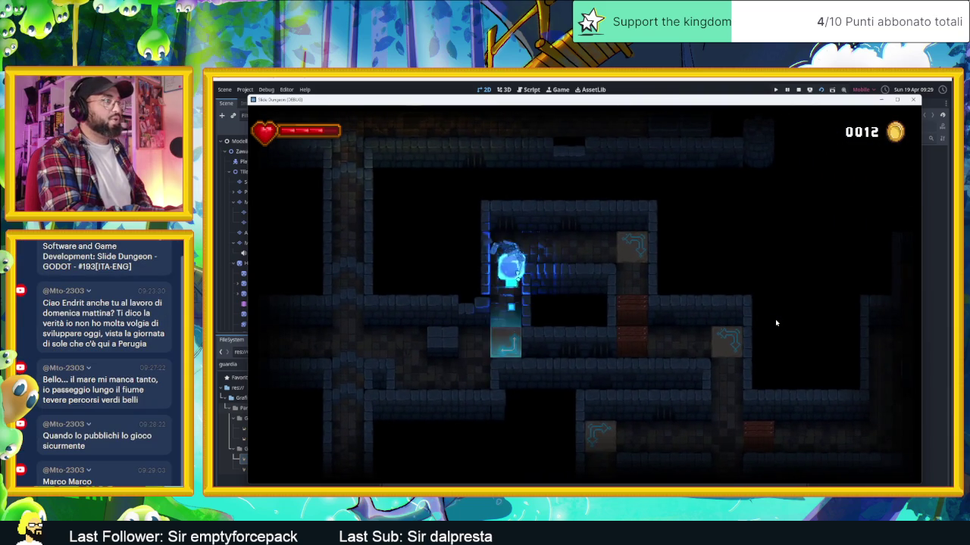
pyautogui.press('Right')
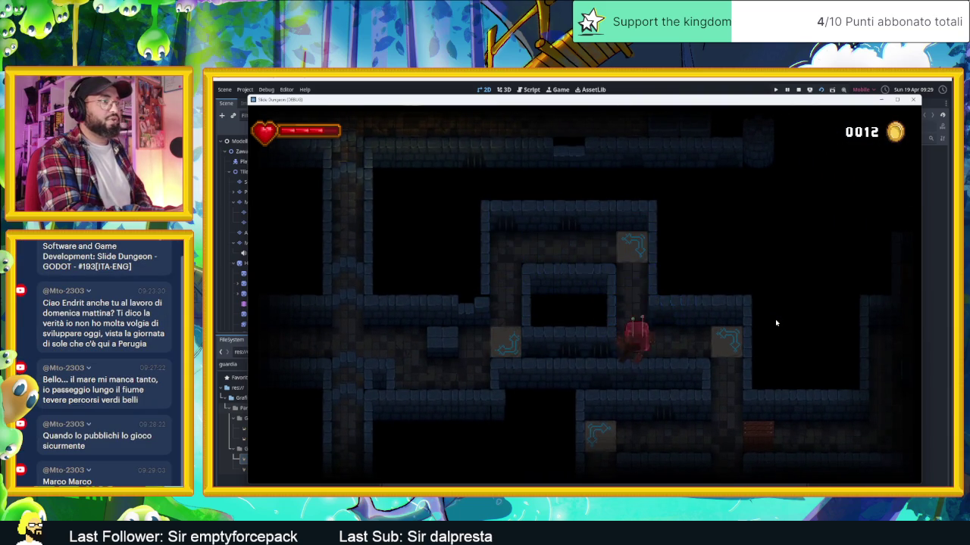
pyautogui.press('Up')
pyautogui.press('Right')
pyautogui.press('Up')
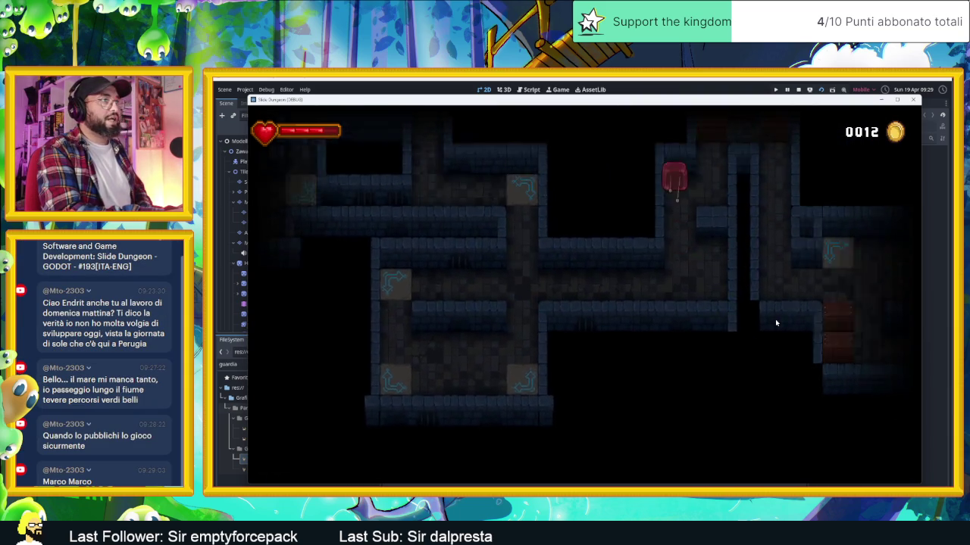
pyautogui.press('Down')
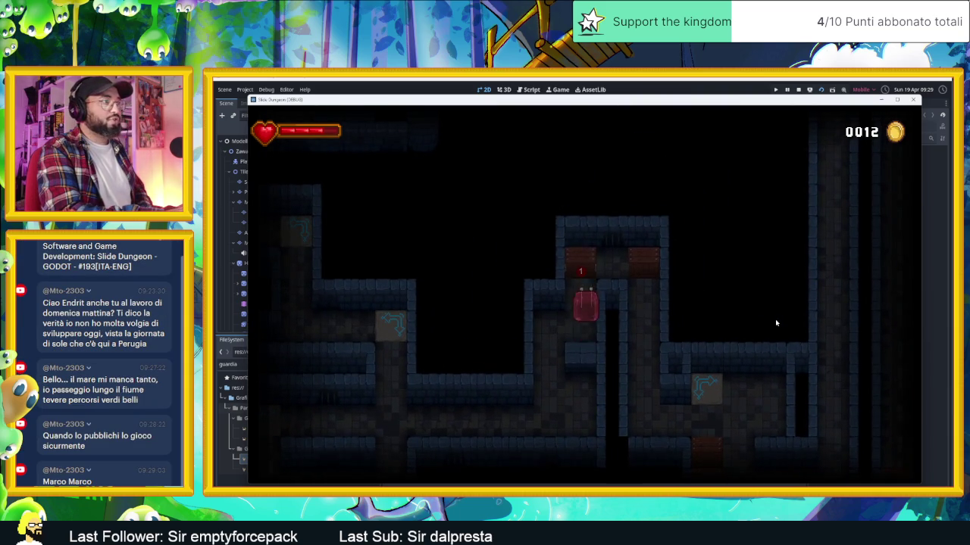
pyautogui.press('Up')
pyautogui.press('Down')
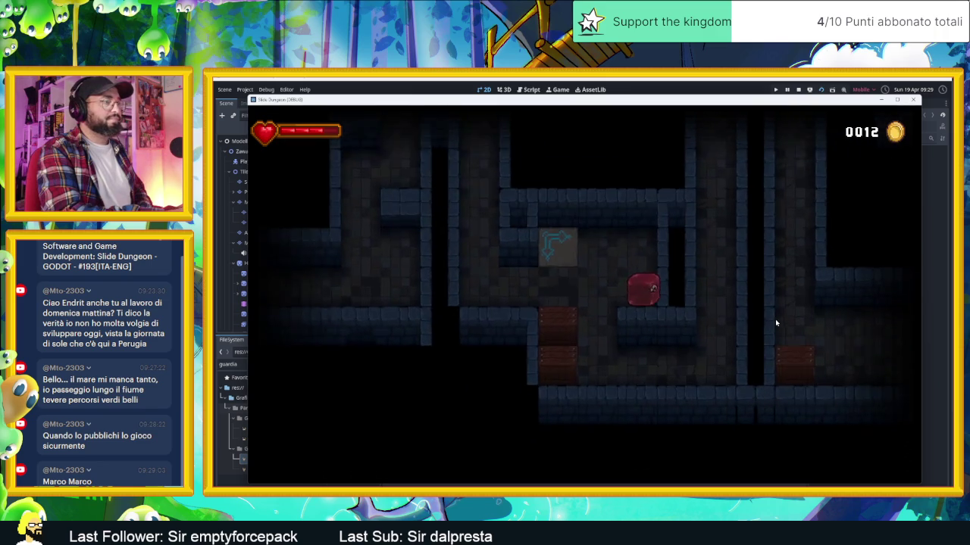
pyautogui.press('Left')
pyautogui.press('Up')
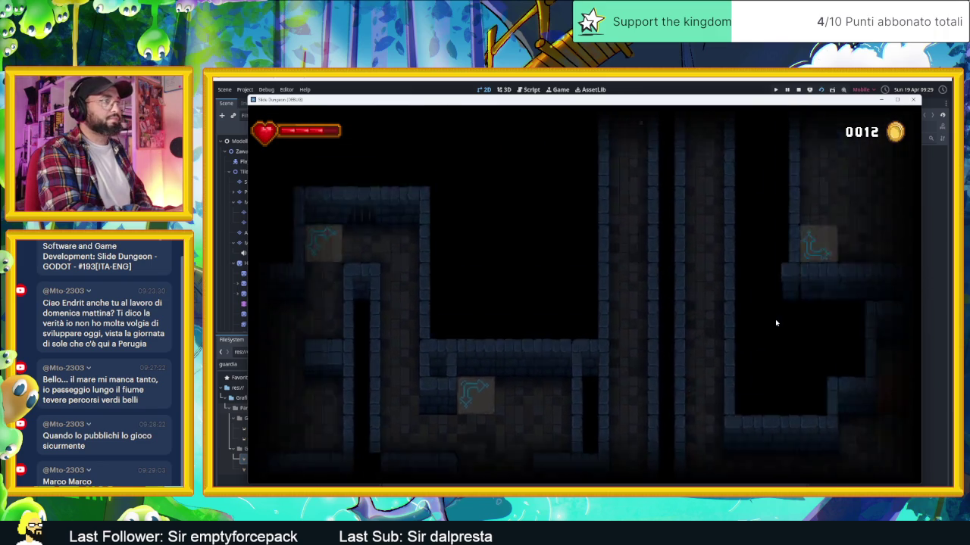
pyautogui.press('Right')
pyautogui.press('Down')
pyautogui.press('Left')
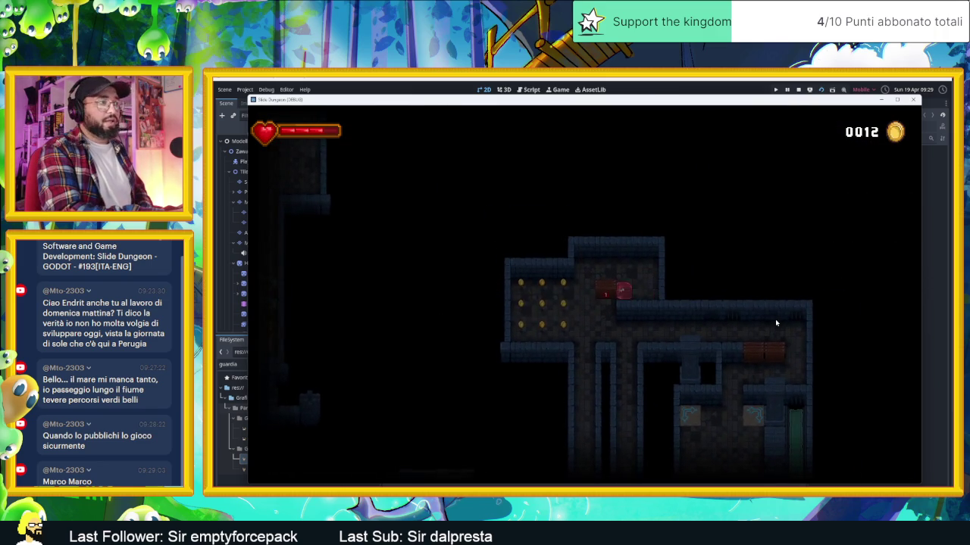
pyautogui.press('Down')
pyautogui.press('Right')
pyautogui.press('Down')
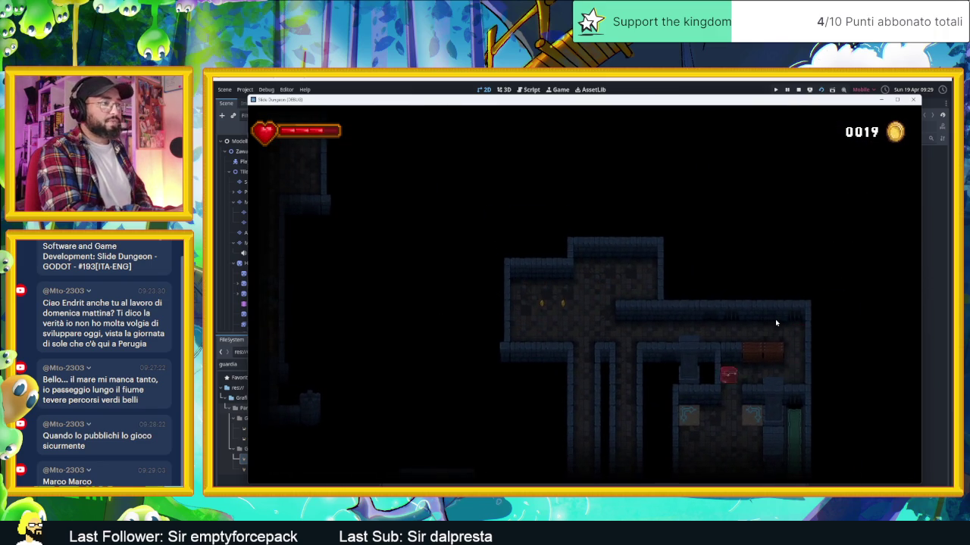
# Steer the slime through corridors, doorways and the spike room and out its right side
pyautogui.press('Down')
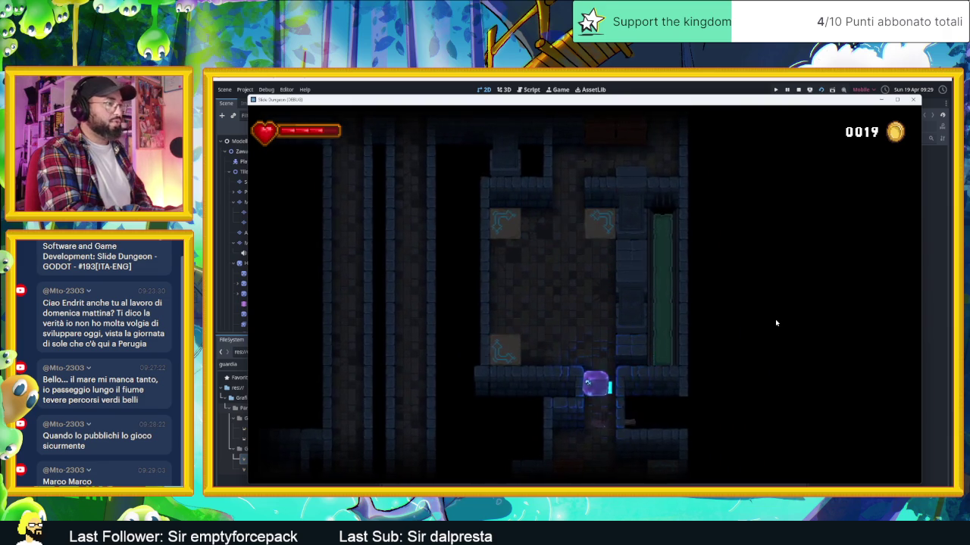
pyautogui.press('Right')
pyautogui.press('Up')
pyautogui.press('Left')
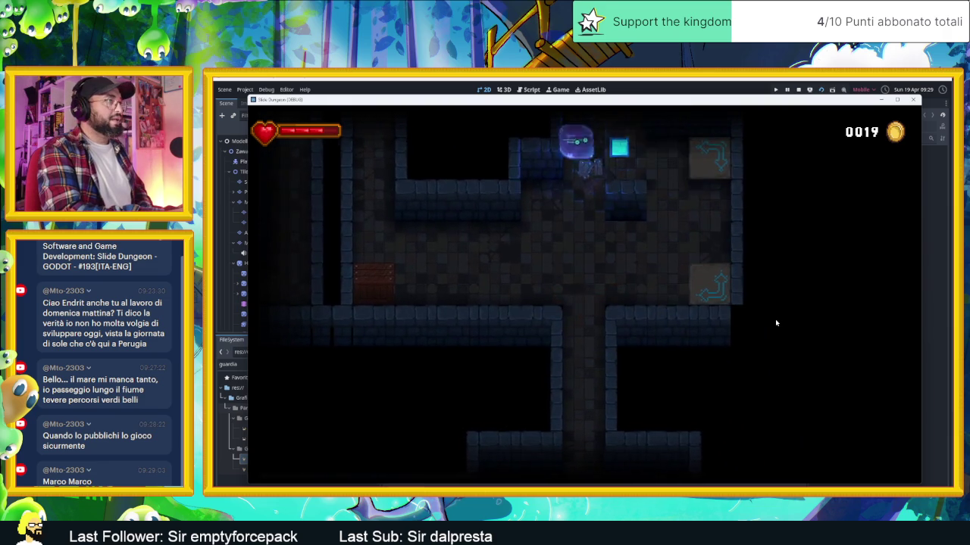
pyautogui.press('Down')
pyautogui.press('Up')
pyautogui.press('Right')
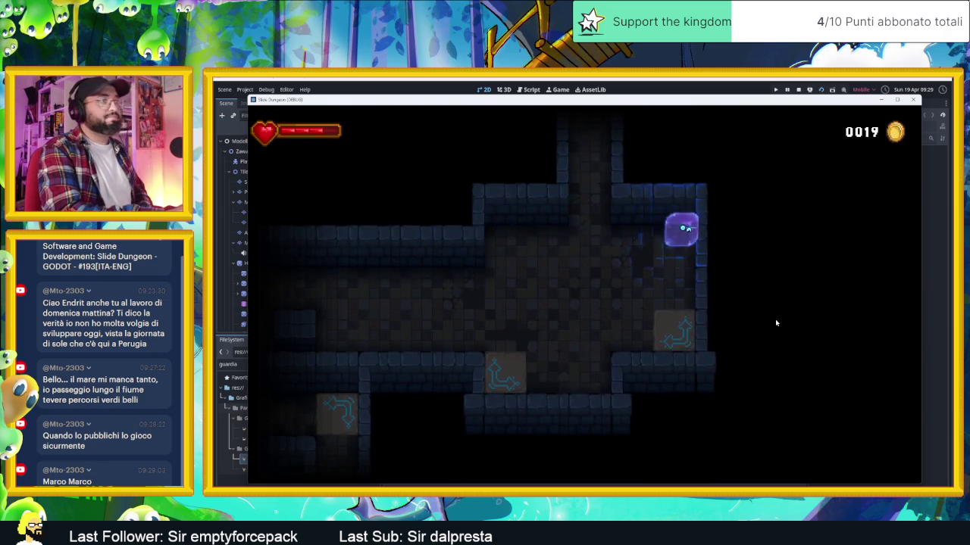
pyautogui.press('Left')
pyautogui.press('Down')
pyautogui.press('Up')
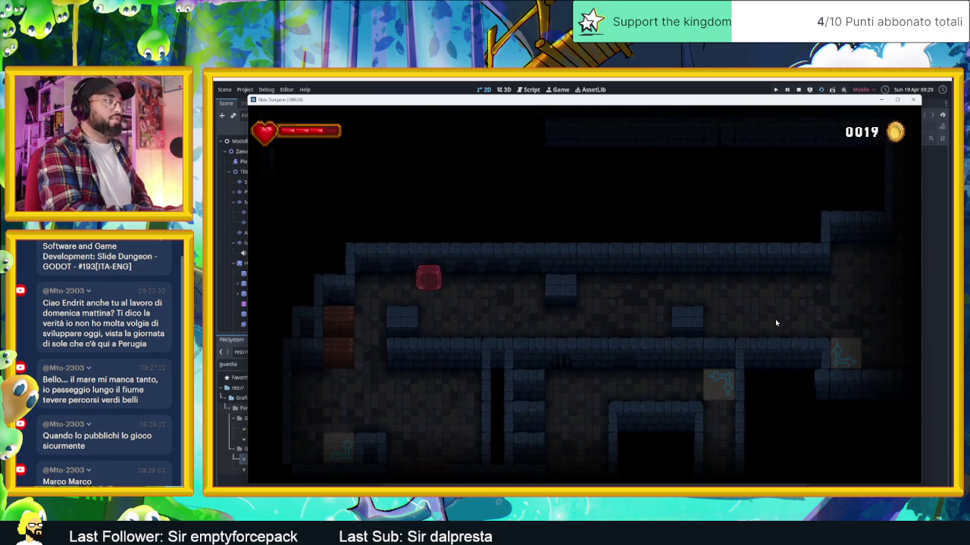
pyautogui.press('Left')
pyautogui.press('Down')
pyautogui.press('Left')
pyautogui.press('Right')
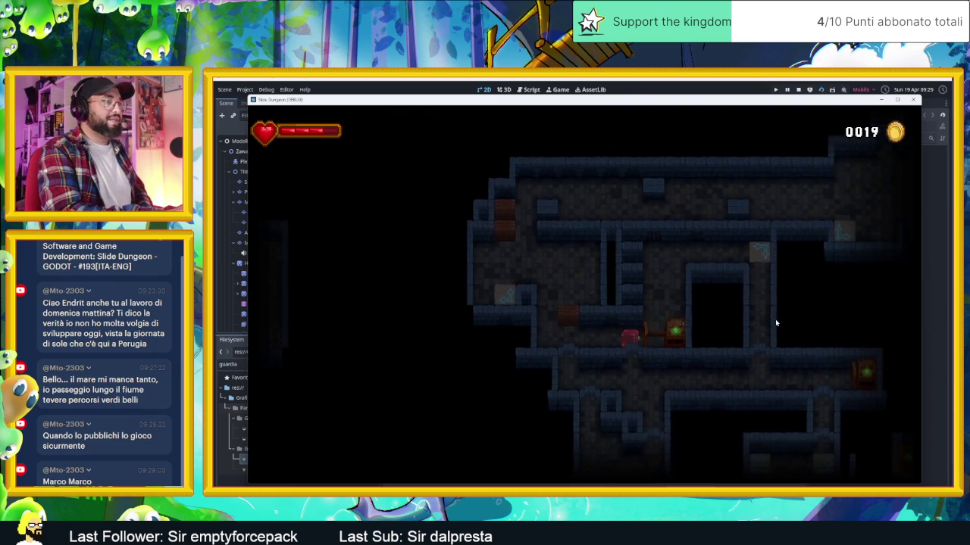
pyautogui.press('Up')
pyautogui.press('Down')
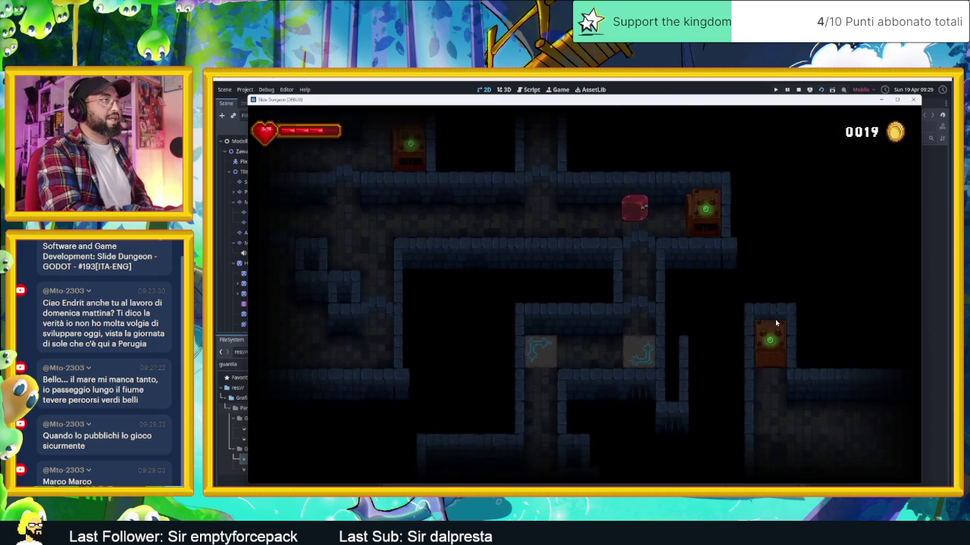
pyautogui.press('Up')
pyautogui.press('Down')
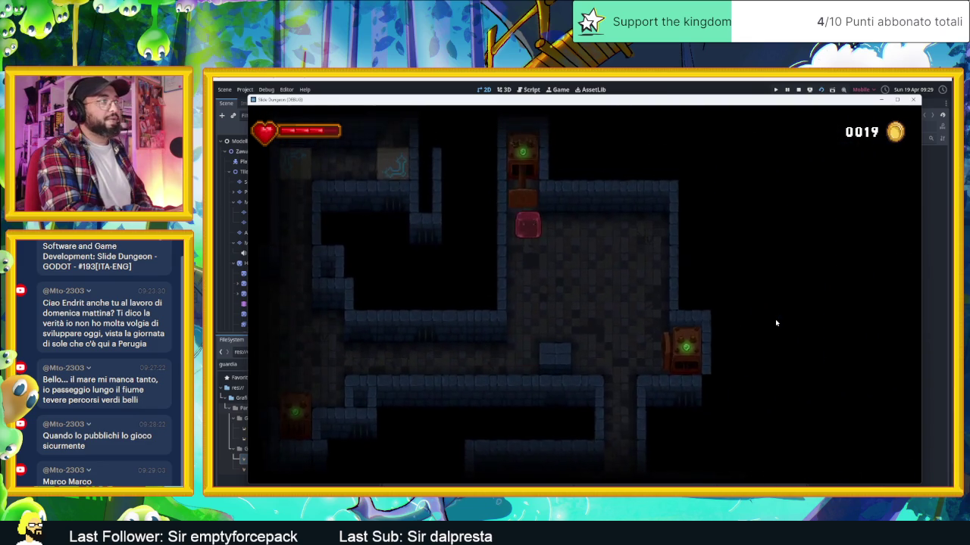
pyautogui.press('Right')
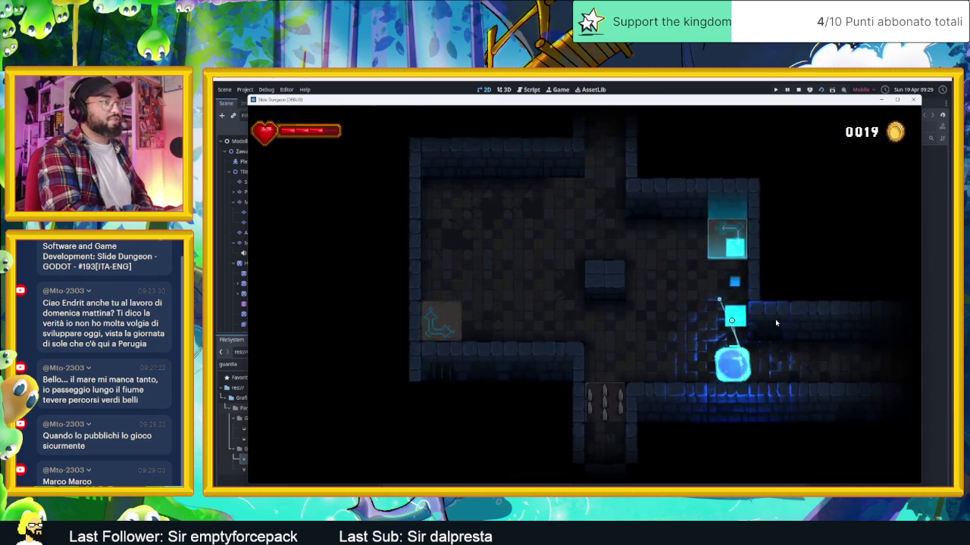
pyautogui.press('Left')
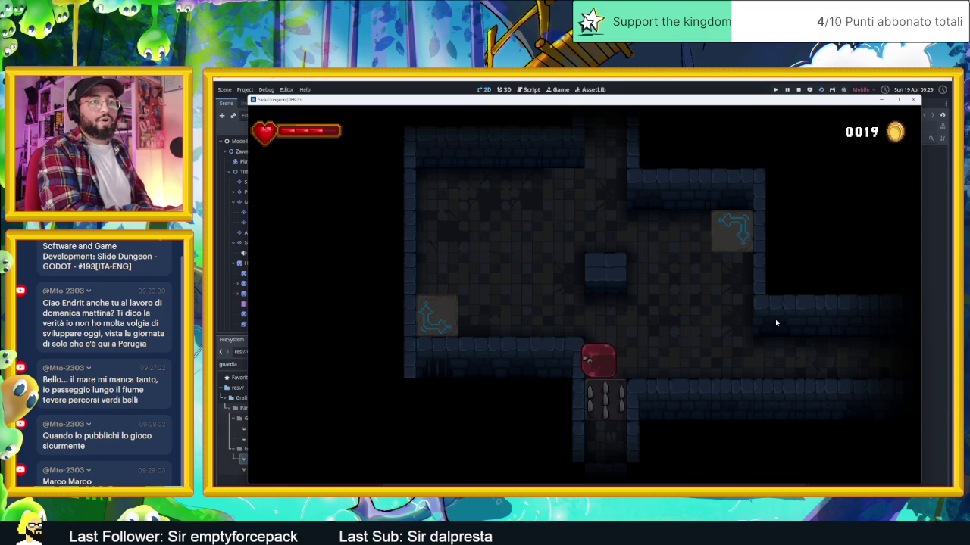
pyautogui.press('Down')
pyautogui.press('Up')
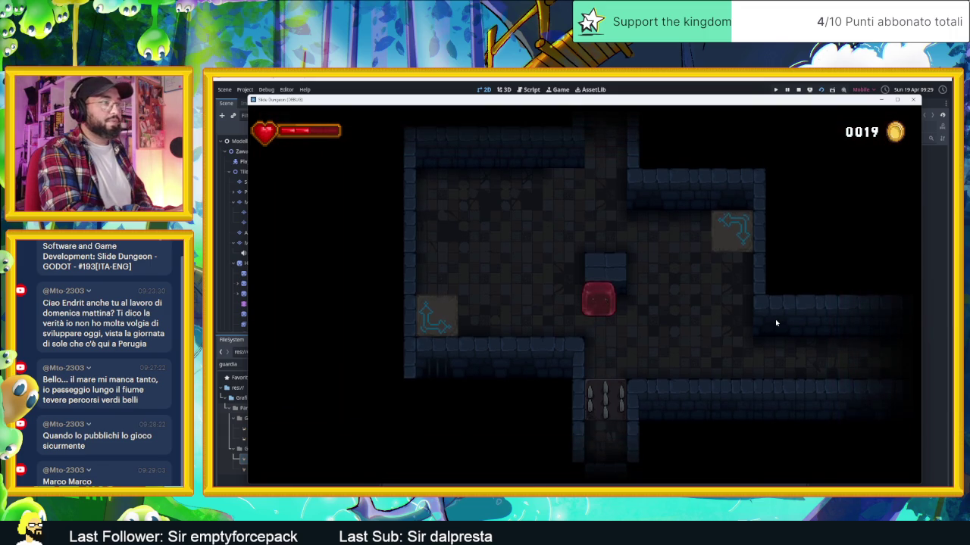
pyautogui.press('Right')
pyautogui.press('Down')
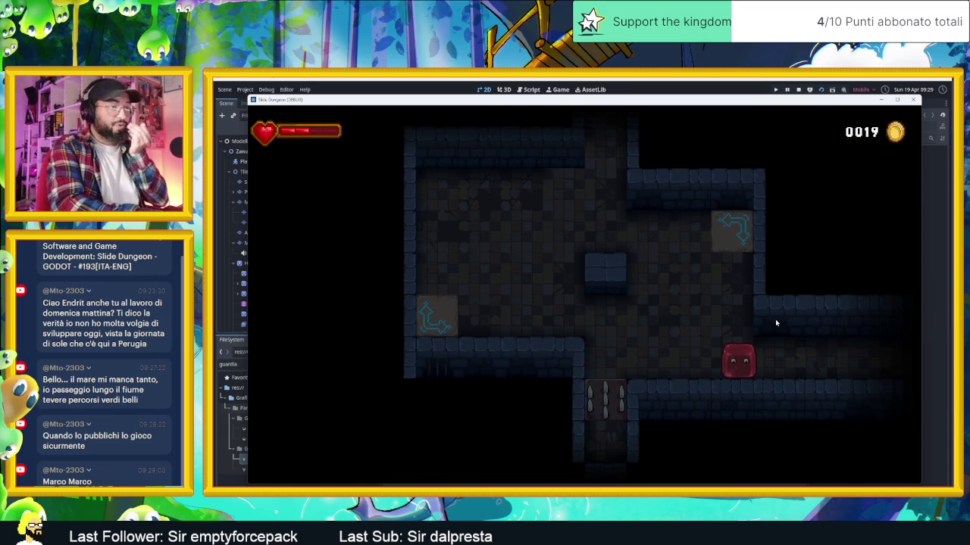
pyautogui.press('Right')
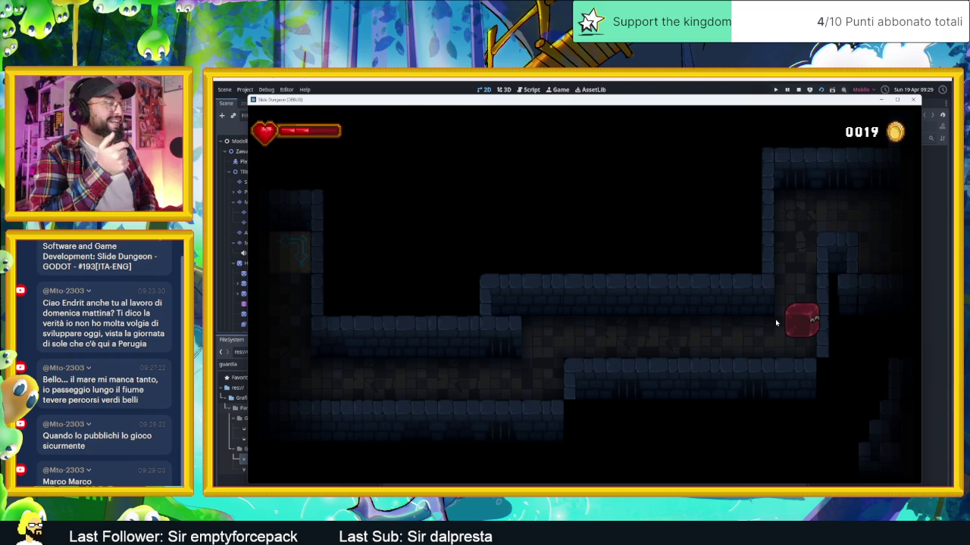
# Slide the slime up past spikes, through the three-door room, to the top corridor
pyautogui.press('Up')
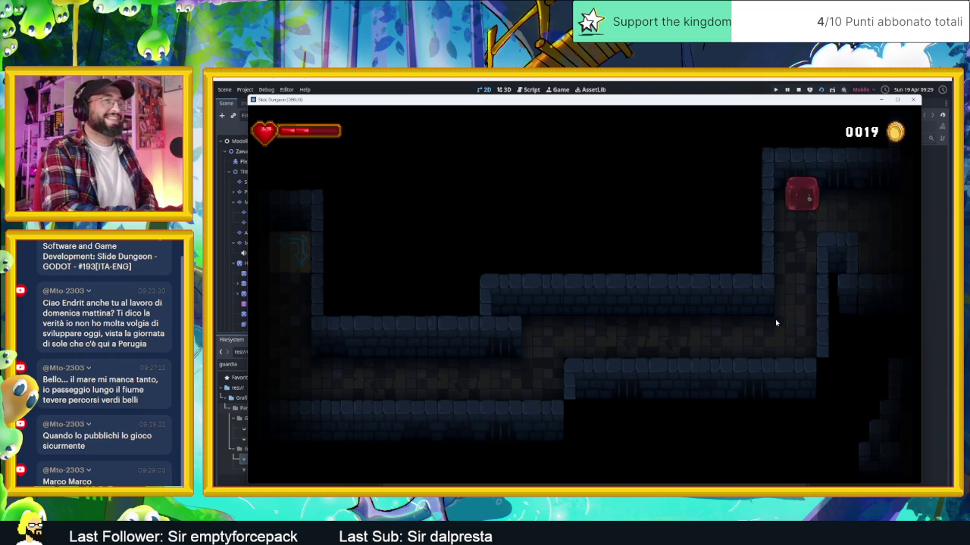
pyautogui.press('Left')
pyautogui.press('Right')
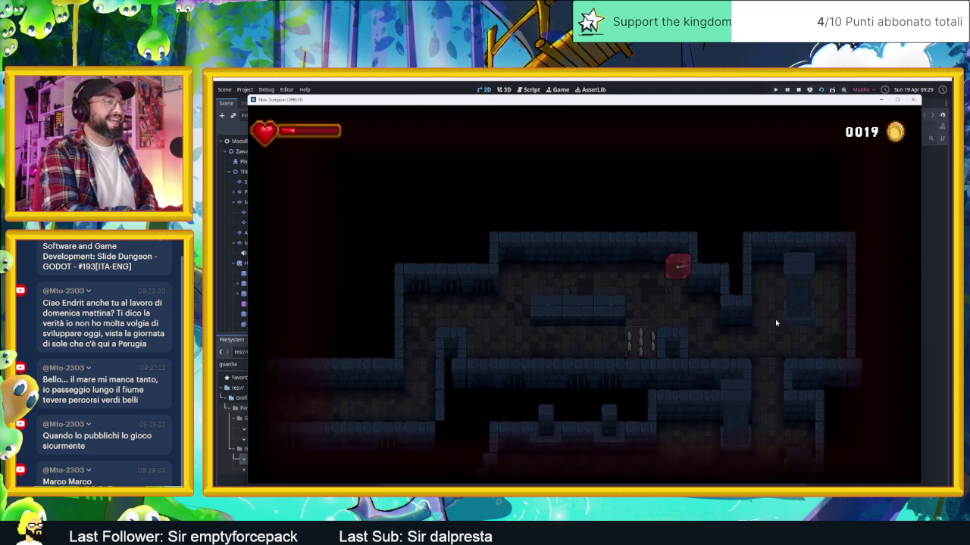
pyautogui.press('Up')
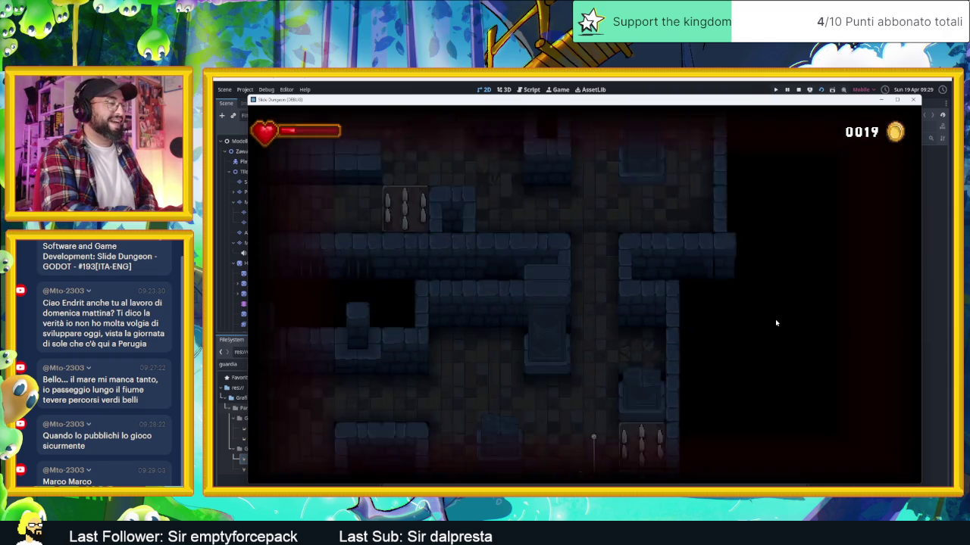
pyautogui.press('Up')
pyautogui.press('Down')
pyautogui.press('Up')
pyautogui.press('Right')
pyautogui.press('Down')
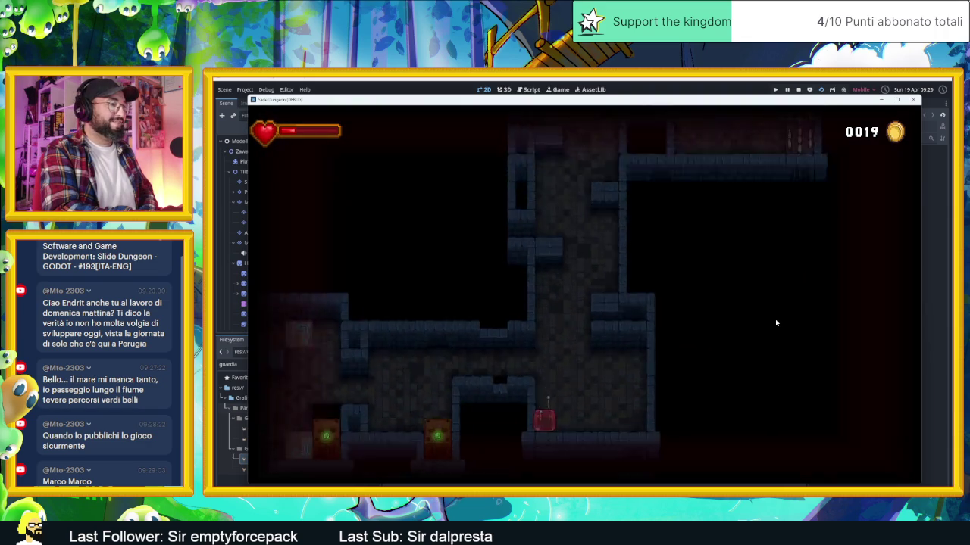
pyautogui.press('Up')
pyautogui.press('Left')
pyautogui.press('Down')
pyautogui.press('Left')
pyautogui.press('Up')
pyautogui.press('Left')
pyautogui.press('Down')
pyautogui.press('Right')
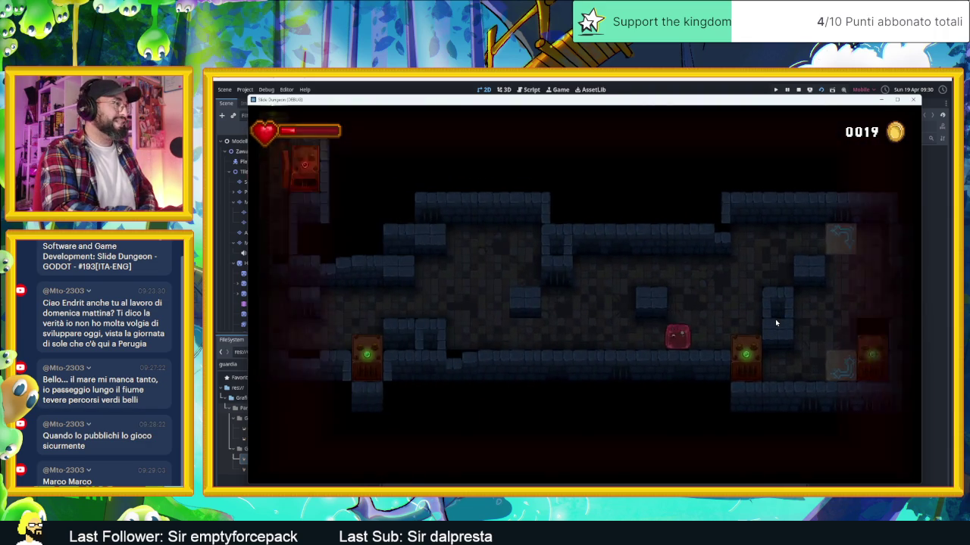
pyautogui.press('Up')
pyautogui.press('Right')
pyautogui.press('Left')
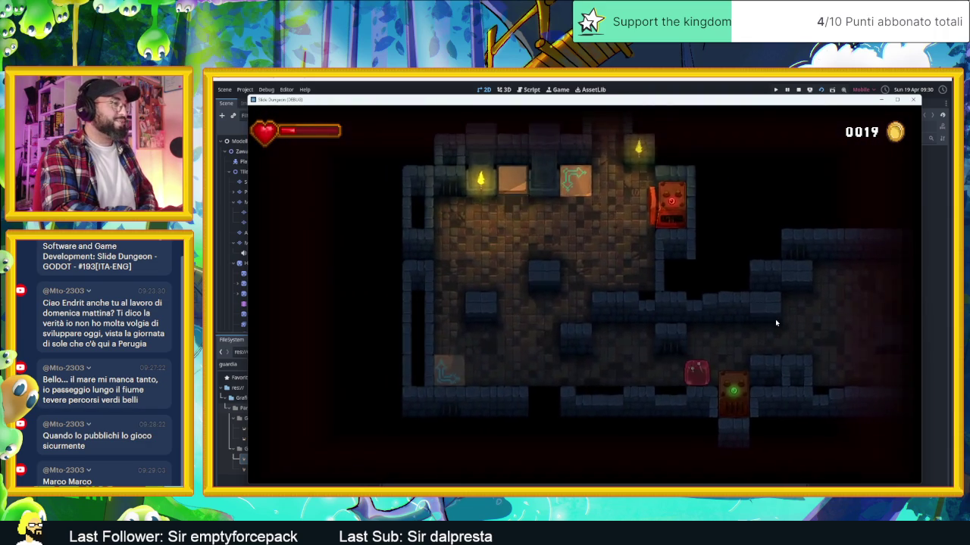
pyautogui.press('Up')
pyautogui.press('Right')
# Move the slime past the spike traps into the torch room, then stop the game
pyautogui.press('Down')
pyautogui.press('Left')
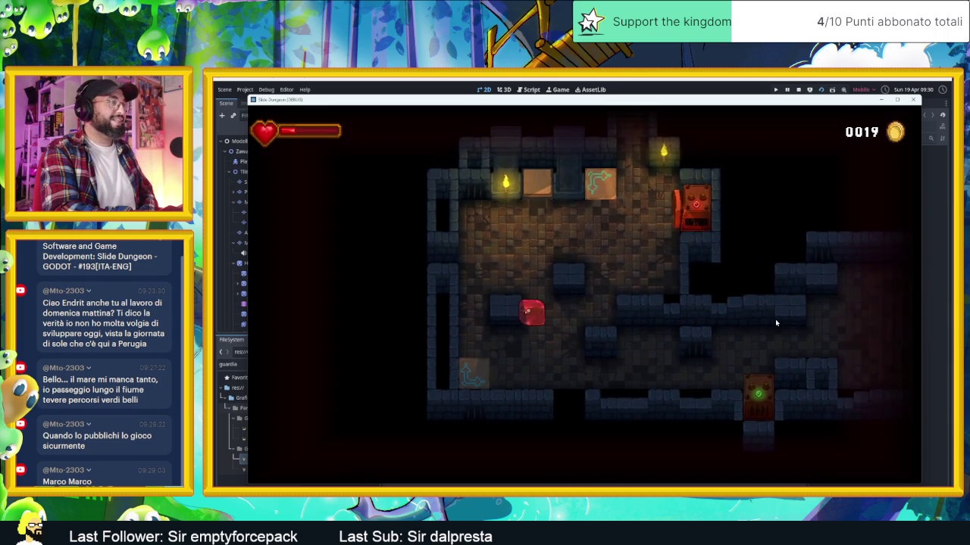
pyautogui.press('Up')
pyautogui.press('Down')
pyautogui.press('Left')
pyautogui.press('Up')
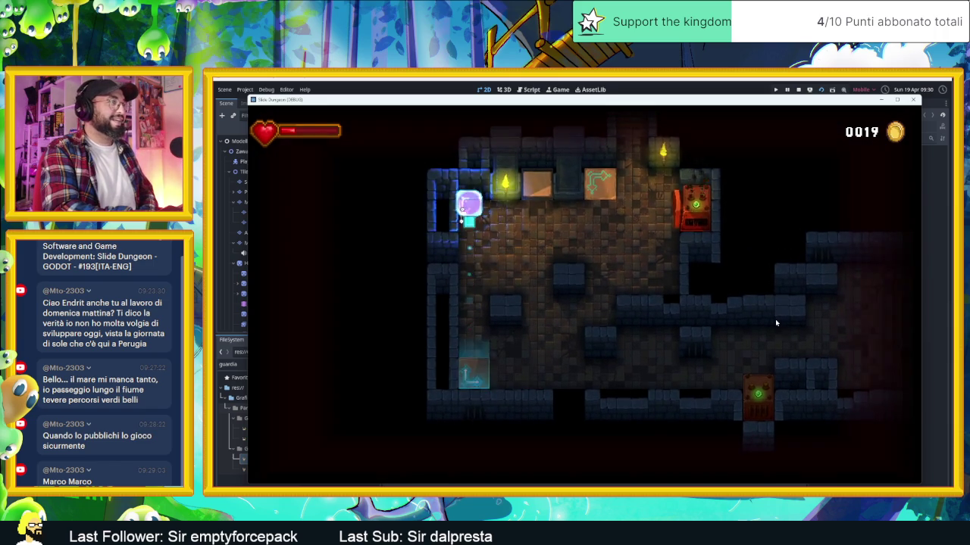
pyautogui.press('Right')
pyautogui.press('Up')
pyautogui.press('Left')
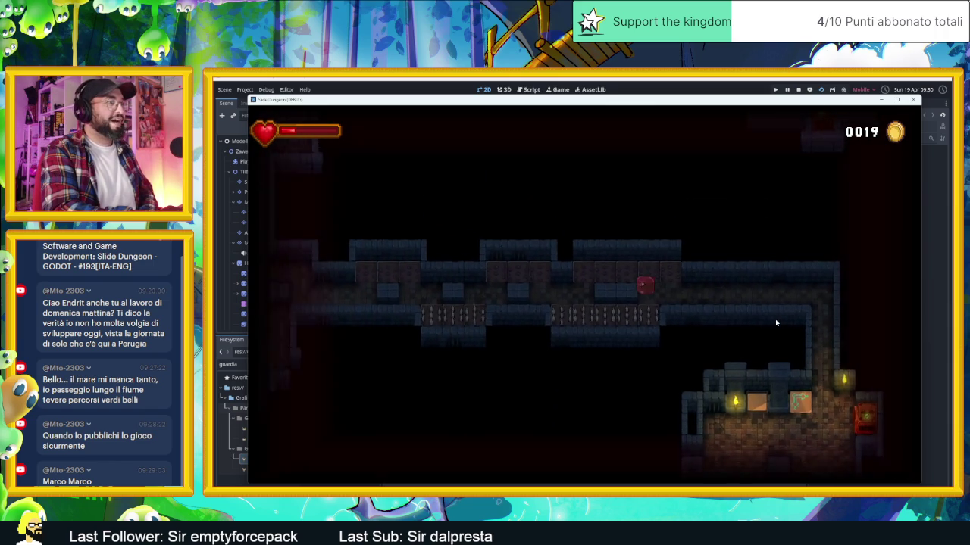
pyautogui.press('Up')
pyautogui.press('Left')
pyautogui.press('Down')
pyautogui.press('Left')
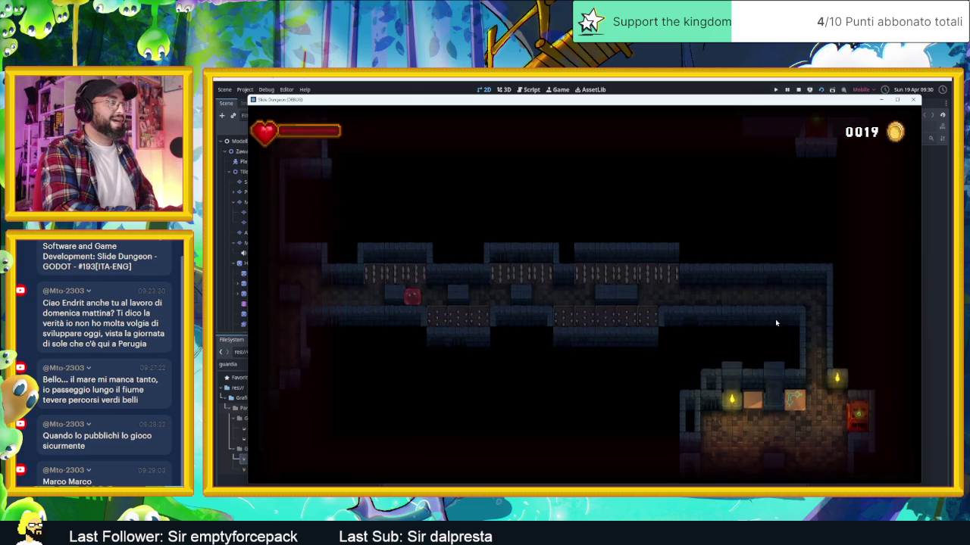
pyautogui.press('Up')
pyautogui.press('Down')
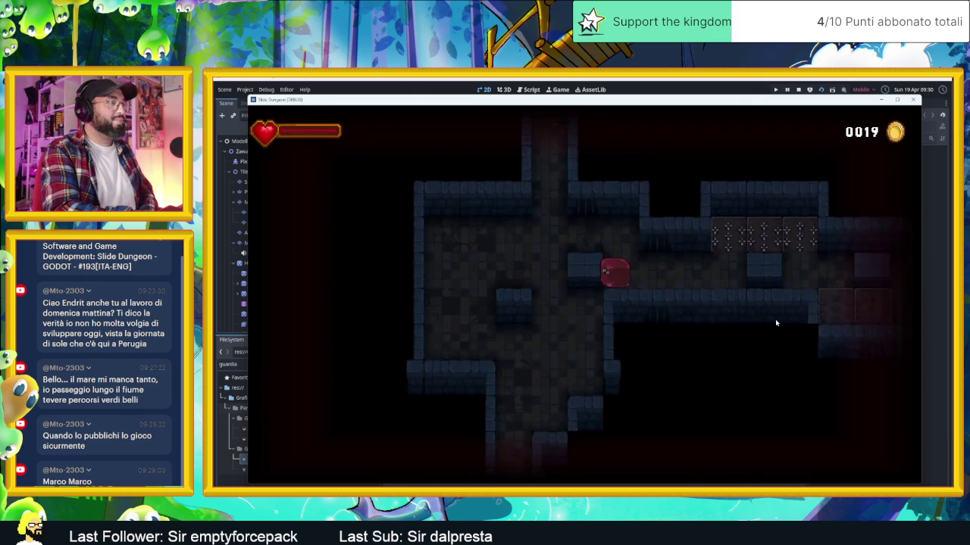
pyautogui.press('Down')
pyautogui.press('Left')
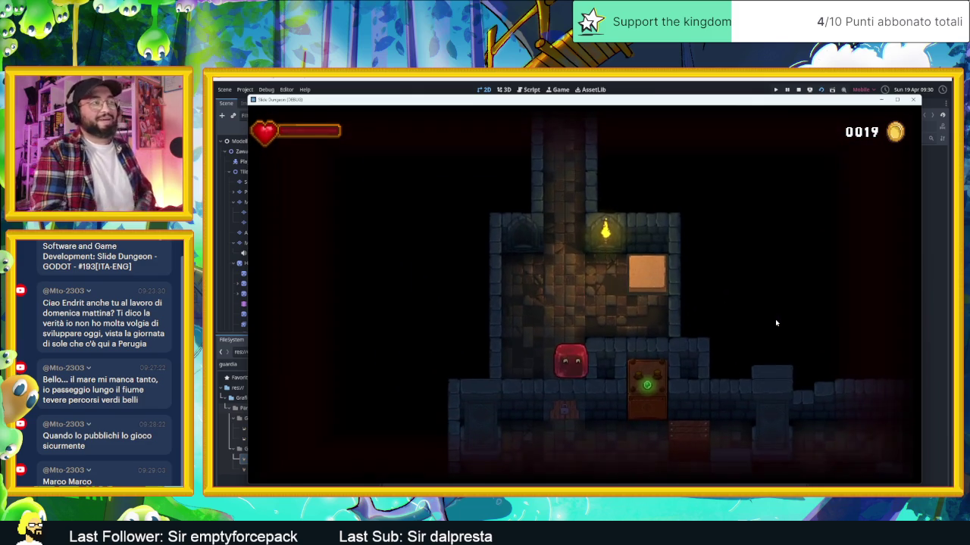
pyautogui.click(797, 90)
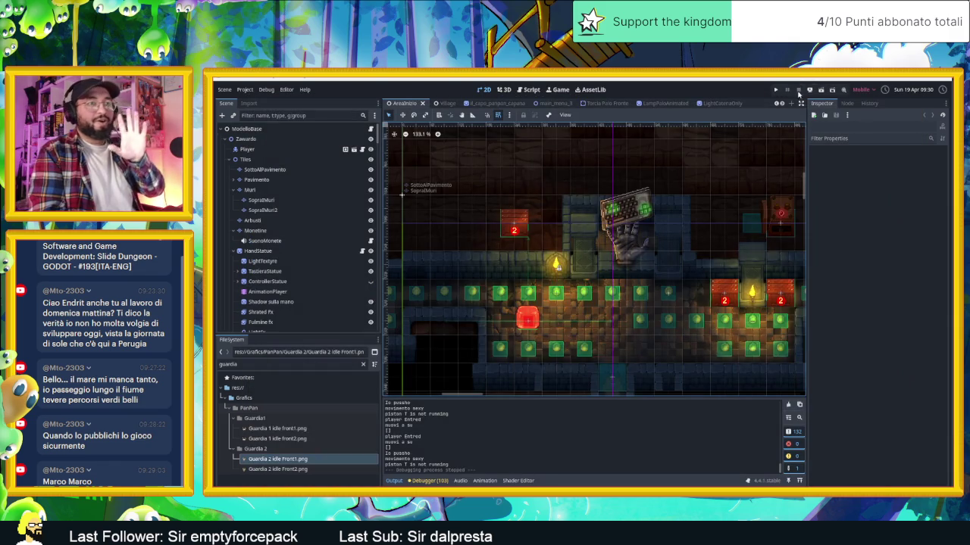
# Save the Village scene, stop its test run, and return to the sign in Aseprite
pyautogui.click(445, 103)
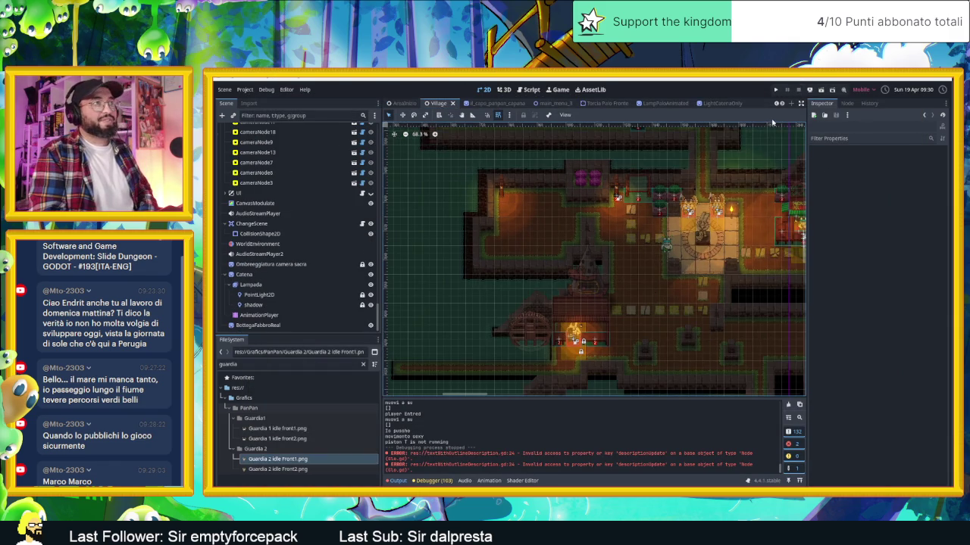
pyautogui.hotkey('ctrl', 's')
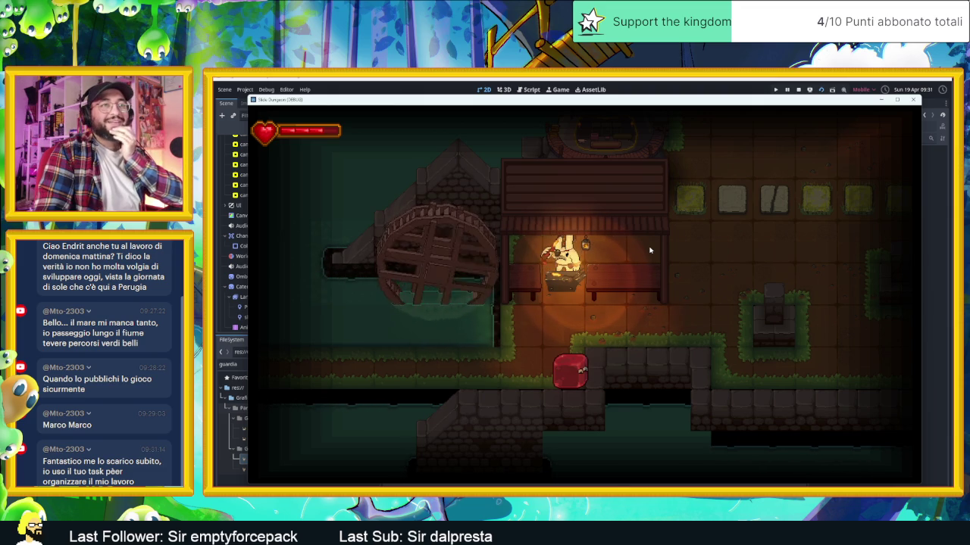
pyautogui.click(913, 100)
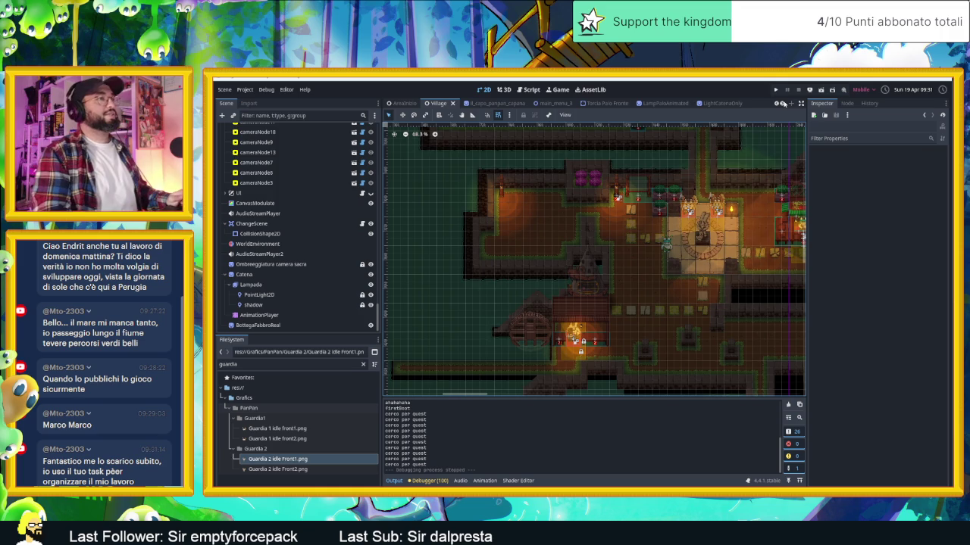
pyautogui.hotkey('alt', 'Tab')
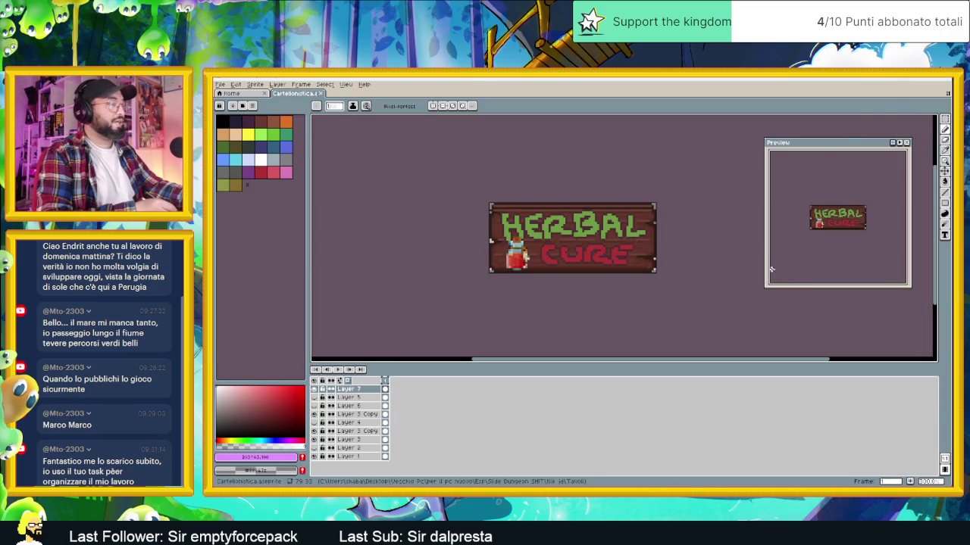
pyautogui.click(315, 389)
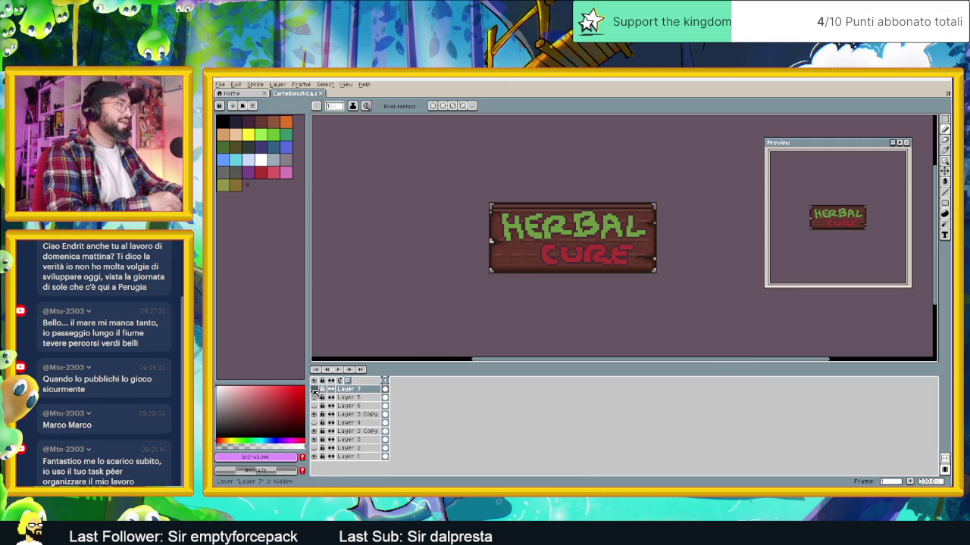
pyautogui.click(315, 389)
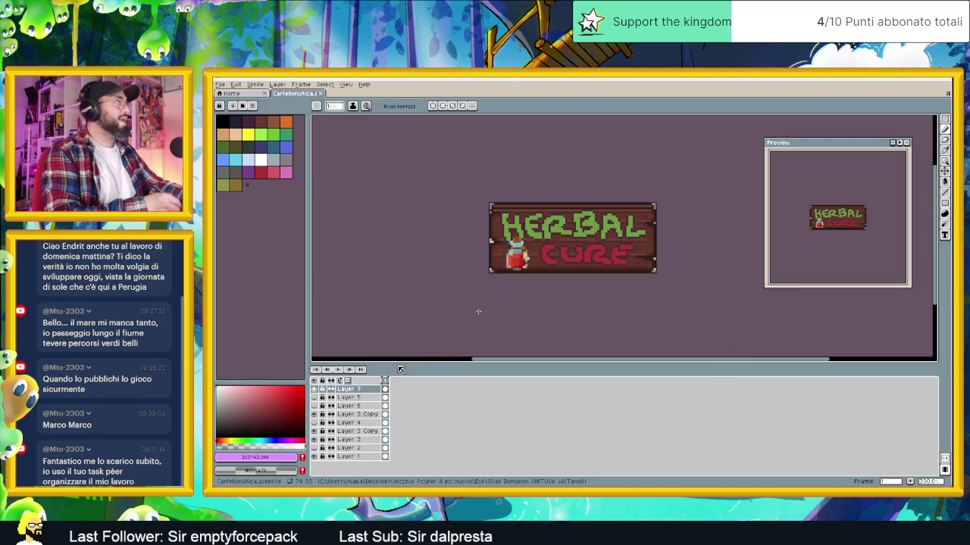
pyautogui.click(912, 481)
pyautogui.click(314, 389)
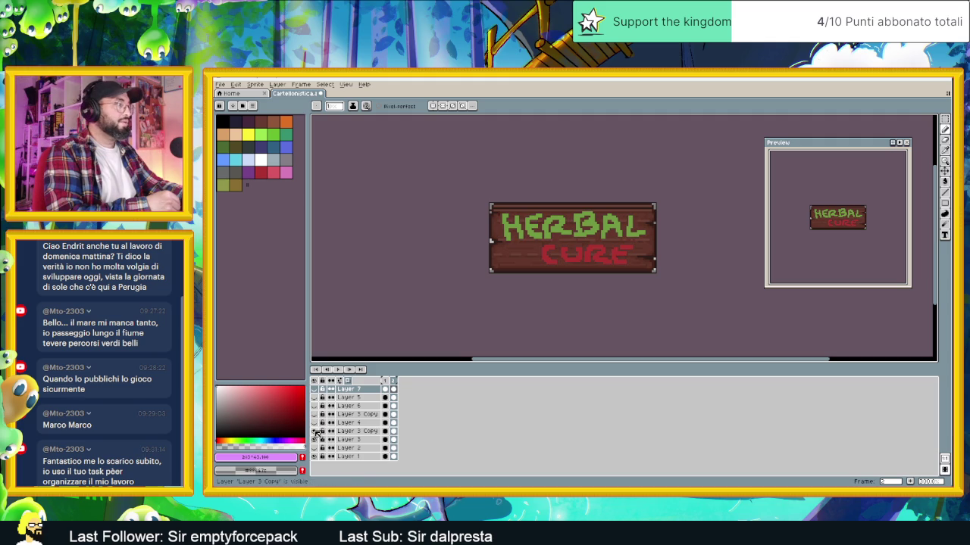
pyautogui.click(316, 407)
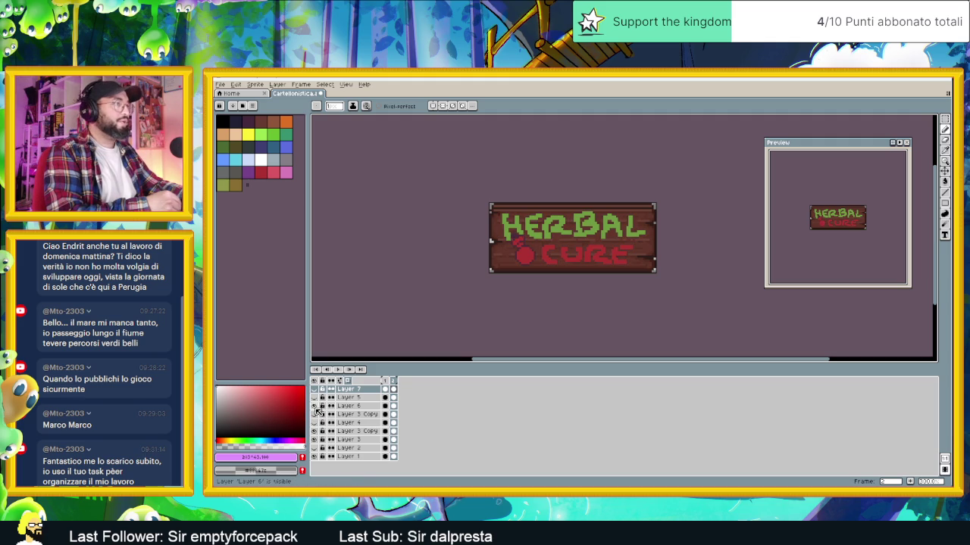
pyautogui.click(314, 390)
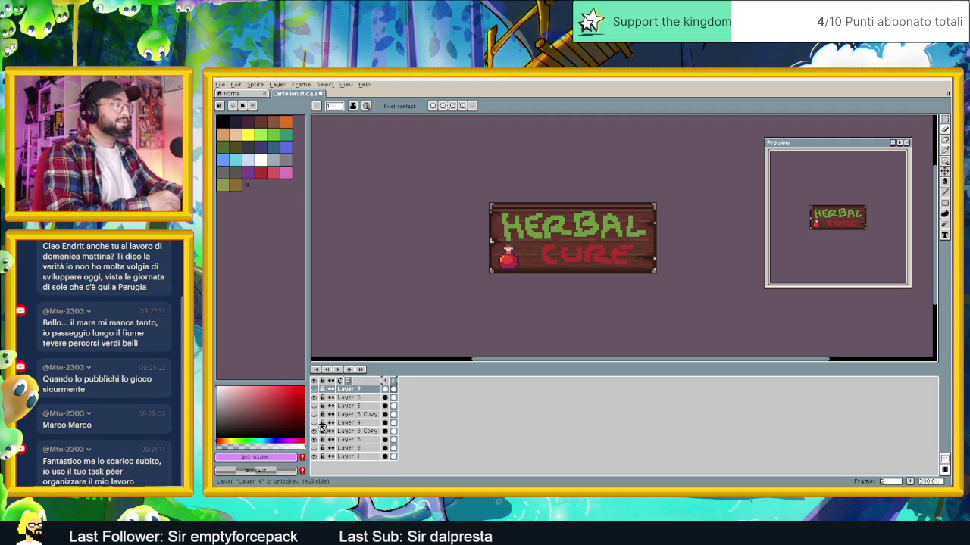
pyautogui.click(314, 423)
pyautogui.click(314, 423)
pyautogui.click(314, 422)
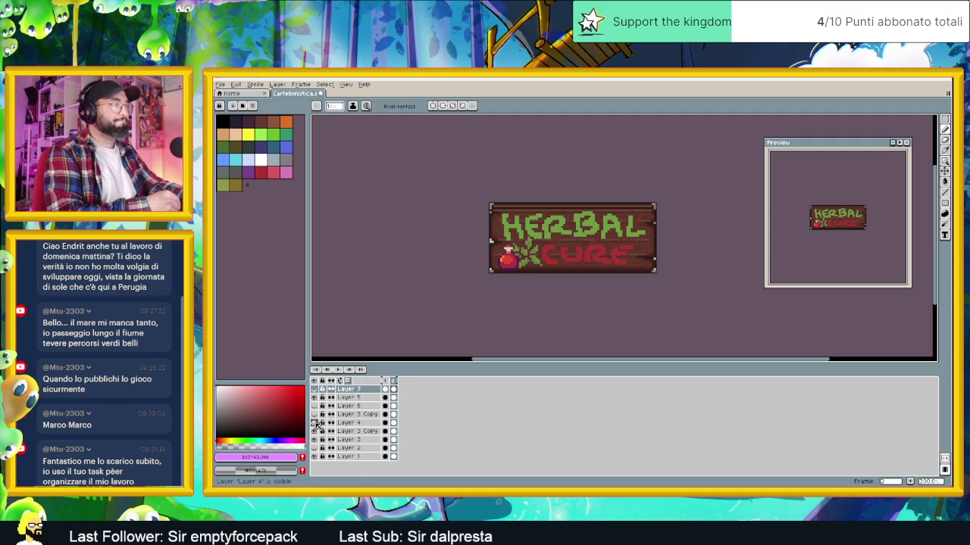
pyautogui.click(314, 423)
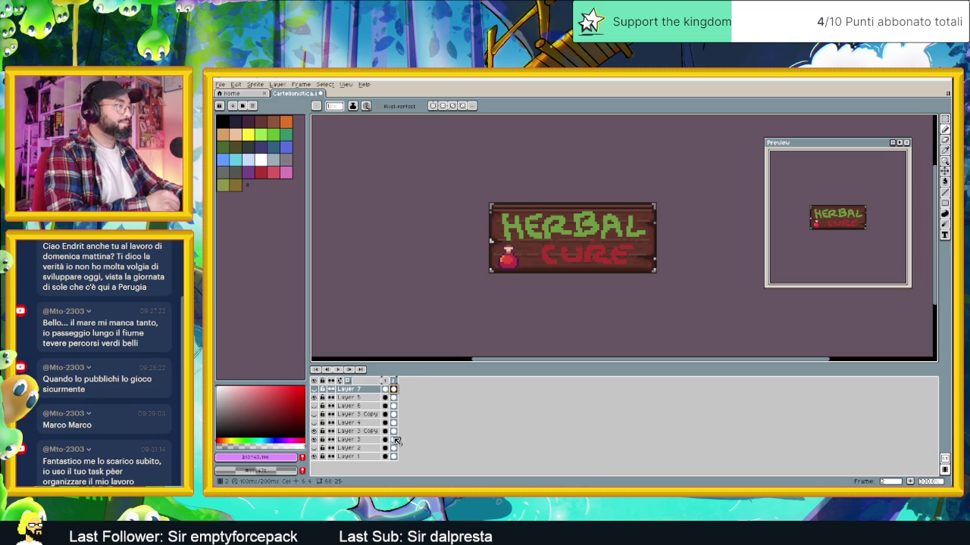
pyautogui.click(314, 457)
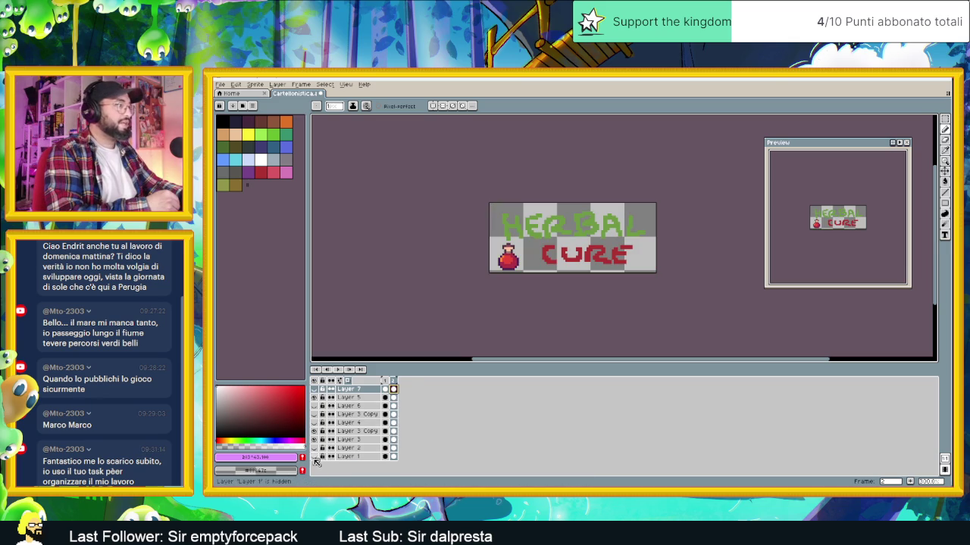
pyautogui.click(315, 457)
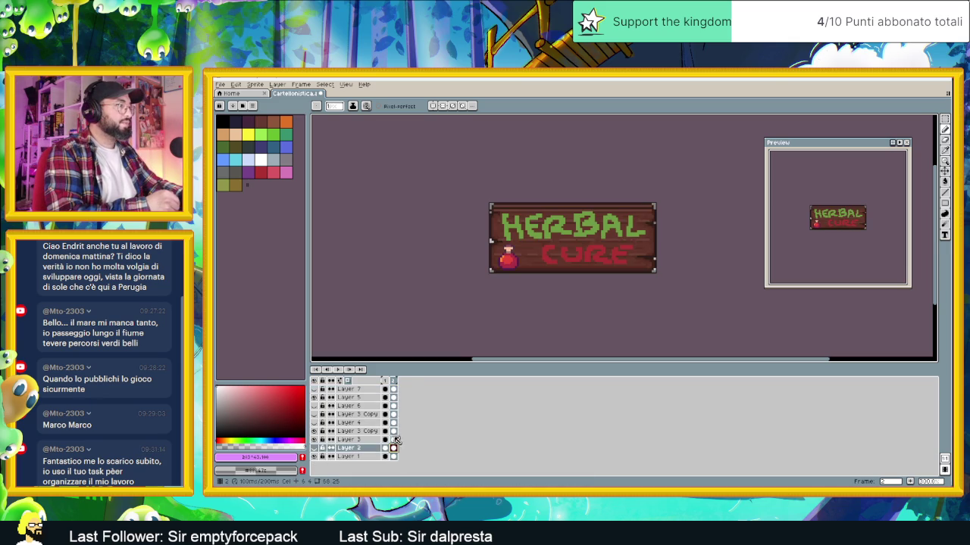
pyautogui.click(392, 448)
pyautogui.click(402, 402)
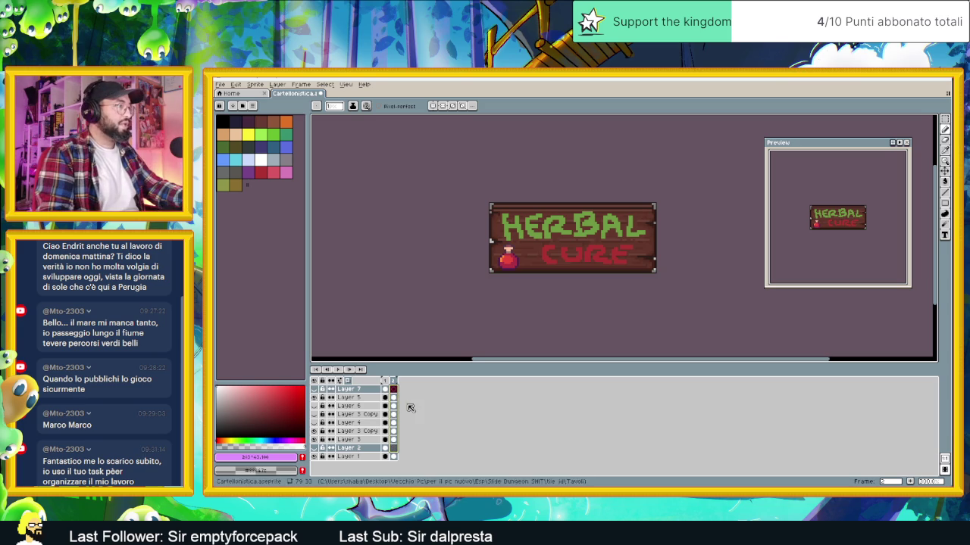
pyautogui.moveTo(393, 398); pyautogui.dragTo(393, 441)
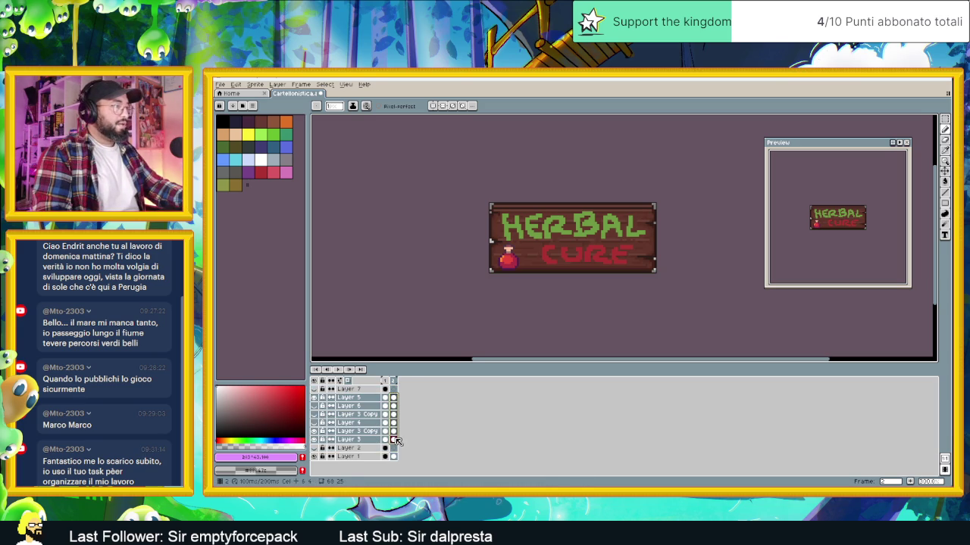
pyautogui.press('Delete')
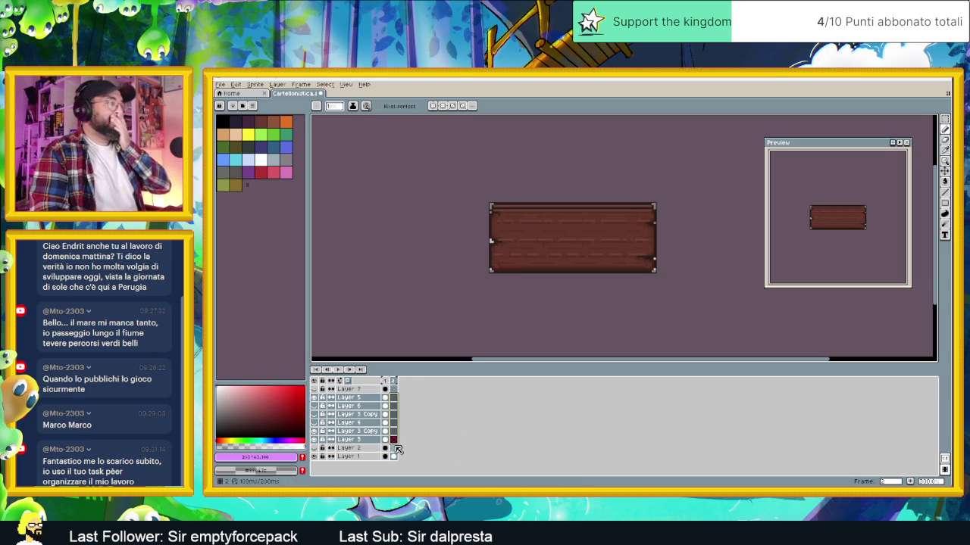
# Move between Layers 2, 3 and 5 of the sign, ending on Layer 3
pyautogui.click(398, 448)
pyautogui.press('Up')
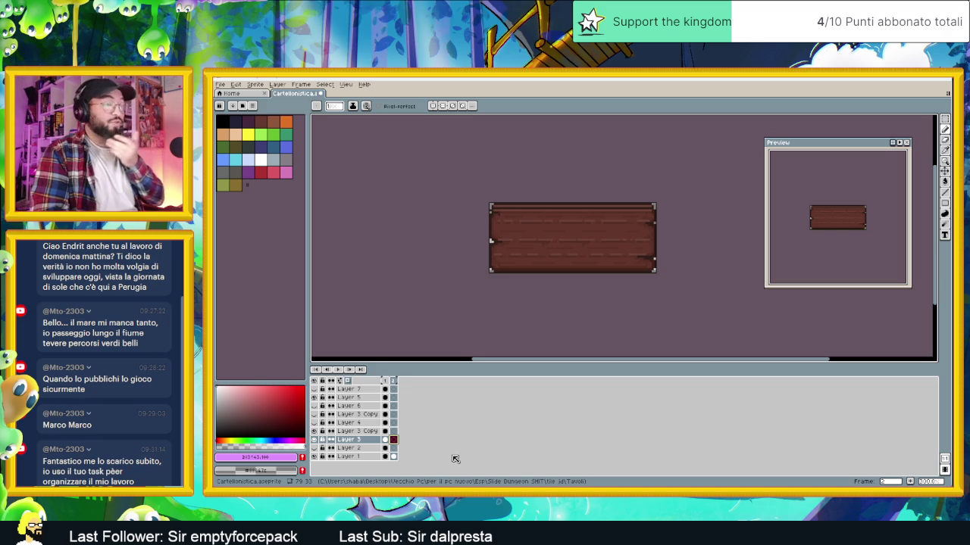
pyautogui.click(394, 397)
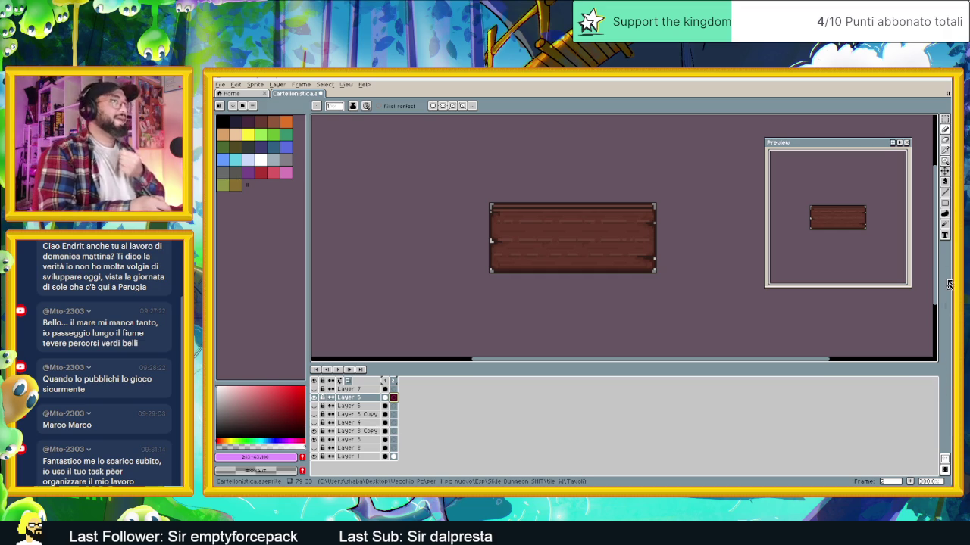
pyautogui.click(388, 439)
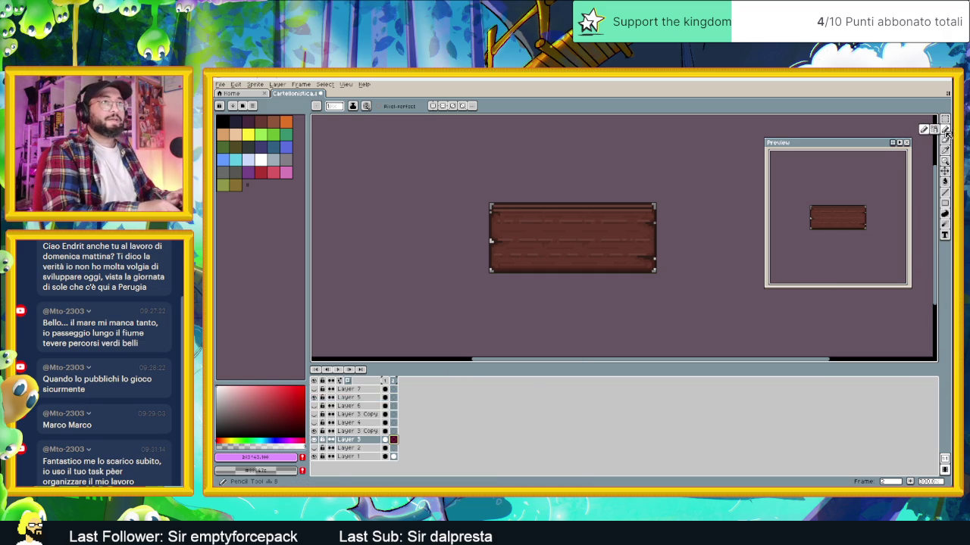
# Take the Pencil with a peach colour and zoom in, then switch to the browser
pyautogui.press('b')
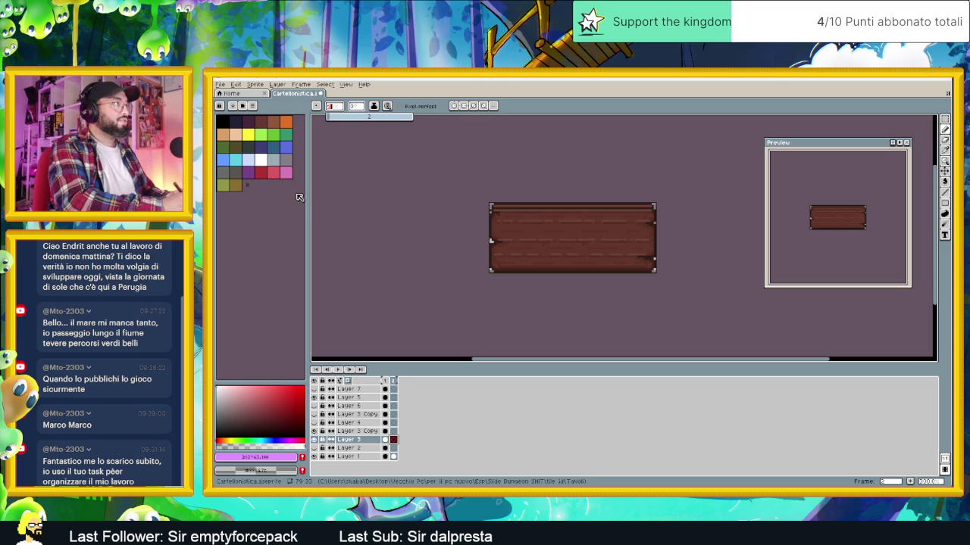
pyautogui.click(234, 140)
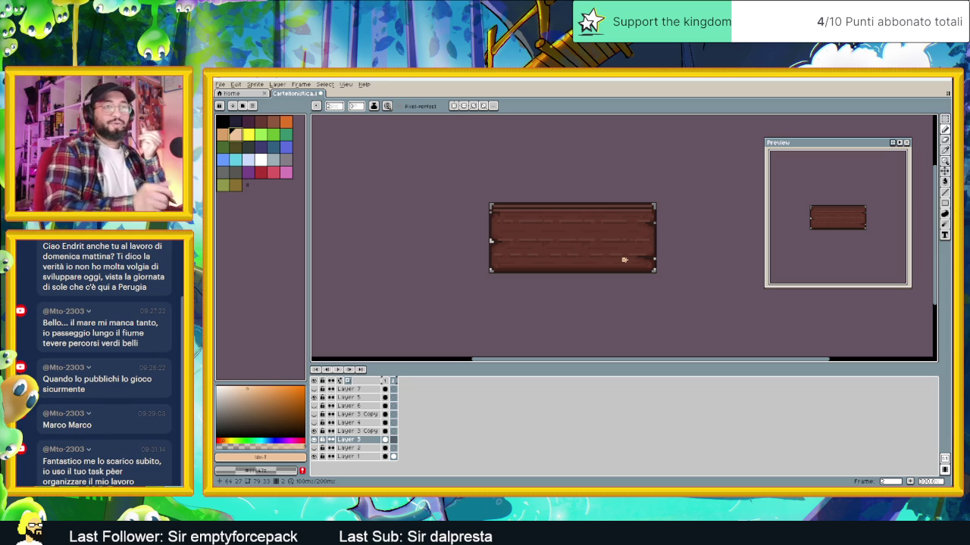
pyautogui.scroll(1, 593, 232)
pyautogui.scroll(1, 593, 233)
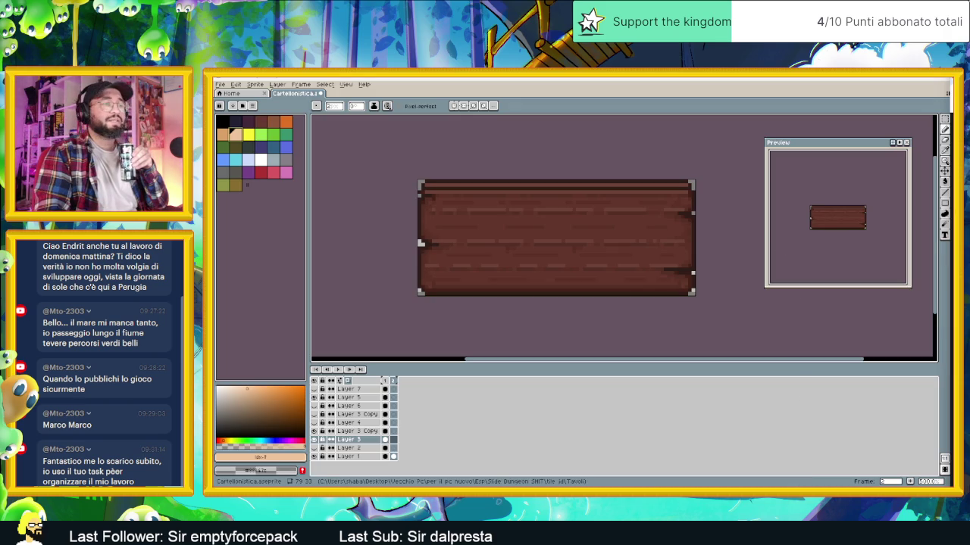
pyautogui.hotkey('alt', 'Tab')
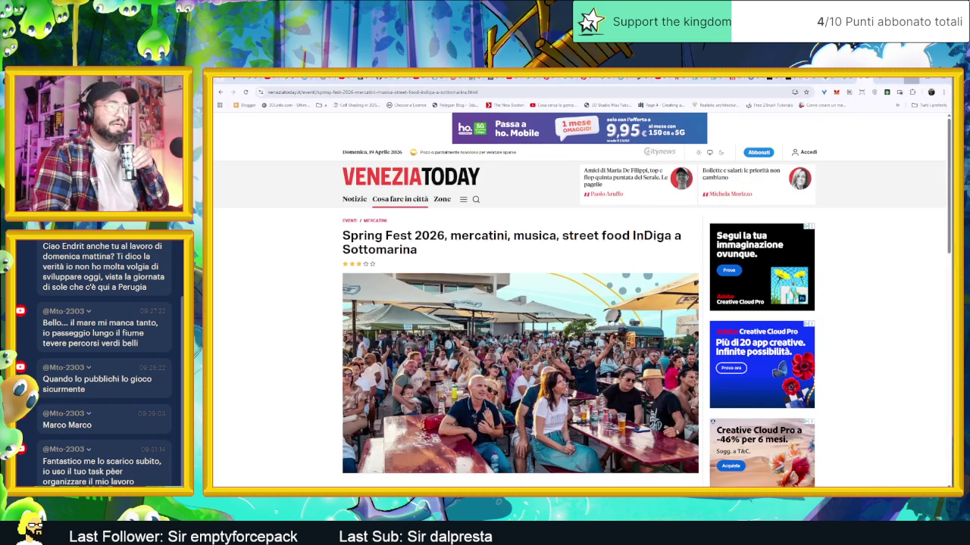
pyautogui.hotkey('ctrl', 'Tab')
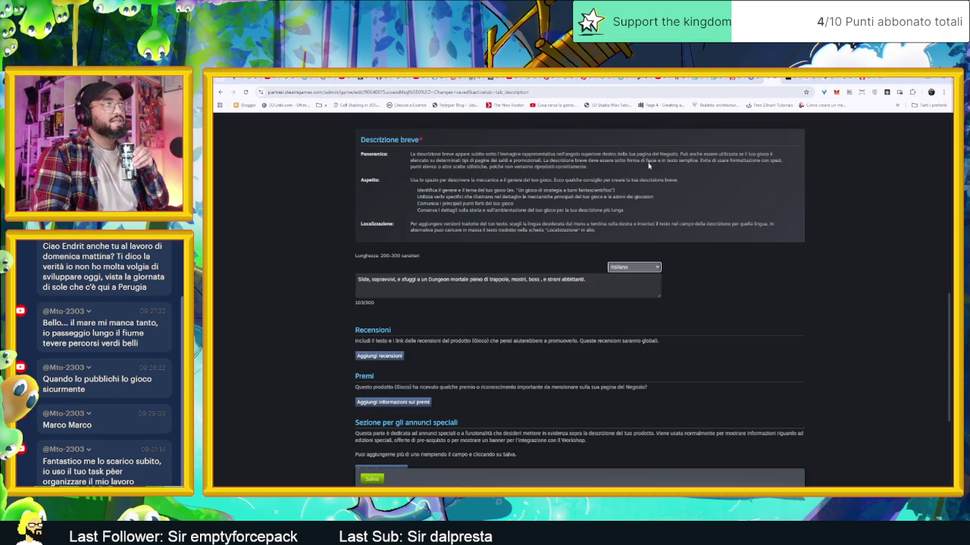
pyautogui.scroll(3, 708, 212)
pyautogui.scroll(1, 544, 311)
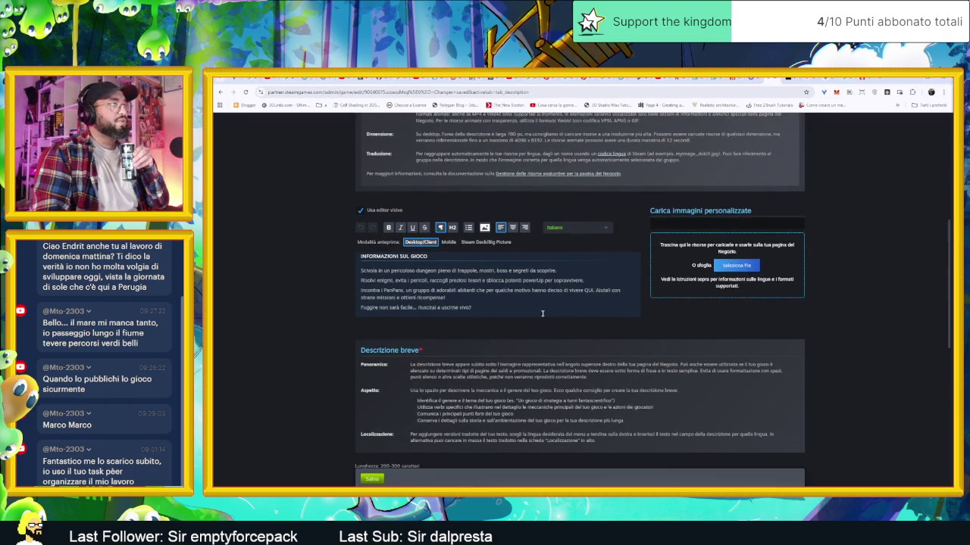
pyautogui.scroll(1, 544, 311)
pyautogui.scroll(1, 530, 372)
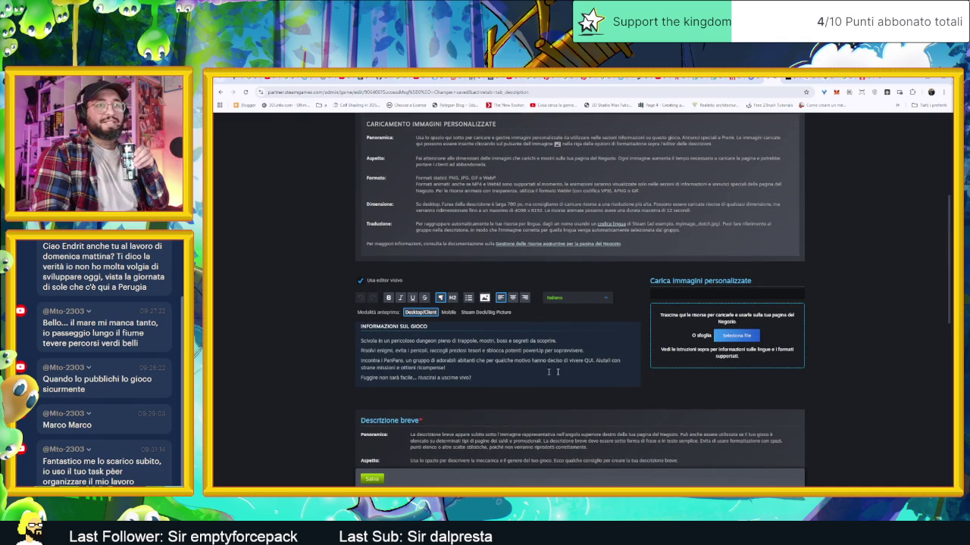
pyautogui.scroll(1, 538, 364)
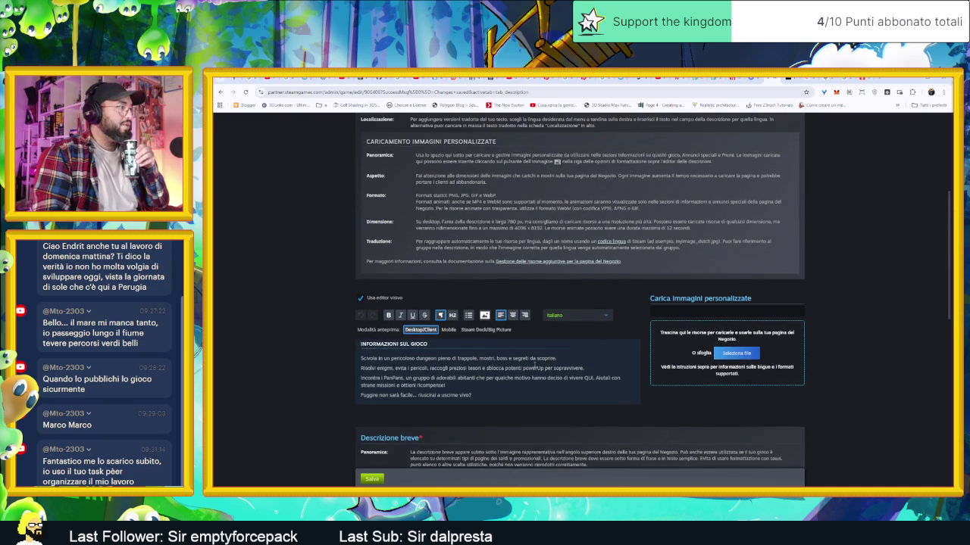
pyautogui.scroll(-1, 534, 367)
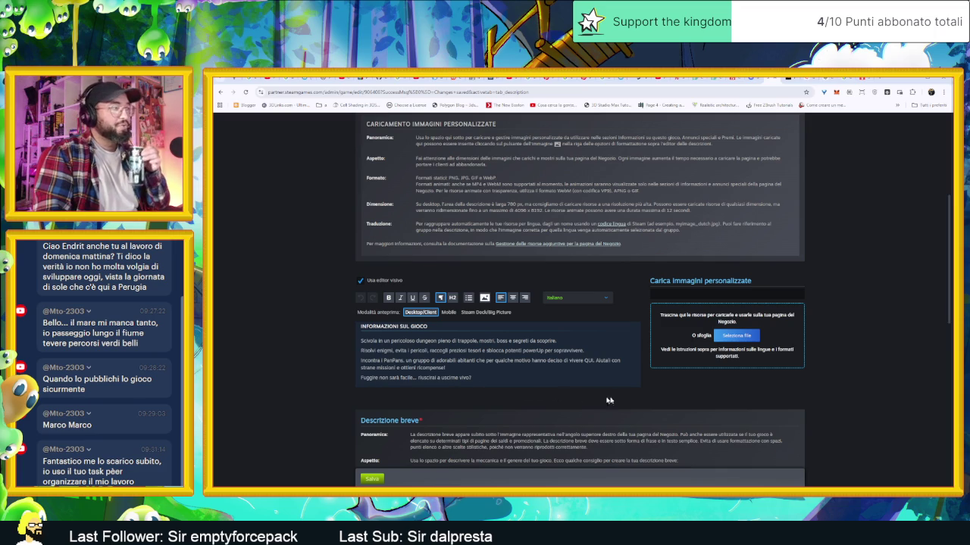
pyautogui.scroll(-1, 625, 403)
pyautogui.scroll(-2, 625, 404)
pyautogui.scroll(-1, 625, 404)
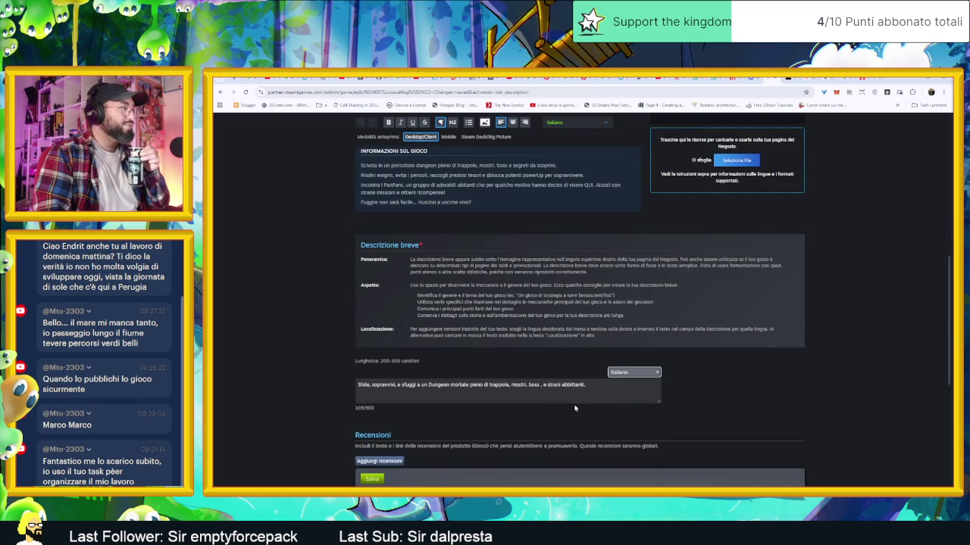
pyautogui.scroll(2, 784, 448)
pyautogui.scroll(3, 784, 448)
pyautogui.scroll(3, 769, 440)
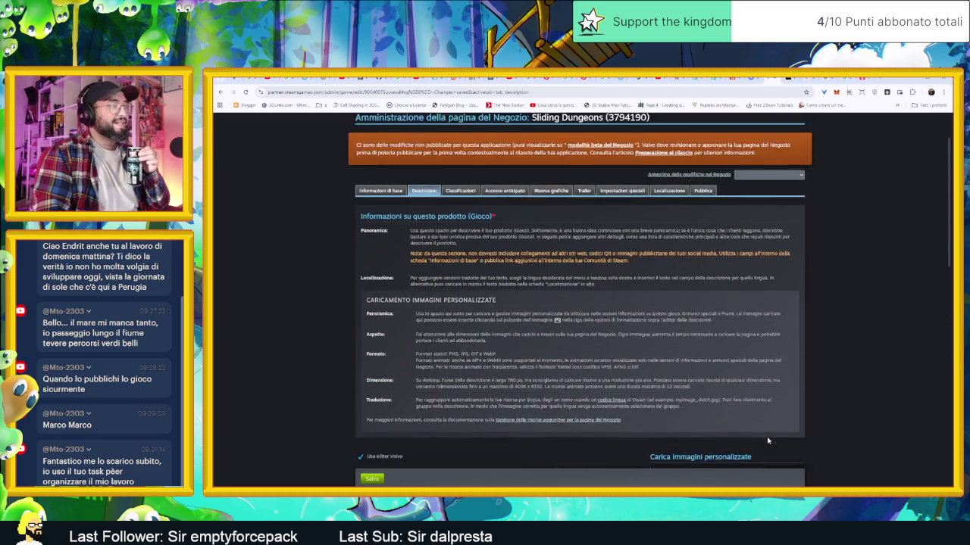
pyautogui.scroll(3, 768, 439)
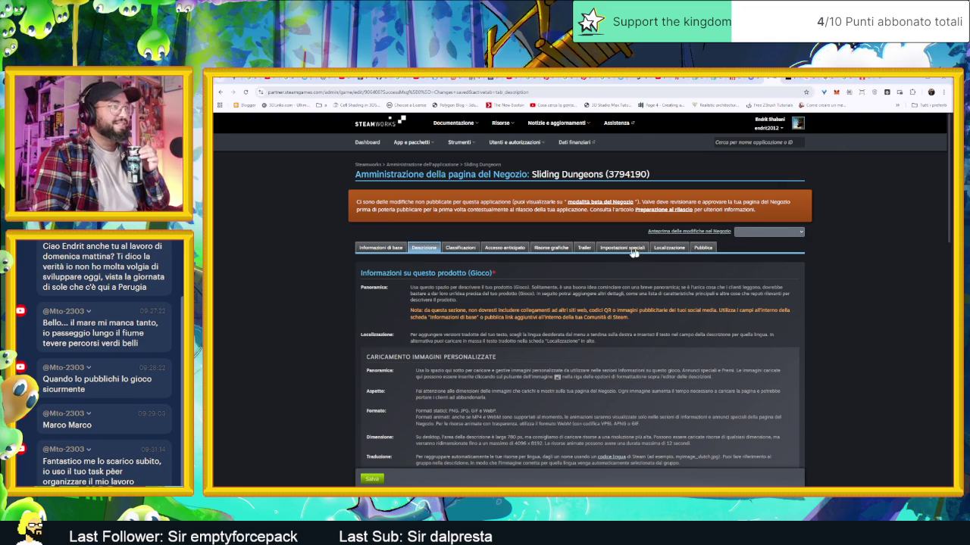
pyautogui.click(914, 82)
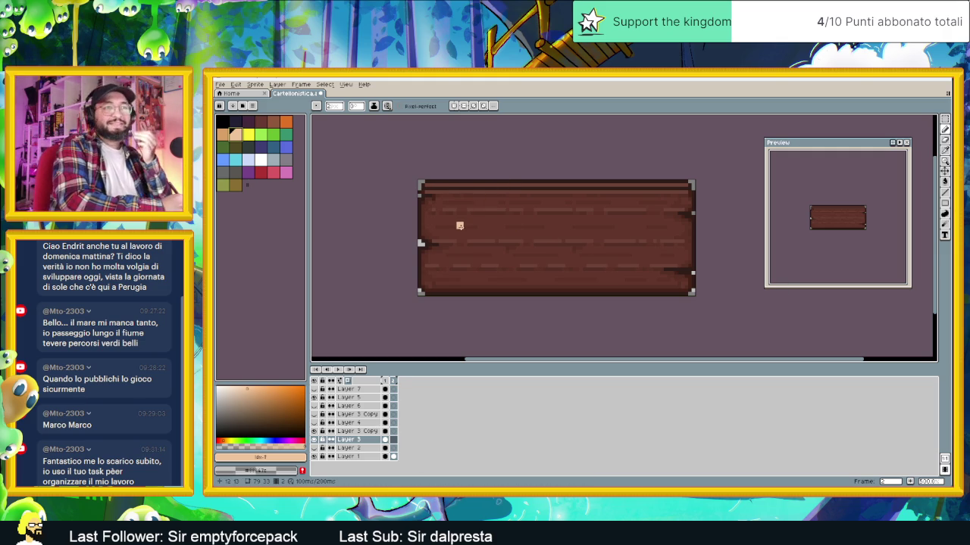
# Test and undo a tan stroke on the board, then review the pencil's brush size, ink and shape options
pyautogui.moveTo(456, 206); pyautogui.dragTo(460, 224)
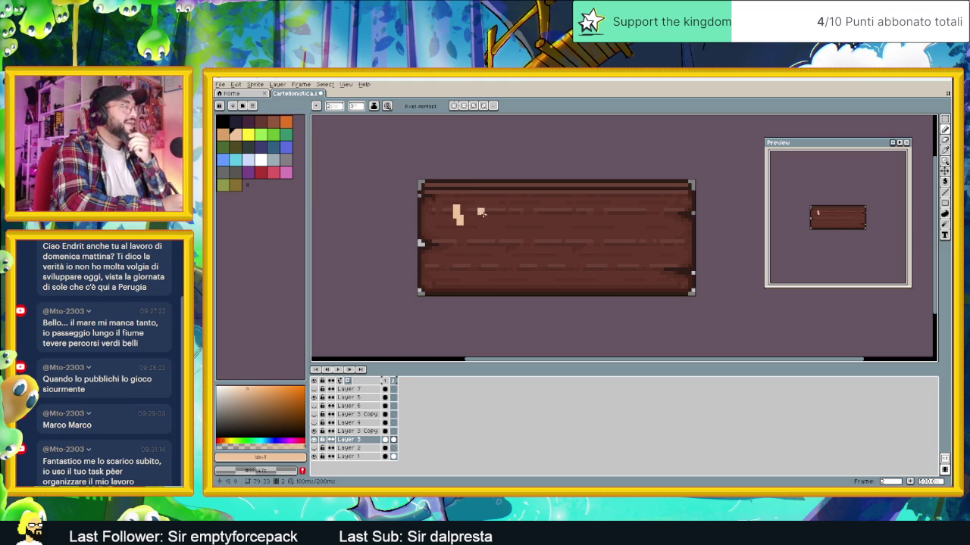
pyautogui.hotkey('ctrl', 'z')
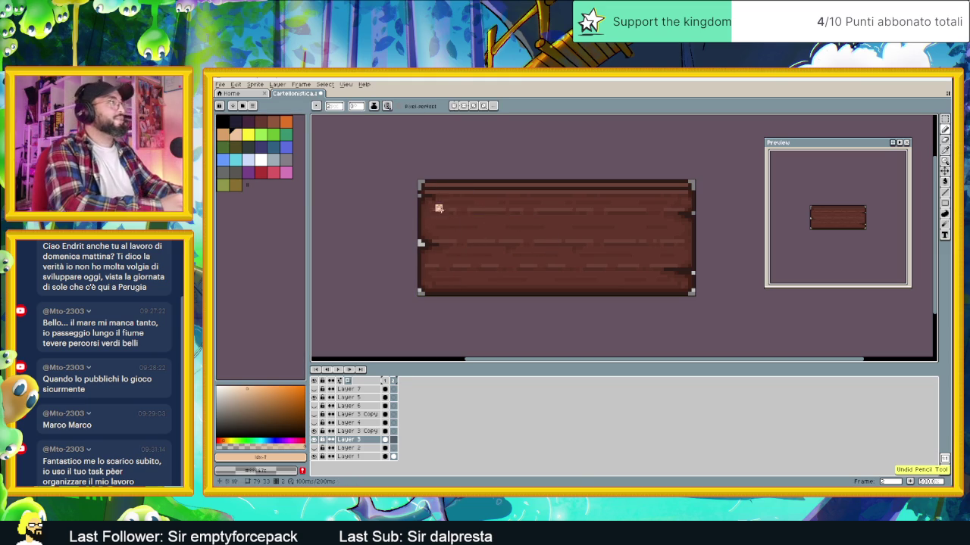
pyautogui.click(338, 110)
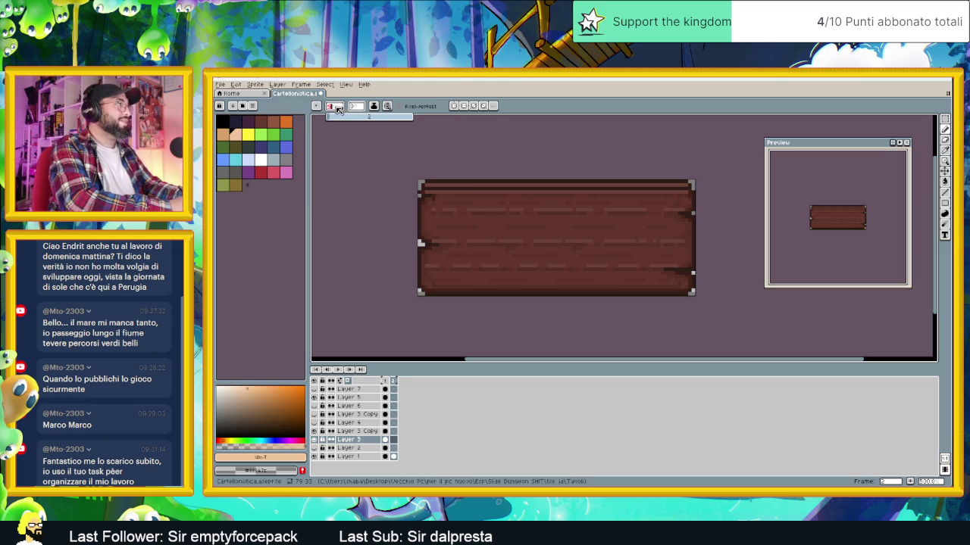
pyautogui.click(373, 106)
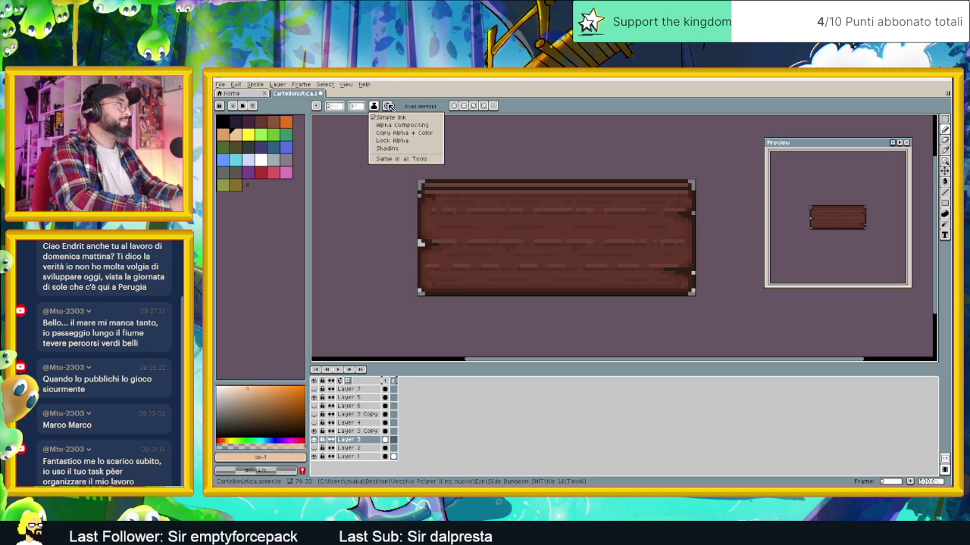
pyautogui.click(388, 106)
pyautogui.click(328, 108)
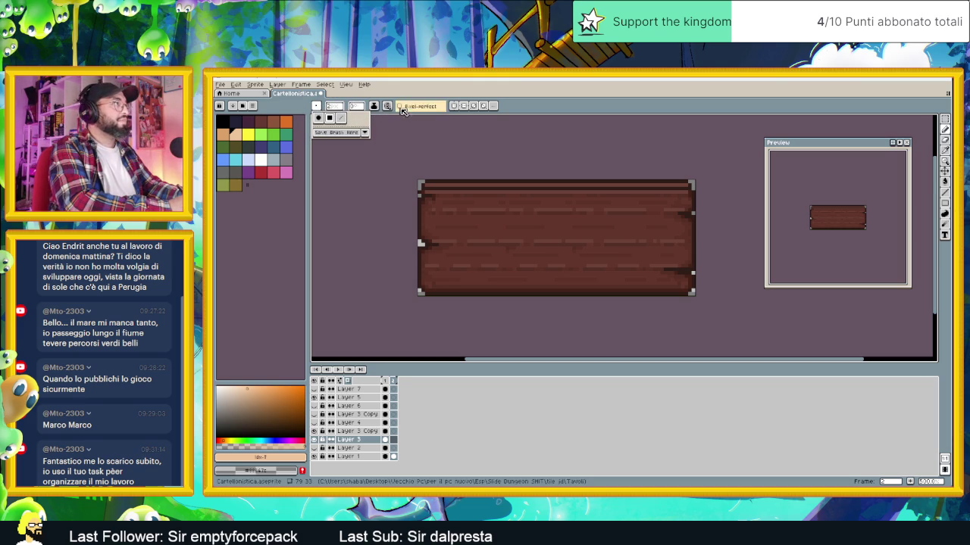
pyautogui.click(405, 97)
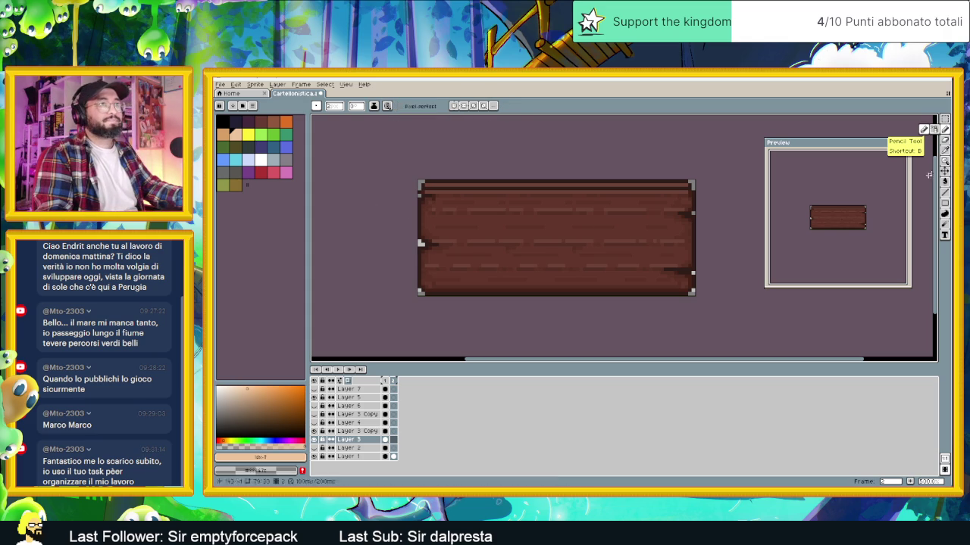
# Switch to a related drawing tool and zoom in on the wooden sign
pyautogui.click(943, 137)
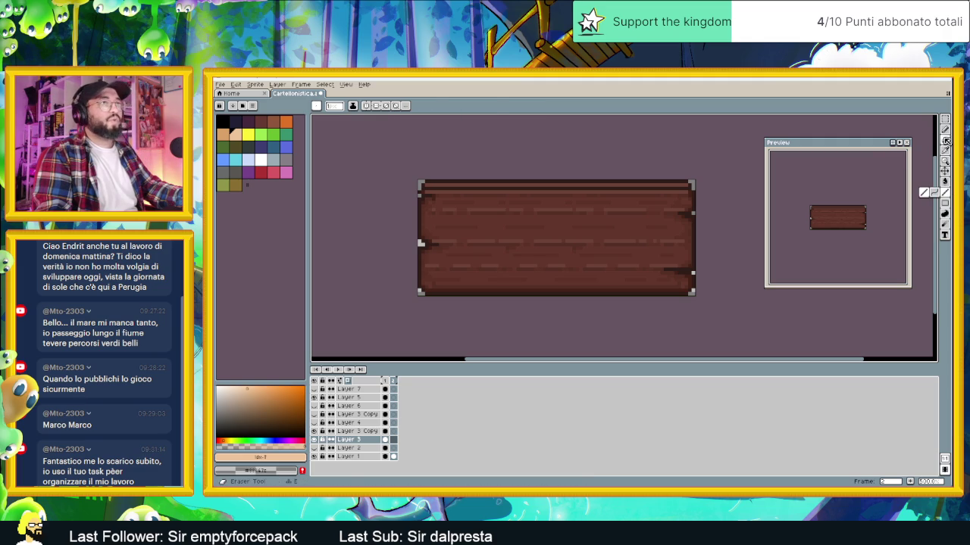
pyautogui.click(944, 130)
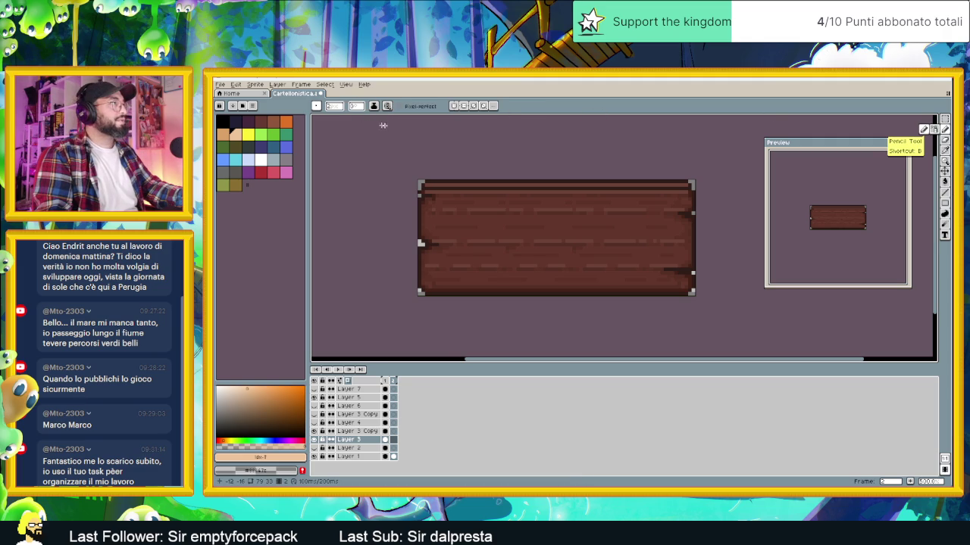
pyautogui.scroll(1, 407, 126)
pyautogui.hotkey('ctrl', 's')
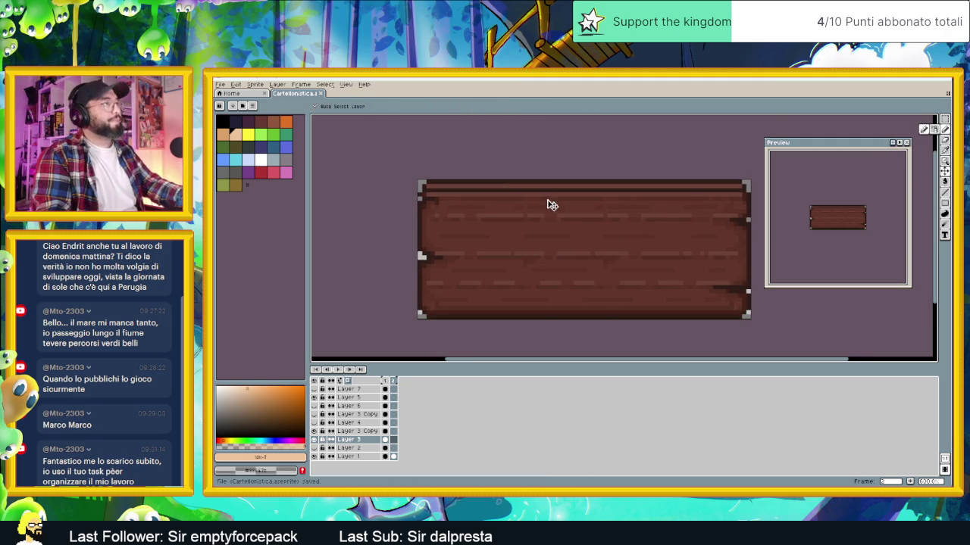
pyautogui.moveTo(633, 230); pyautogui.dragTo(583, 219)
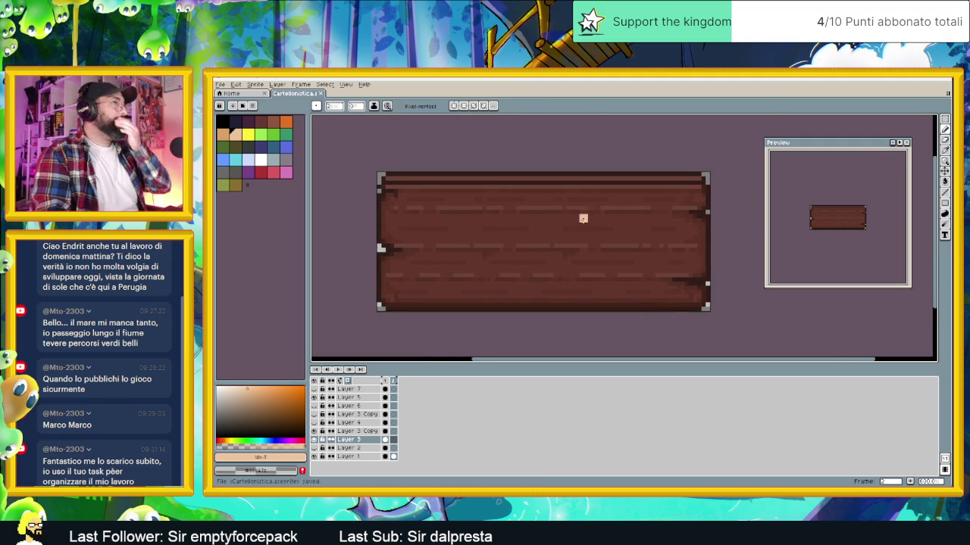
# Change the pencil's ink mode and make stroke size respond to pen pressure
pyautogui.click(373, 106)
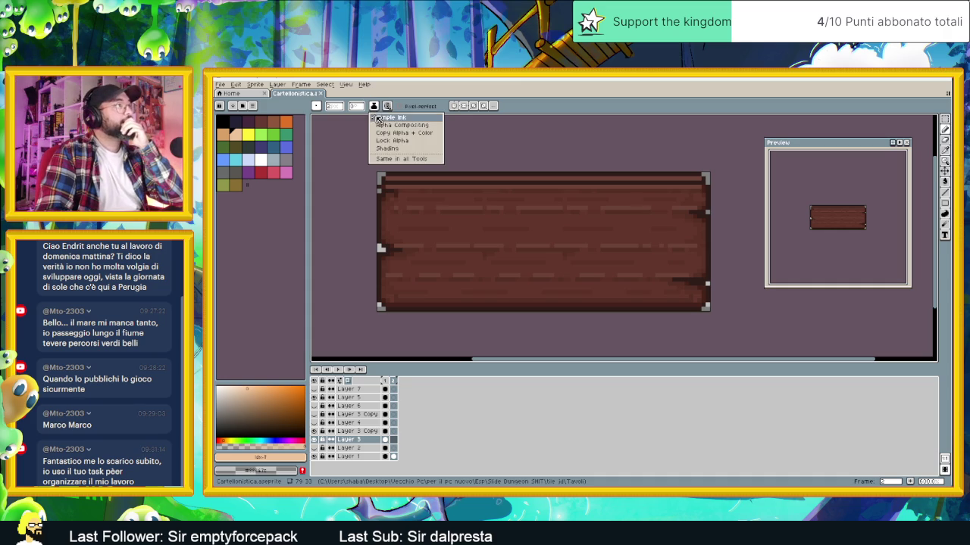
pyautogui.click(385, 117)
pyautogui.click(387, 107)
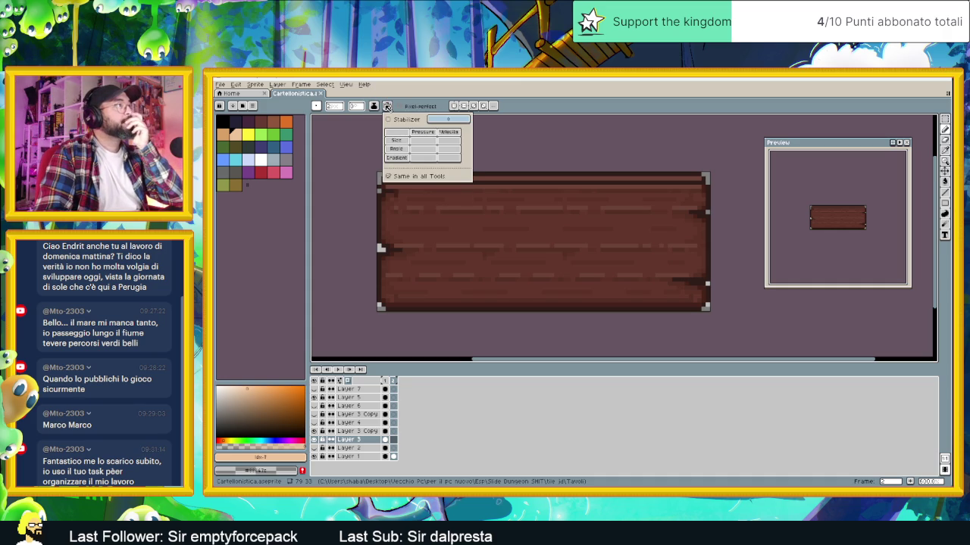
pyautogui.click(425, 146)
pyautogui.click(343, 179)
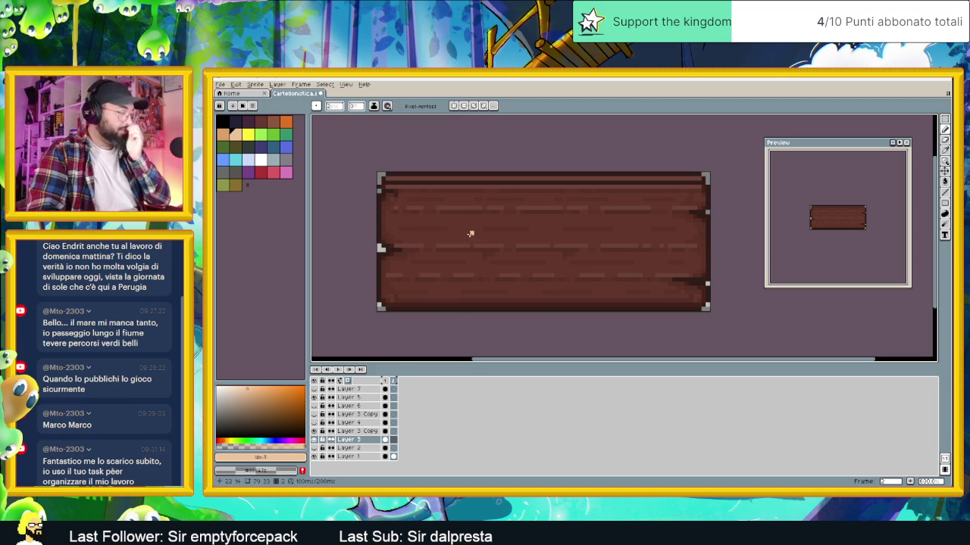
pyautogui.hotkey('alt', 'Tab')
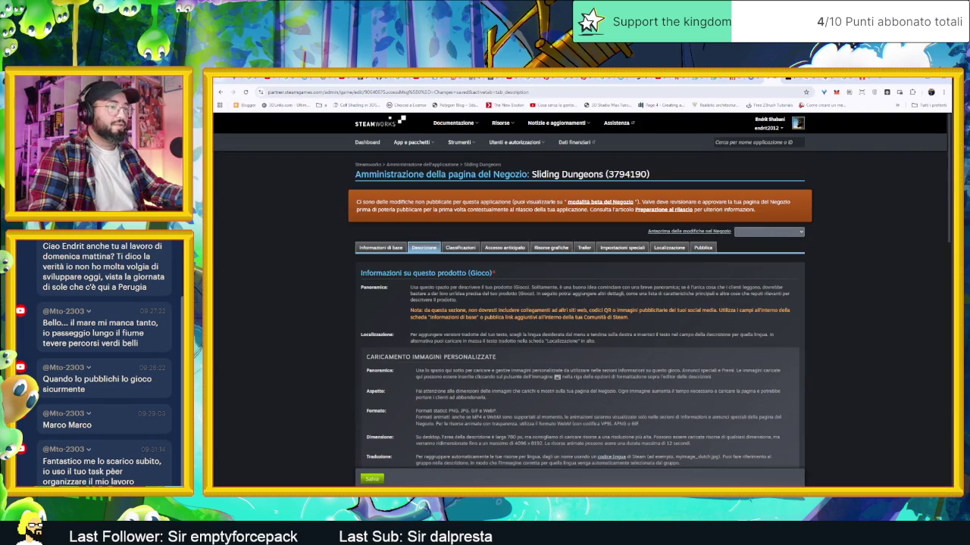
# Search Google Images for 'blacksmith forge' in a new tab and scroll the results
pyautogui.click(875, 79)
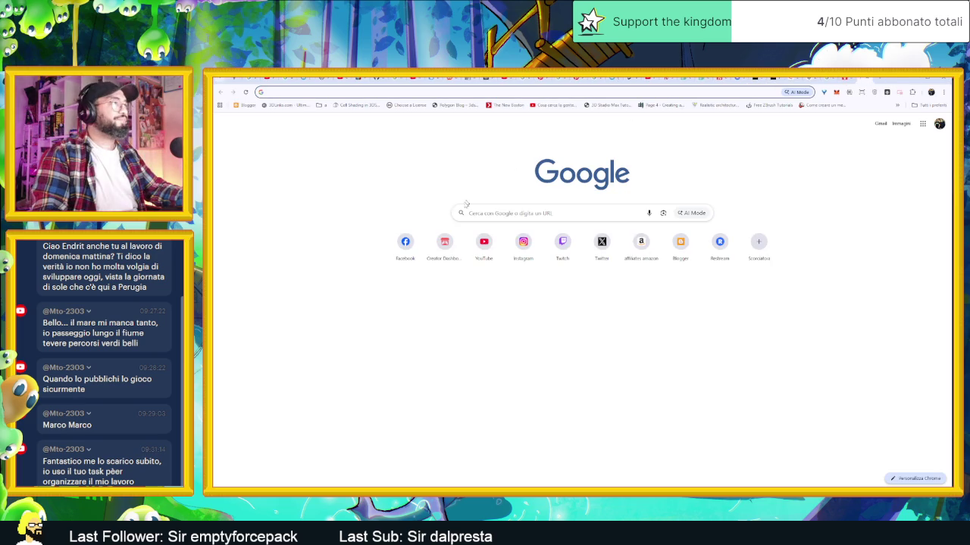
pyautogui.click(429, 91)
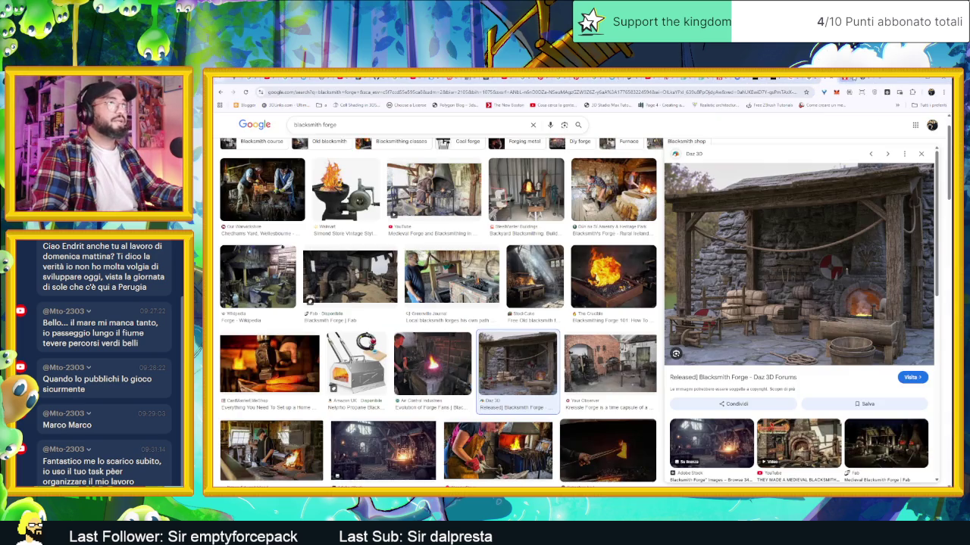
pyautogui.scroll(-2, 814, 266)
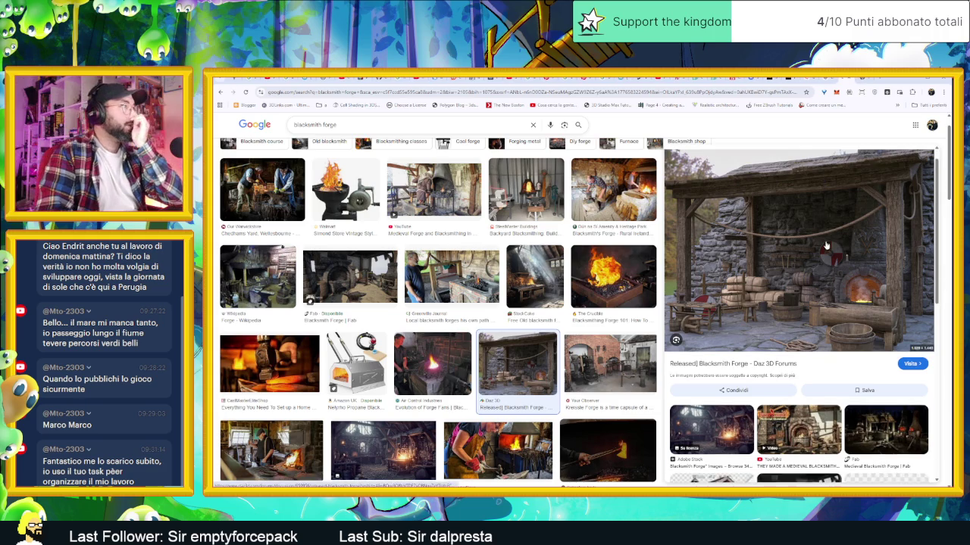
pyautogui.scroll(-2, 570, 313)
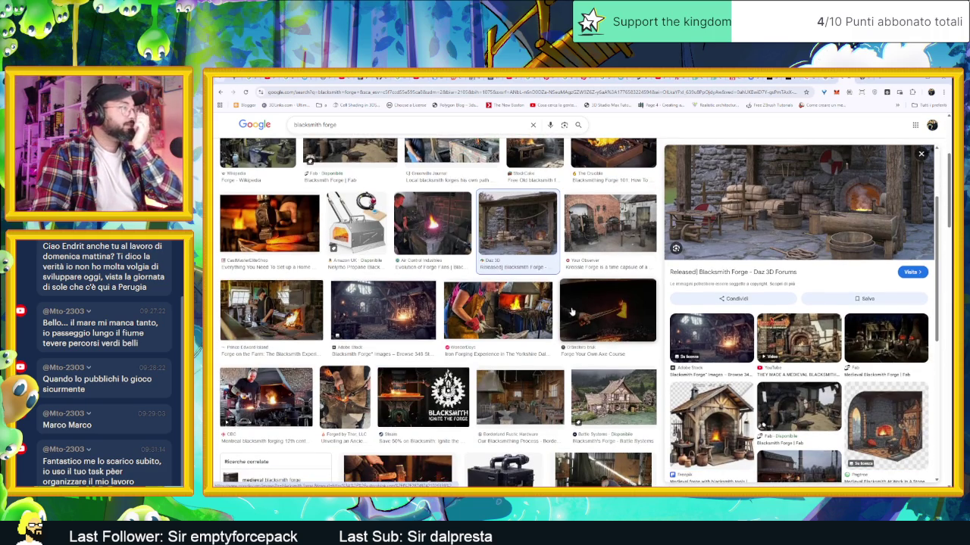
pyautogui.scroll(-1, 572, 312)
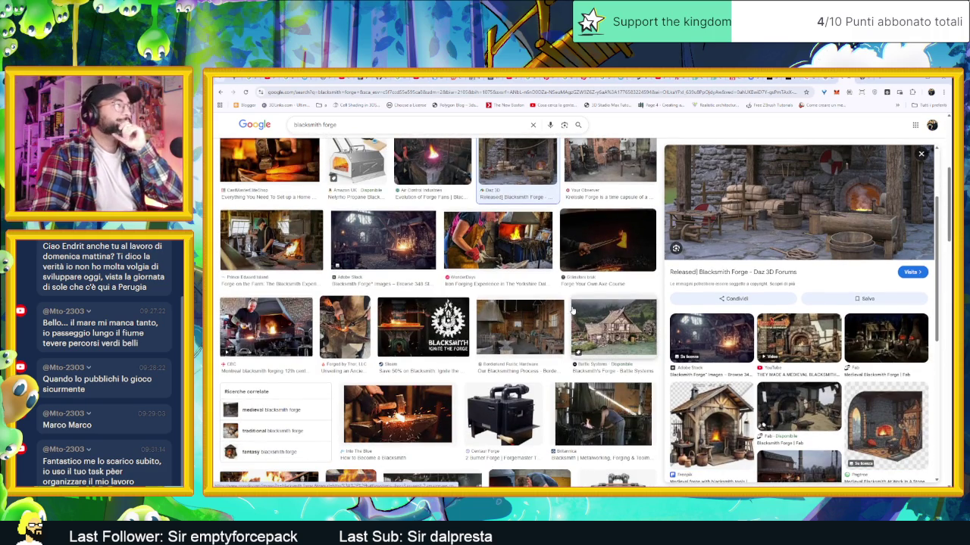
pyautogui.scroll(-1, 572, 311)
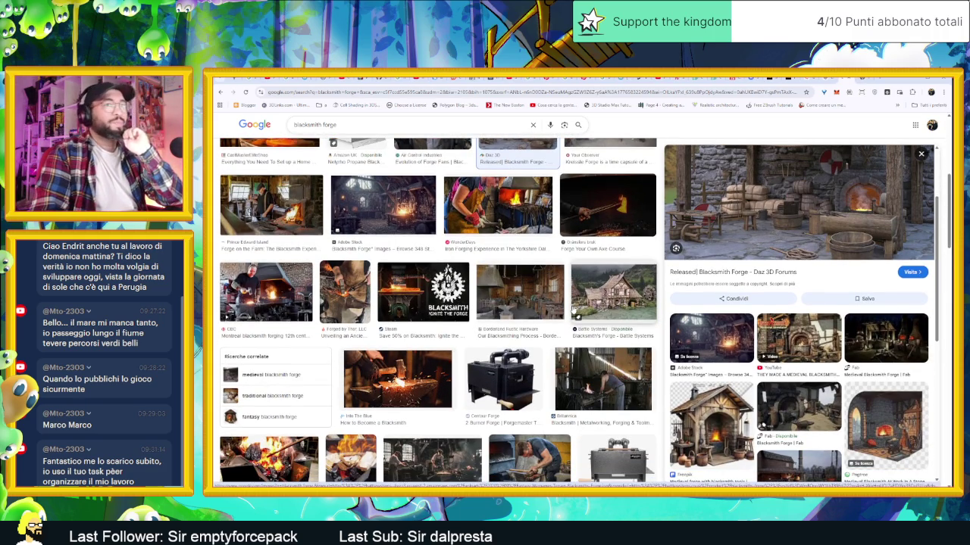
pyautogui.scroll(-1, 572, 314)
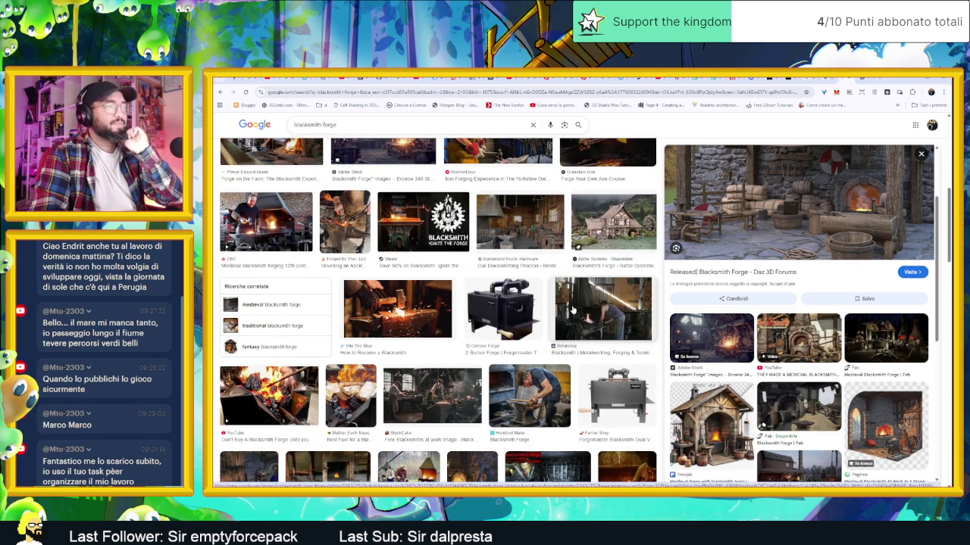
pyautogui.scroll(-1, 572, 310)
pyautogui.scroll(-1, 571, 309)
pyautogui.scroll(-2, 734, 350)
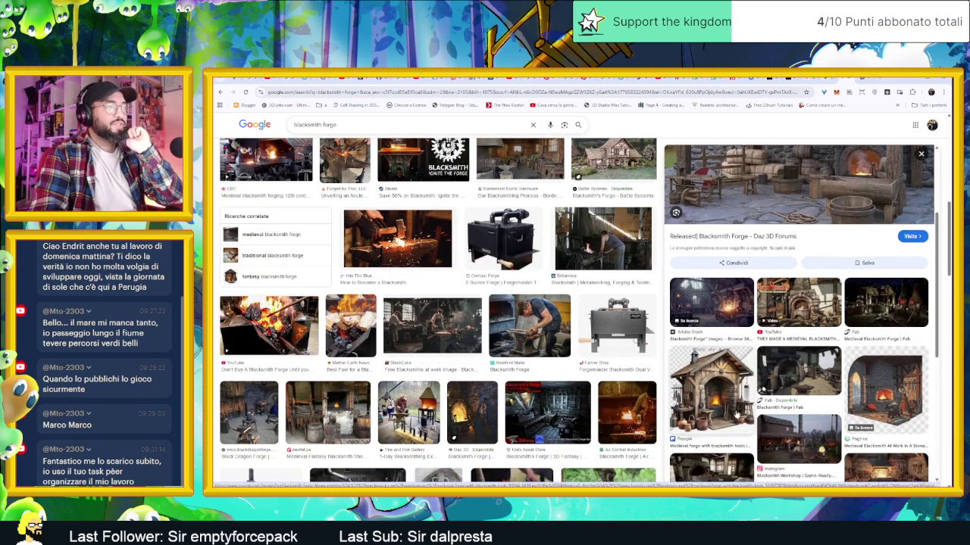
# Preview the medieval forge and stone workshop images, then scroll further through the results
pyautogui.click(712, 352)
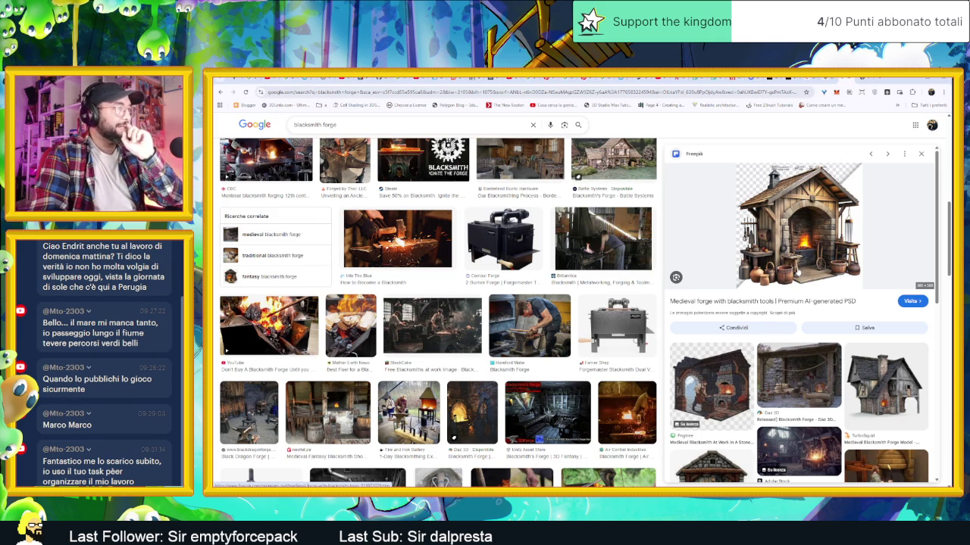
pyautogui.click(735, 384)
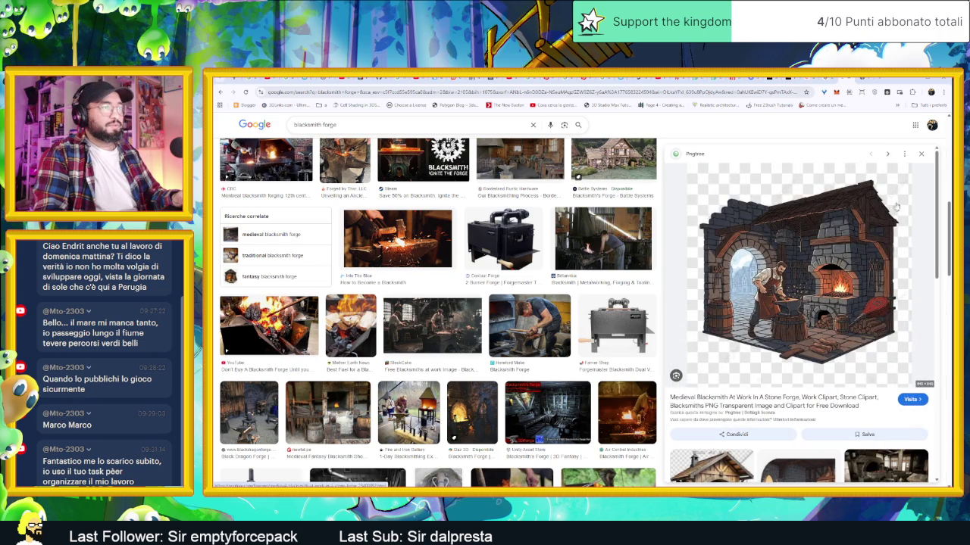
pyautogui.click(921, 155)
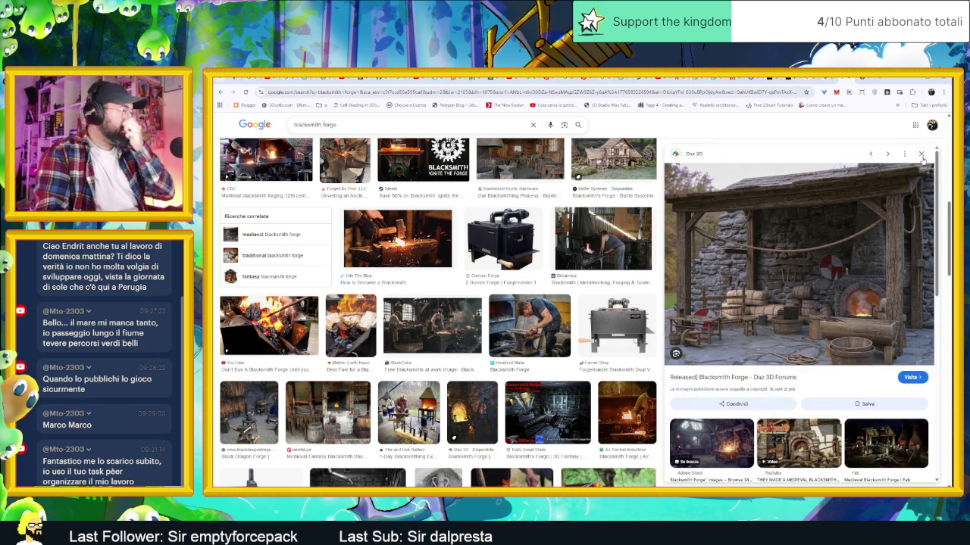
pyautogui.click(921, 155)
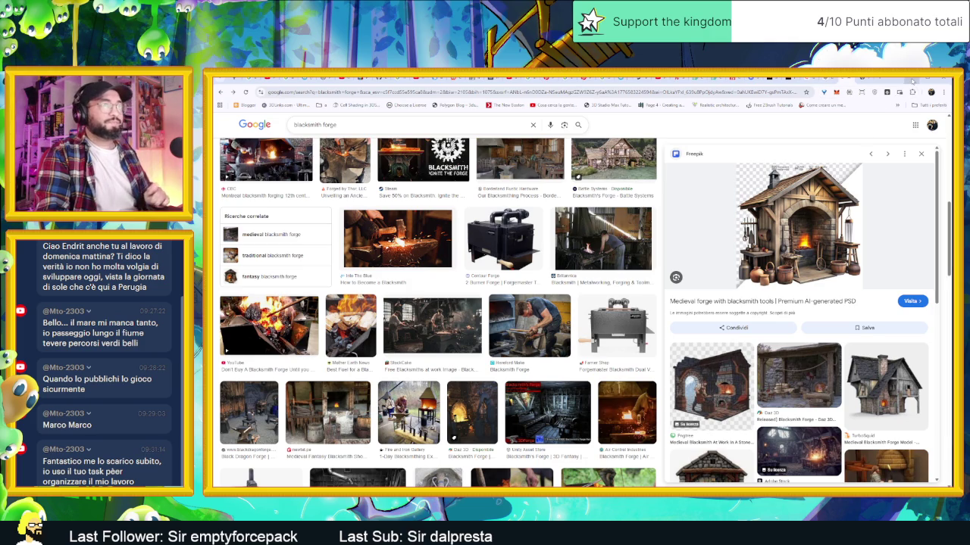
pyautogui.scroll(-2, 550, 424)
pyautogui.scroll(-1, 549, 424)
pyautogui.scroll(-2, 534, 371)
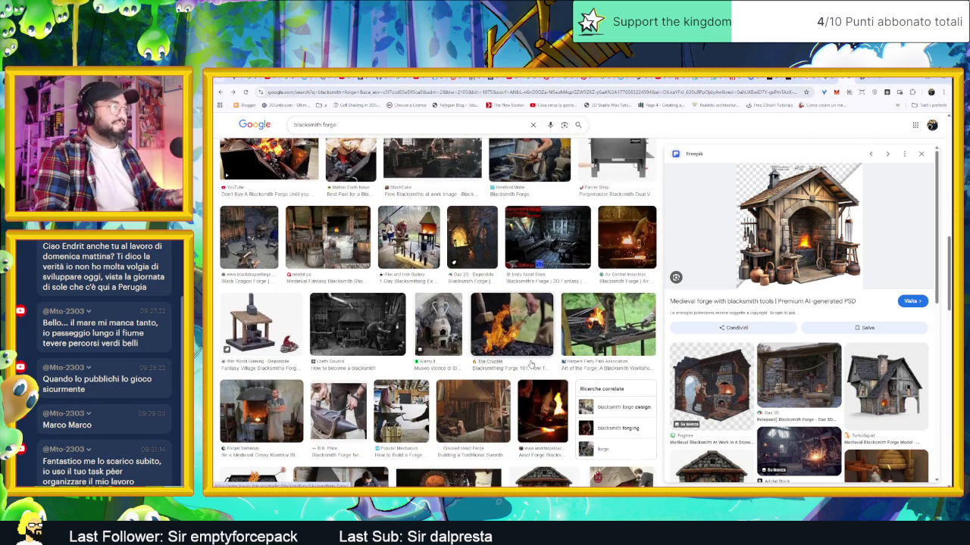
pyautogui.scroll(-2, 526, 361)
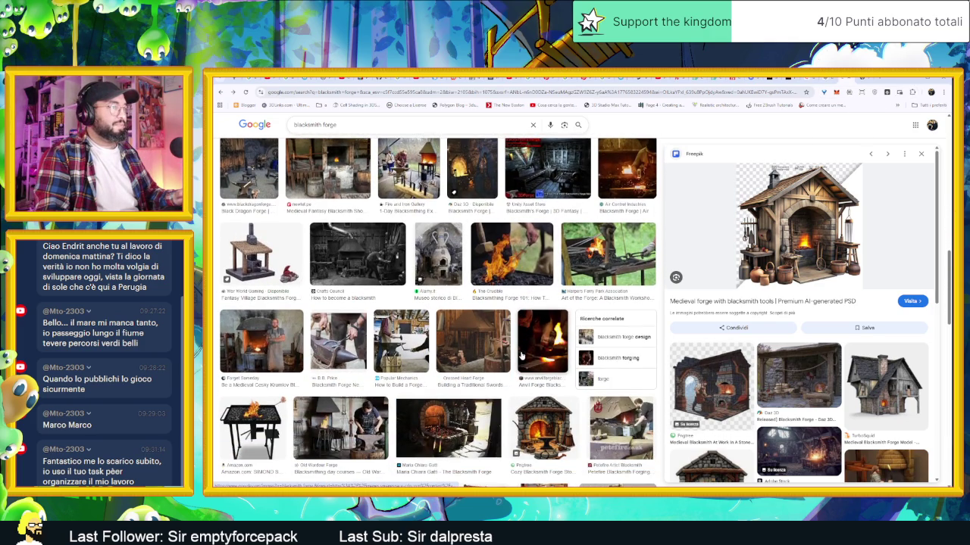
pyautogui.scroll(-1, 525, 366)
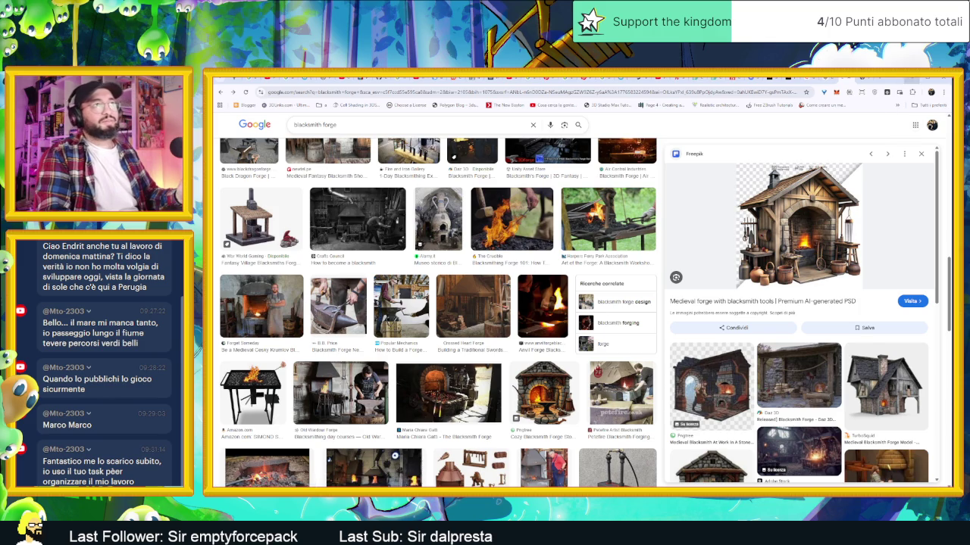
pyautogui.hotkey('alt', 'Tab')
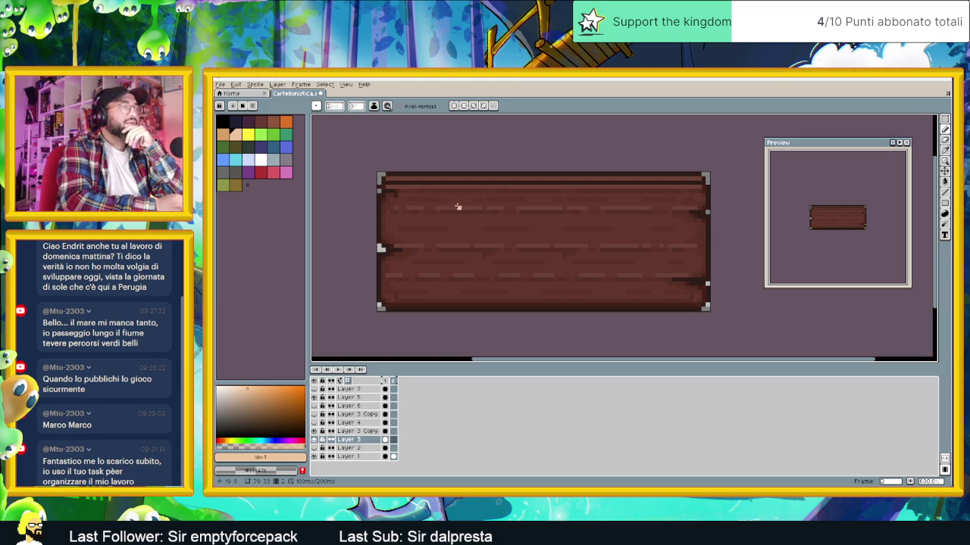
# Try drawing the letters C and R on the sign, then delete the CRAFT lettering
pyautogui.moveTo(472, 200)
pyautogui.mouseDown()
pyautogui.moveTo(444, 199)
pyautogui.moveTo(469, 236)
pyautogui.moveTo(485, 215)
pyautogui.moveTo(486, 231)
pyautogui.mouseUp()
pyautogui.moveTo(485, 195)
pyautogui.mouseDown()
pyautogui.moveTo(517, 236)
pyautogui.moveTo(557, 243)
pyautogui.moveTo(550, 220)
pyautogui.moveTo(578, 194)
pyautogui.moveTo(617, 196)
pyautogui.moveTo(604, 216)
pyautogui.moveTo(636, 235)
pyautogui.moveTo(692, 193)
pyautogui.mouseUp()
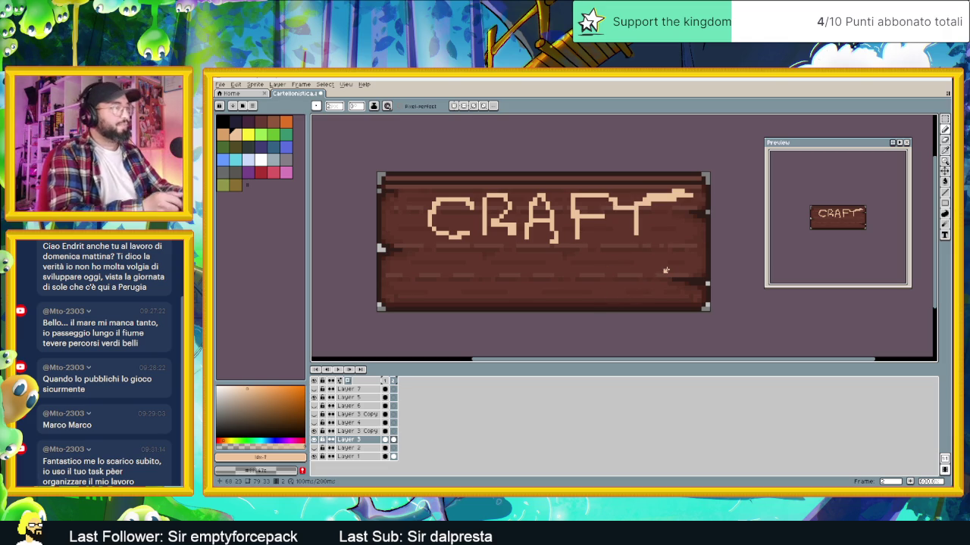
pyautogui.press('Delete')
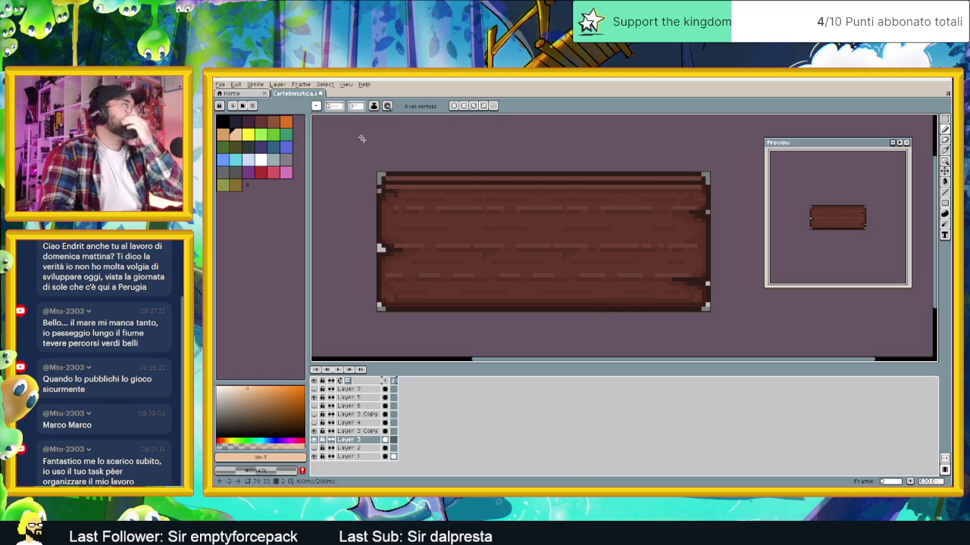
# Switch to a round brush, test a curved peach stroke, and delete it again
pyautogui.click(318, 107)
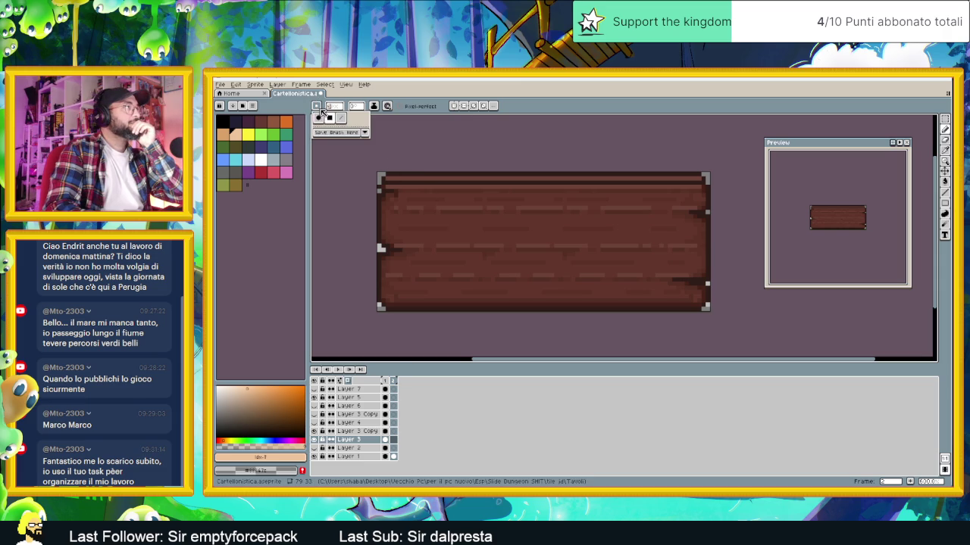
pyautogui.click(318, 118)
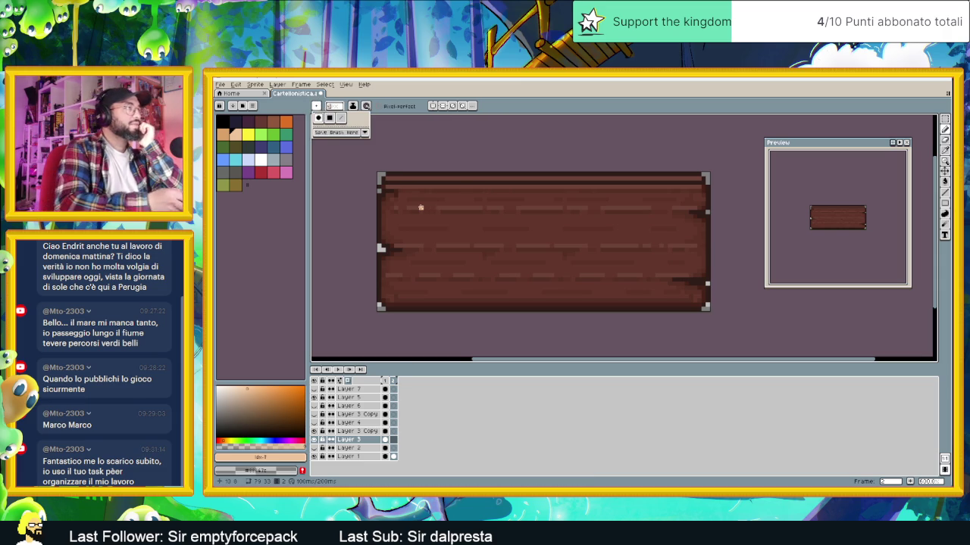
pyautogui.moveTo(451, 202)
pyautogui.mouseDown()
pyautogui.moveTo(420, 233)
pyautogui.moveTo(450, 232)
pyautogui.moveTo(497, 206)
pyautogui.moveTo(497, 226)
pyautogui.mouseUp()
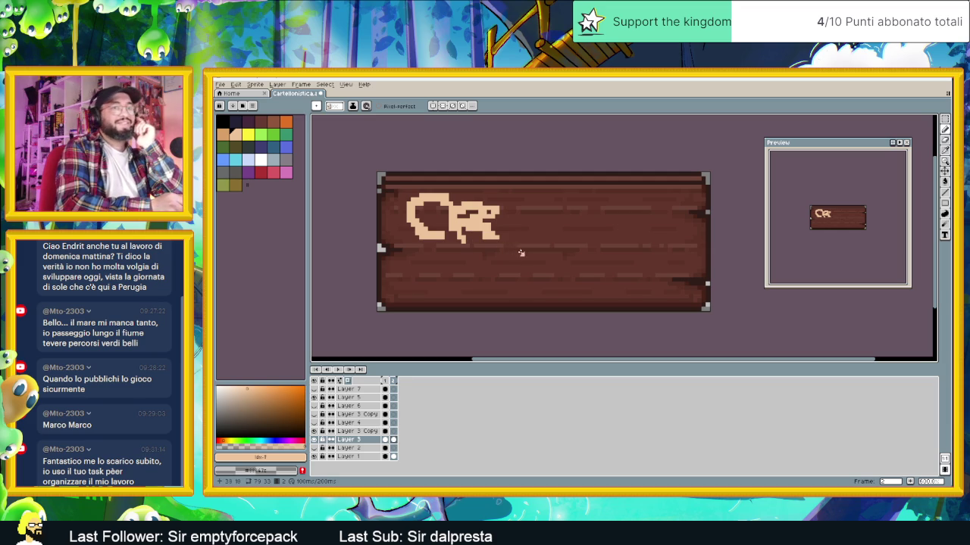
pyautogui.press('Delete')
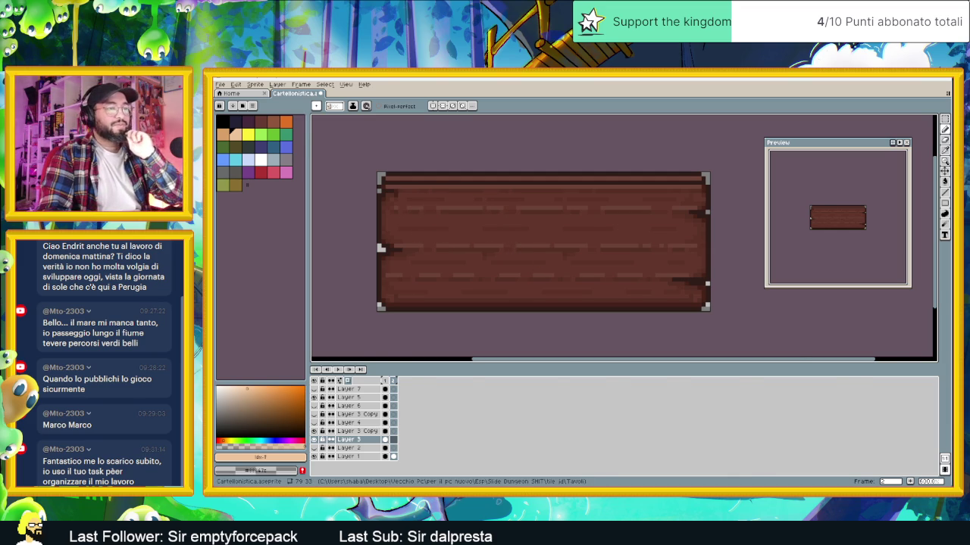
pyautogui.hotkey('alt', 'Tab')
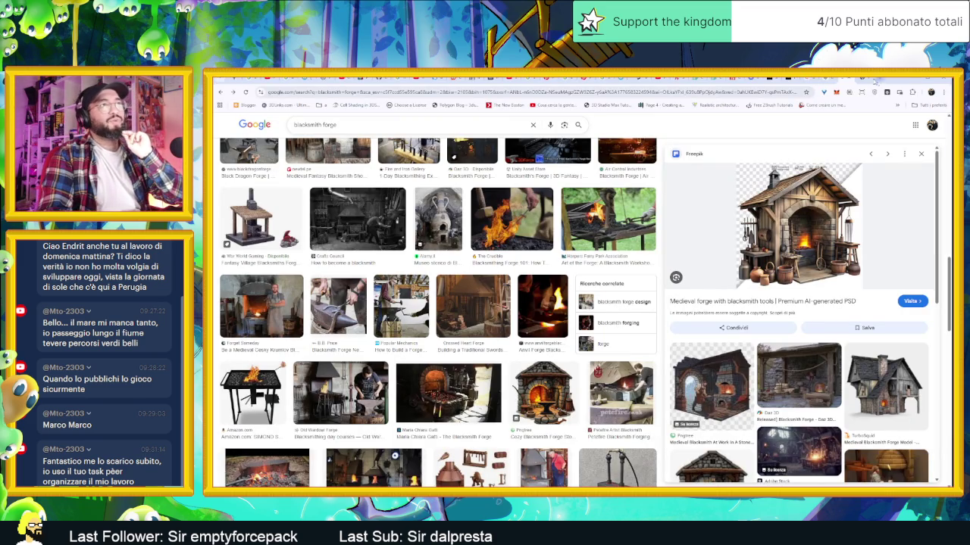
# Open gemini.google.com in a new browser tab
pyautogui.click(869, 79)
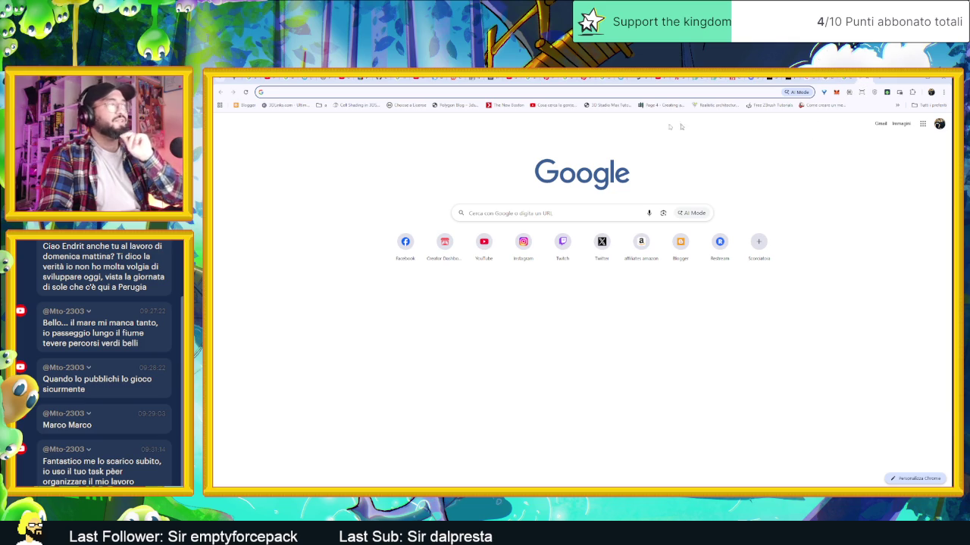
pyautogui.write('g')
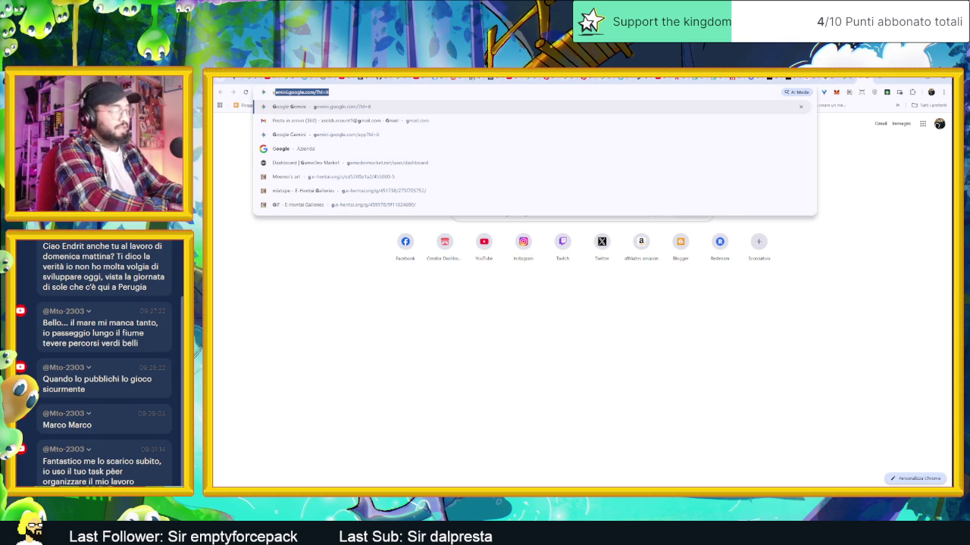
pyautogui.write('emini')
pyautogui.press('Return')
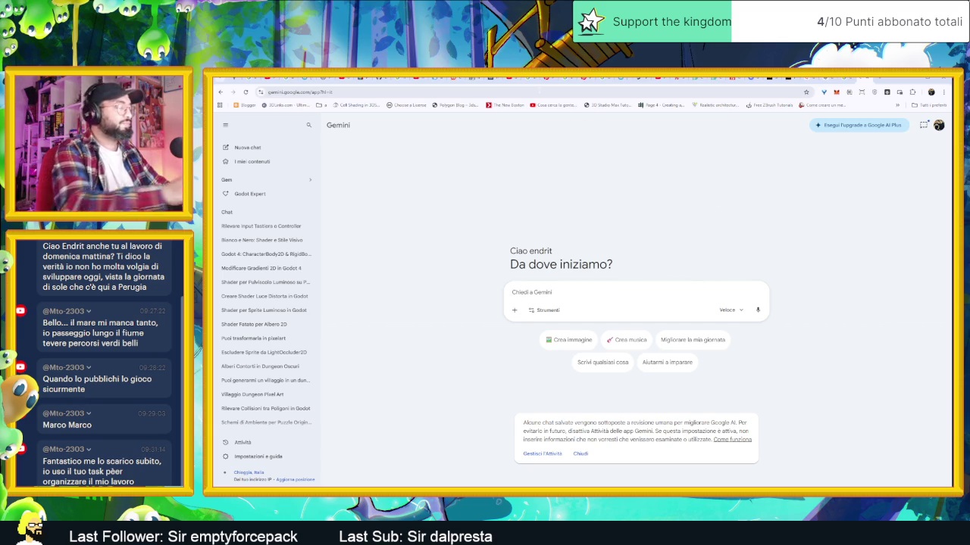
# Ask Gemini for blacksmith shop-sign names or slogans and read its suggestions
pyautogui.write('sto c')
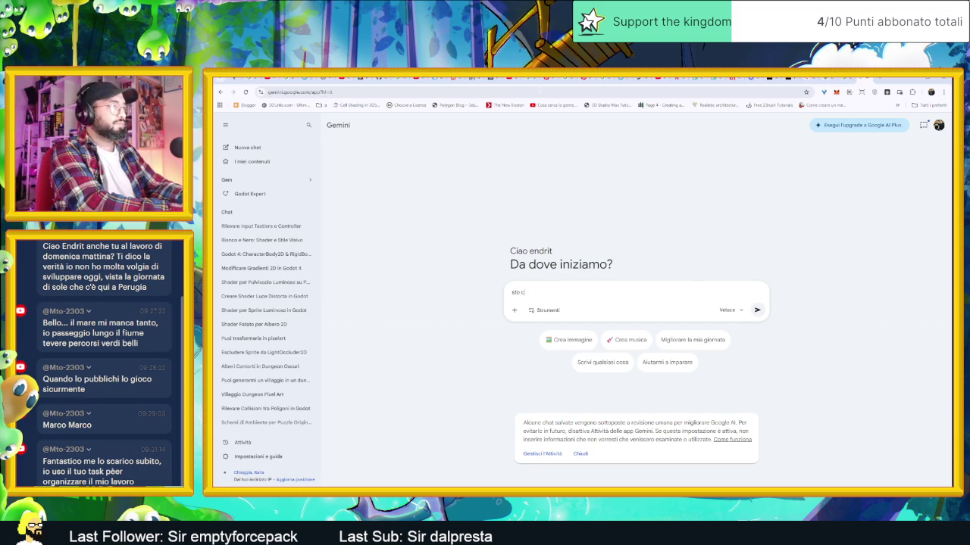
pyautogui.write('reando un gioco,')
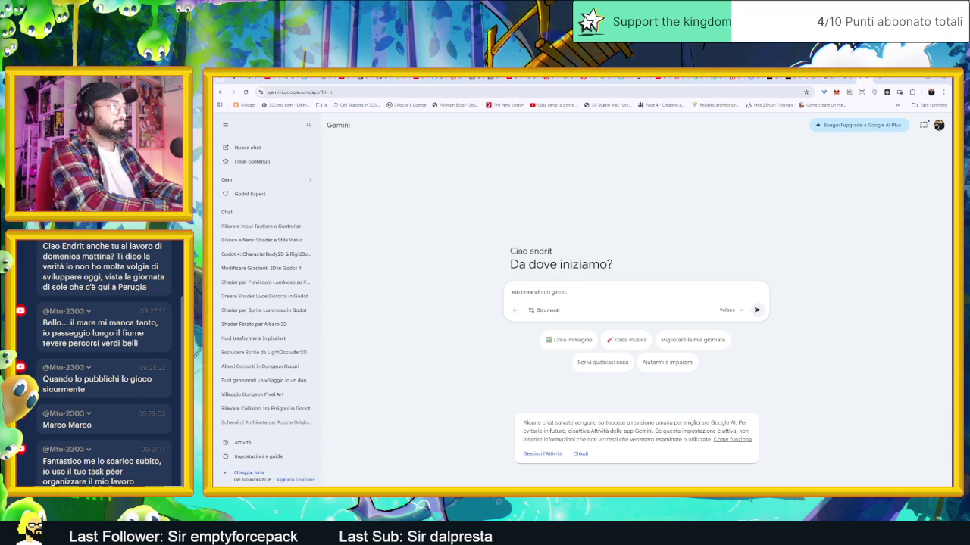
pyautogui.write('dio crea')
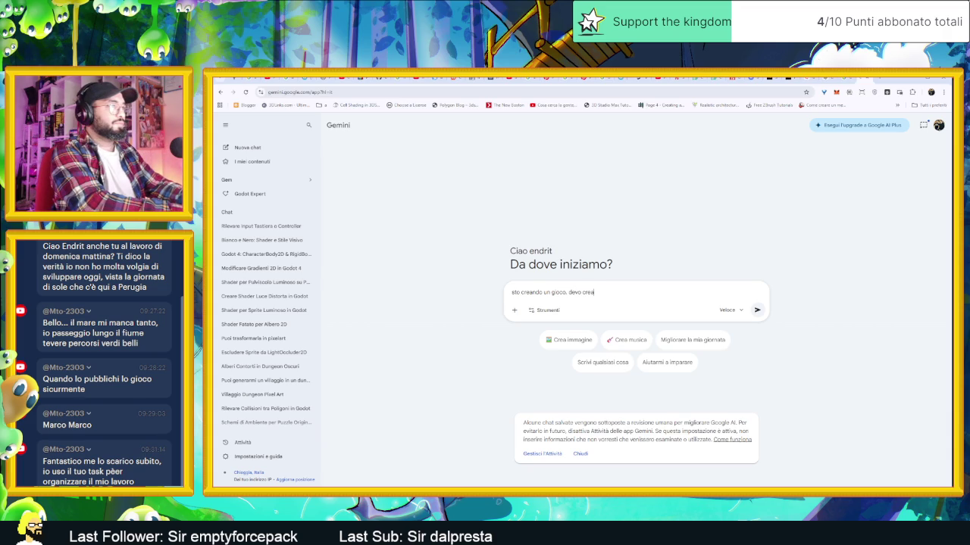
pyautogui.write('un inseg')
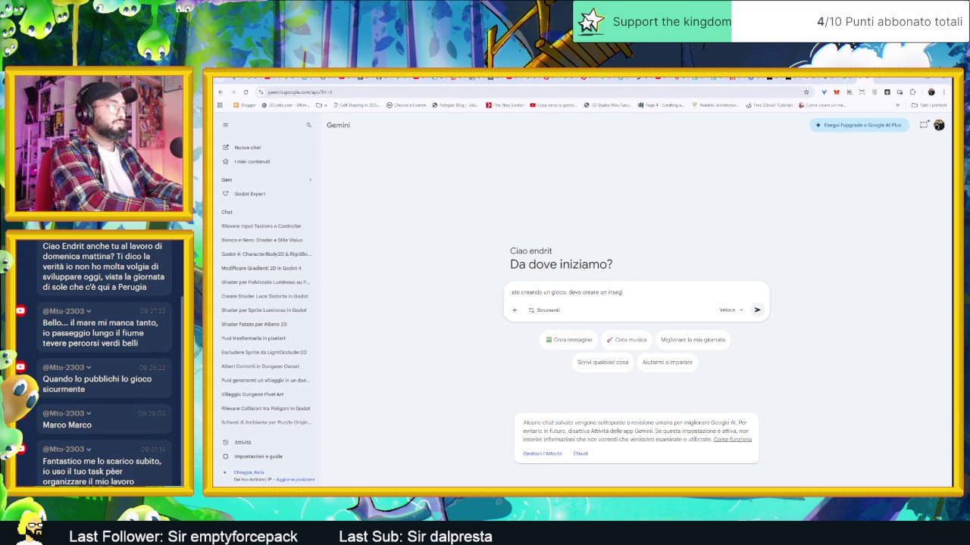
pyautogui.write('na per un fabbr')
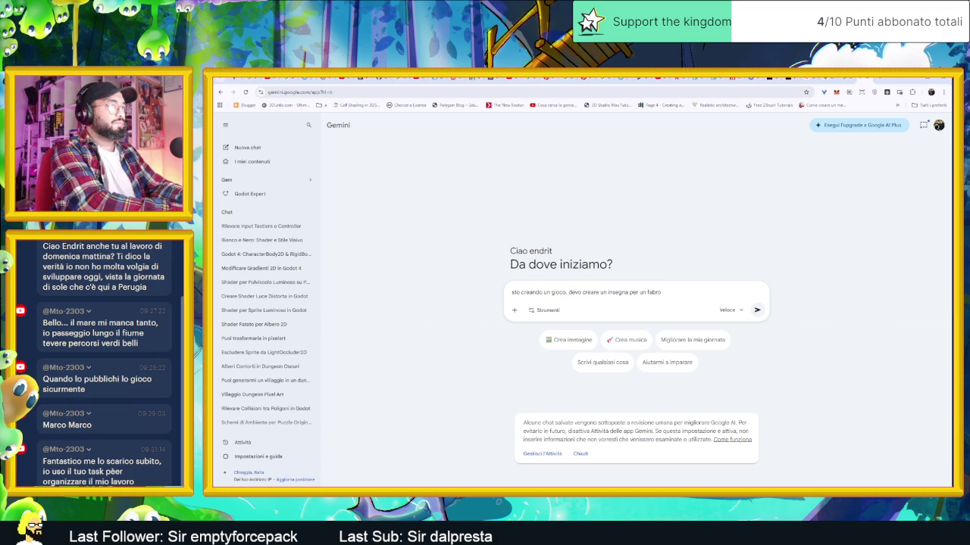
pyautogui.press('BackSpace')
pyautogui.write('bro.')
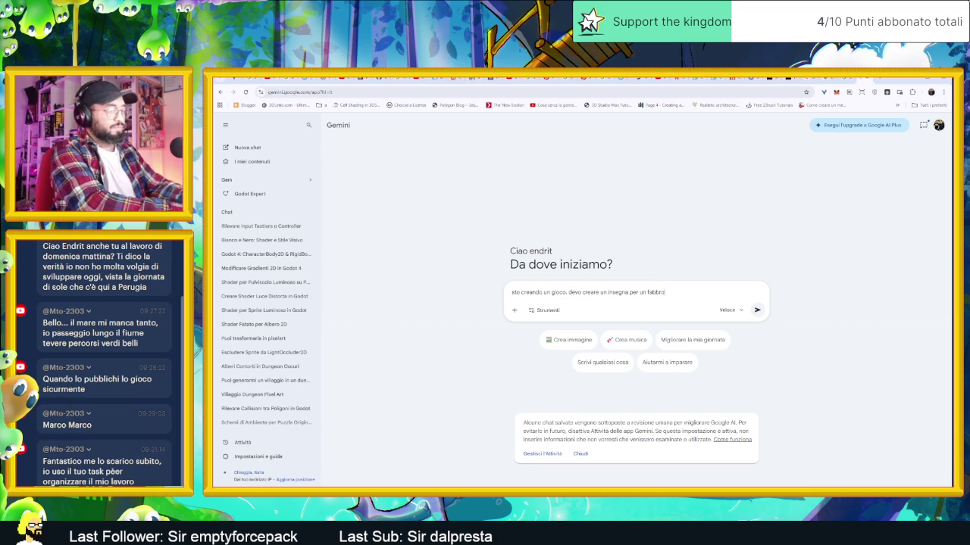
pyautogui.write('le potrebbe ess')
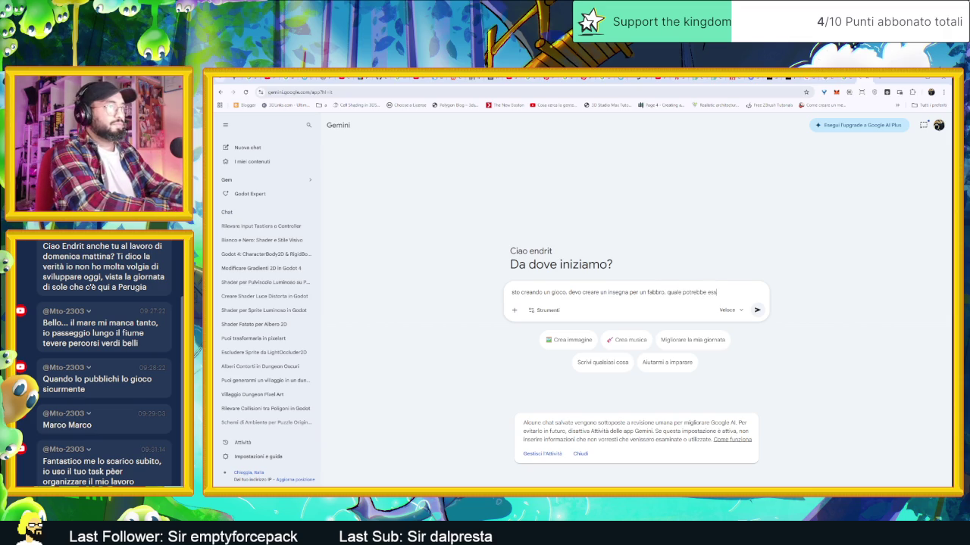
pyautogui.write('ere un bel')
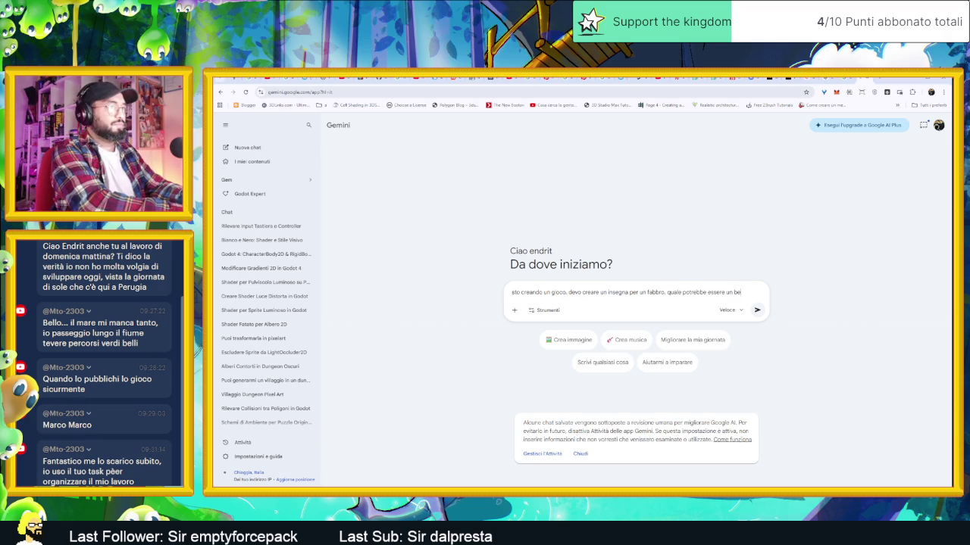
pyautogui.write('e o slogan')
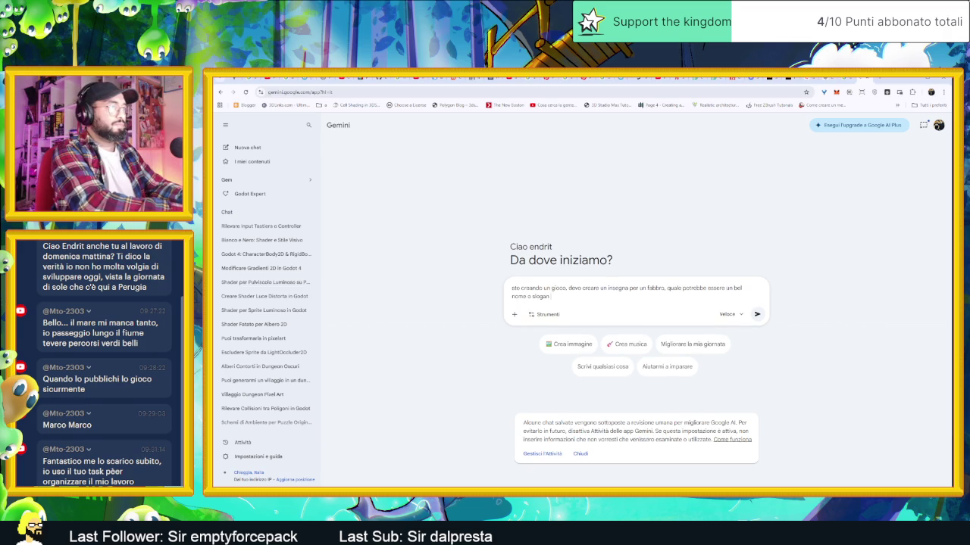
pyautogui.press('Return')
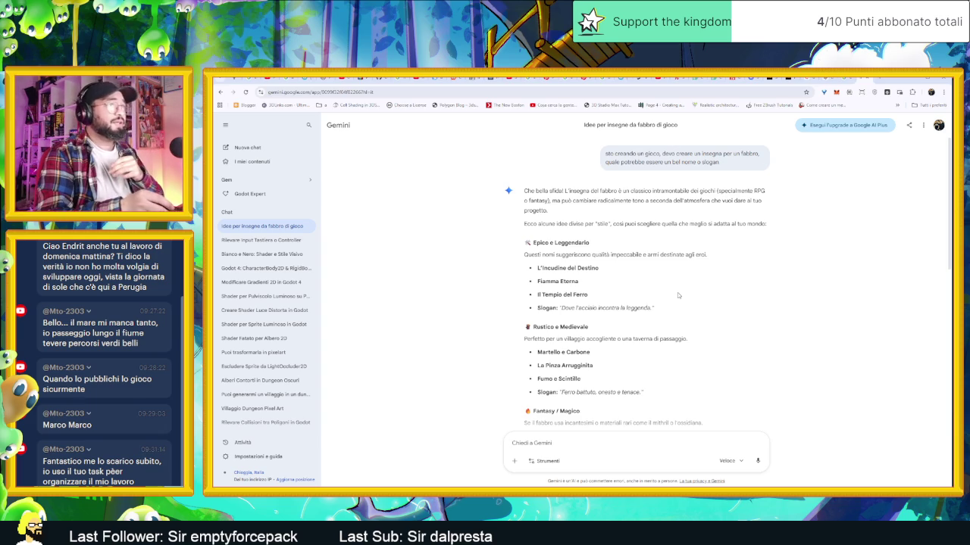
pyautogui.scroll(-1, 753, 305)
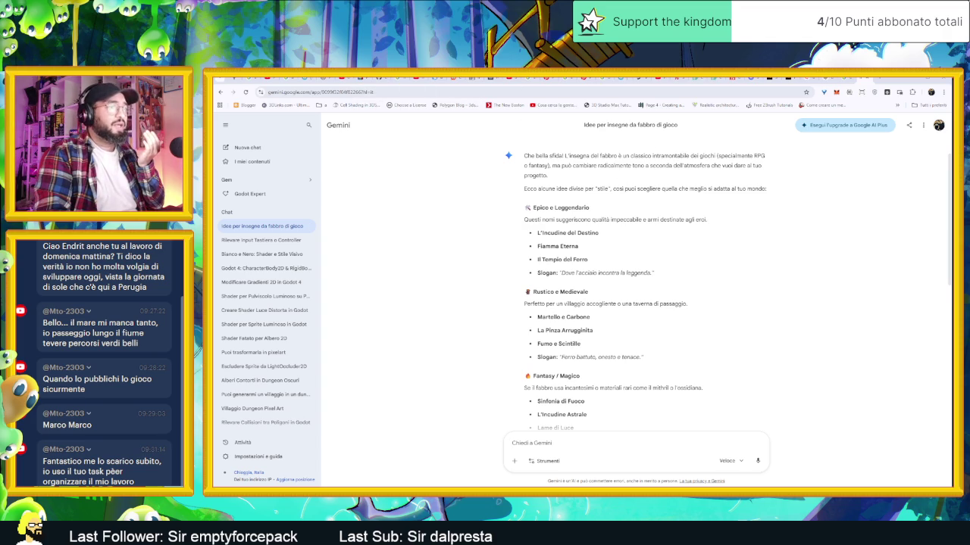
pyautogui.press('super+d')
pyautogui.press('super+d')
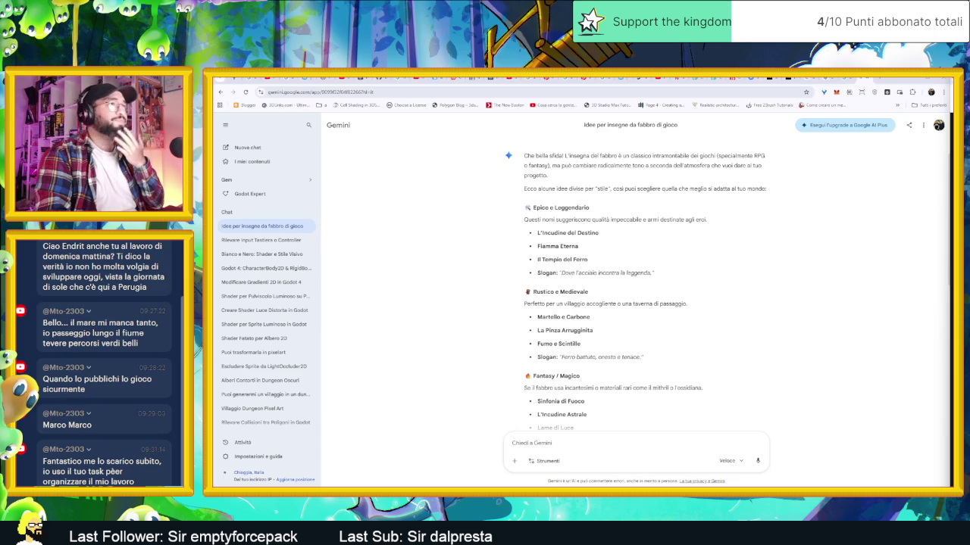
pyautogui.click(706, 79)
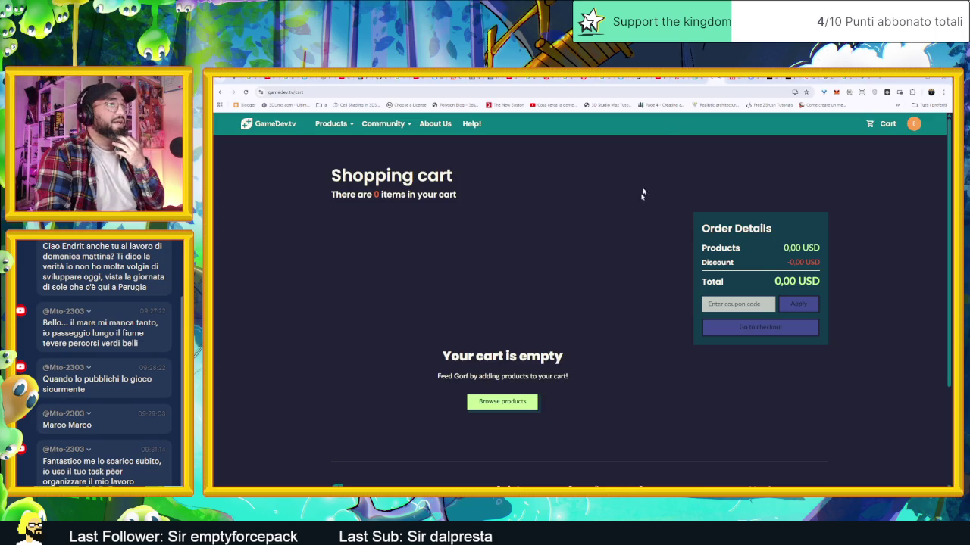
# From the Godot 2D course page, check the cart and go to My Library
pyautogui.click(705, 82)
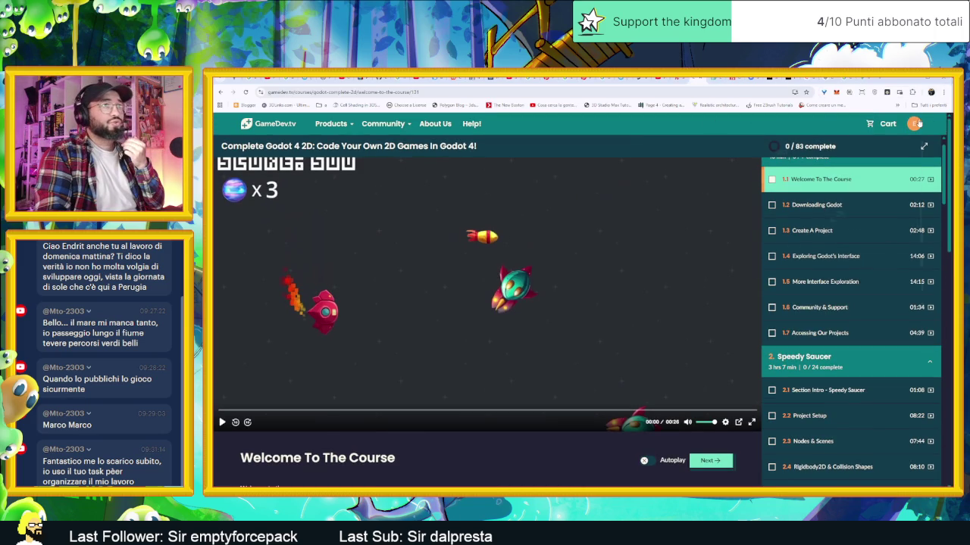
pyautogui.click(913, 125)
pyautogui.click(887, 123)
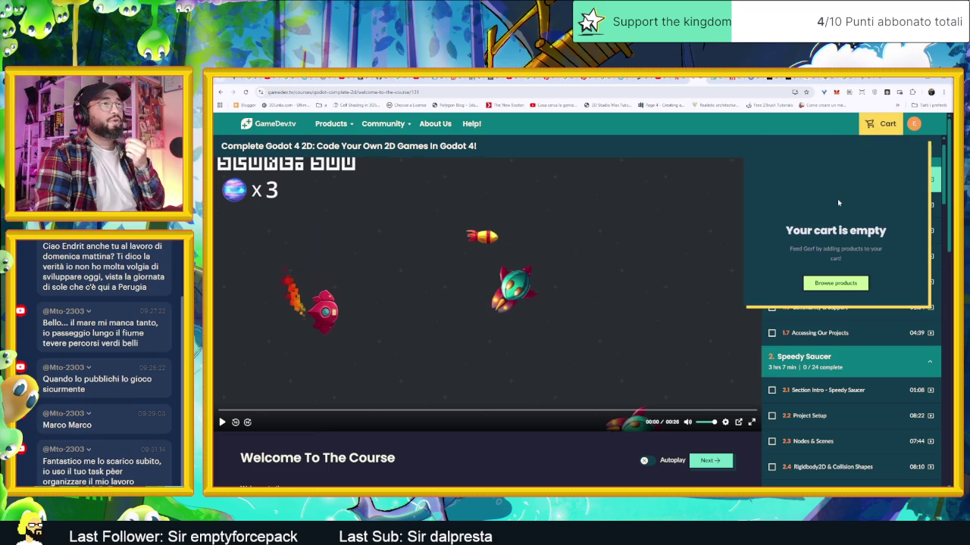
pyautogui.click(911, 129)
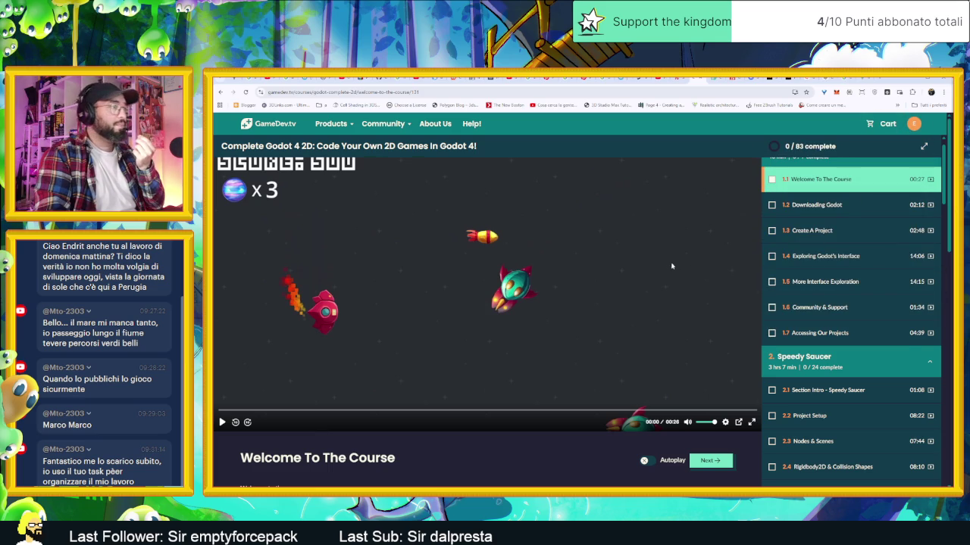
pyautogui.click(913, 127)
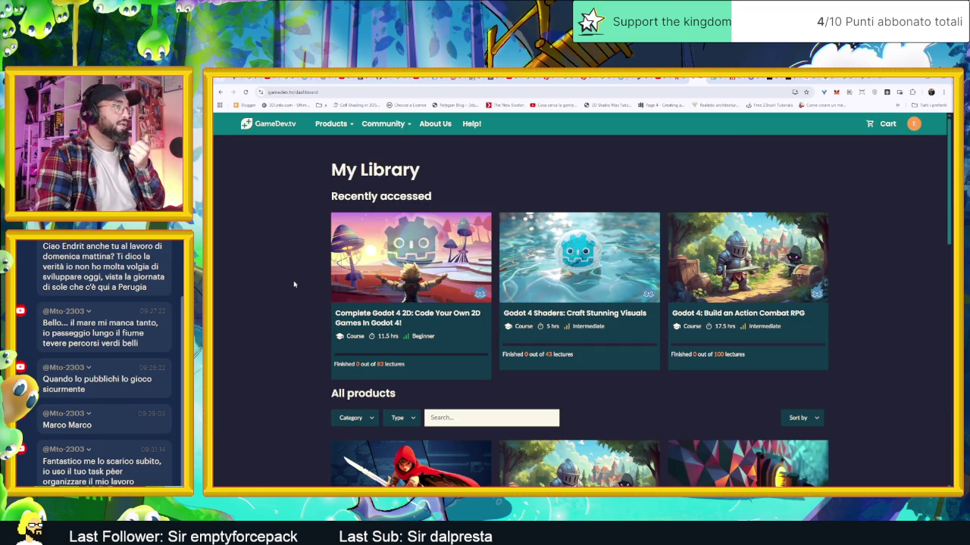
# Scroll through All products and open 'Godot 4: Build an Action Combat RPG'
pyautogui.scroll(-3, 299, 285)
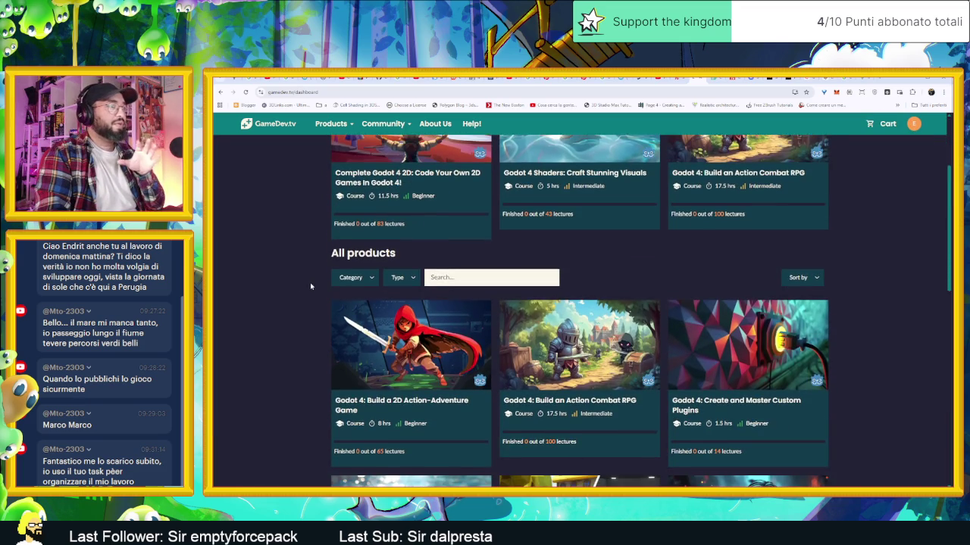
pyautogui.scroll(-2, 311, 286)
pyautogui.scroll(-1, 310, 287)
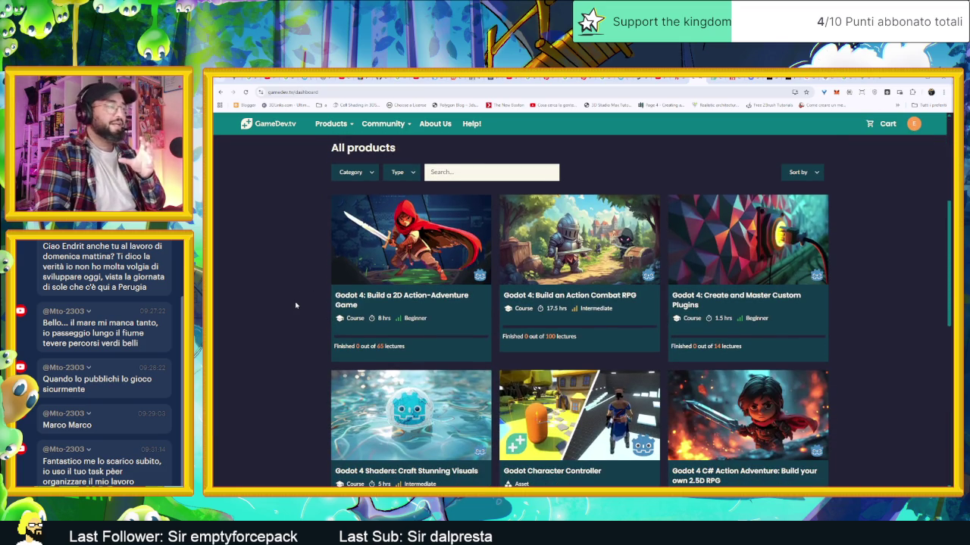
pyautogui.scroll(-1, 296, 303)
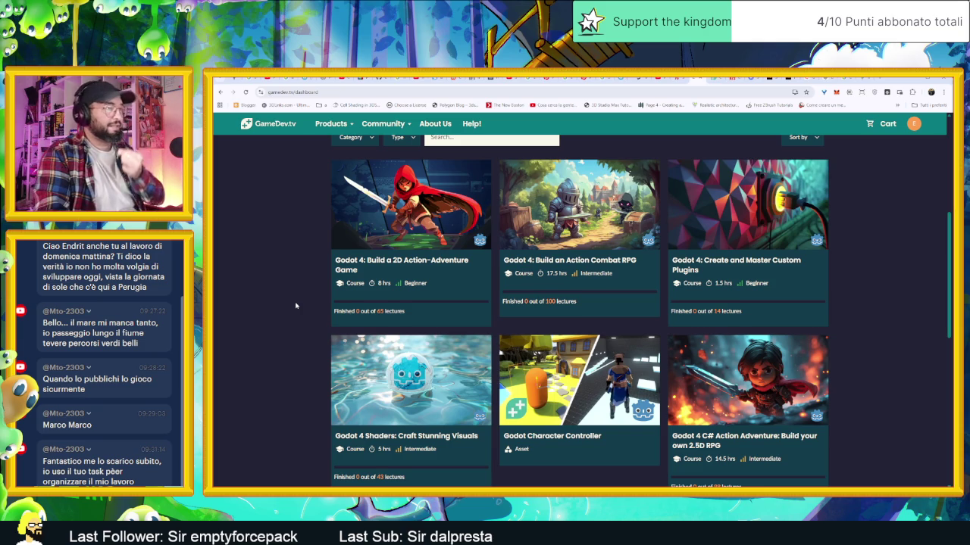
pyautogui.scroll(-2, 298, 310)
pyautogui.scroll(-2, 301, 316)
pyautogui.scroll(-1, 305, 317)
pyautogui.scroll(-1, 309, 318)
pyautogui.scroll(-1, 314, 319)
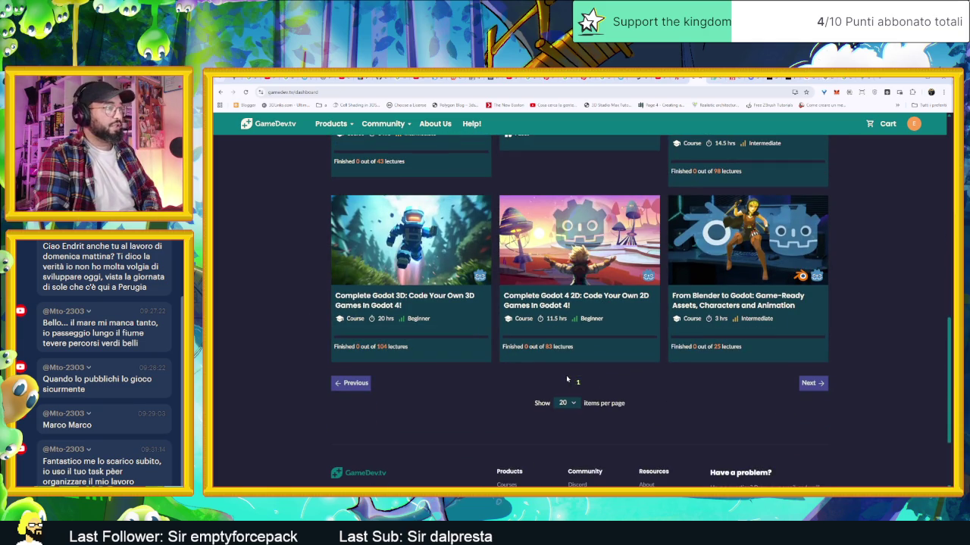
pyautogui.scroll(3, 576, 381)
pyautogui.scroll(2, 827, 355)
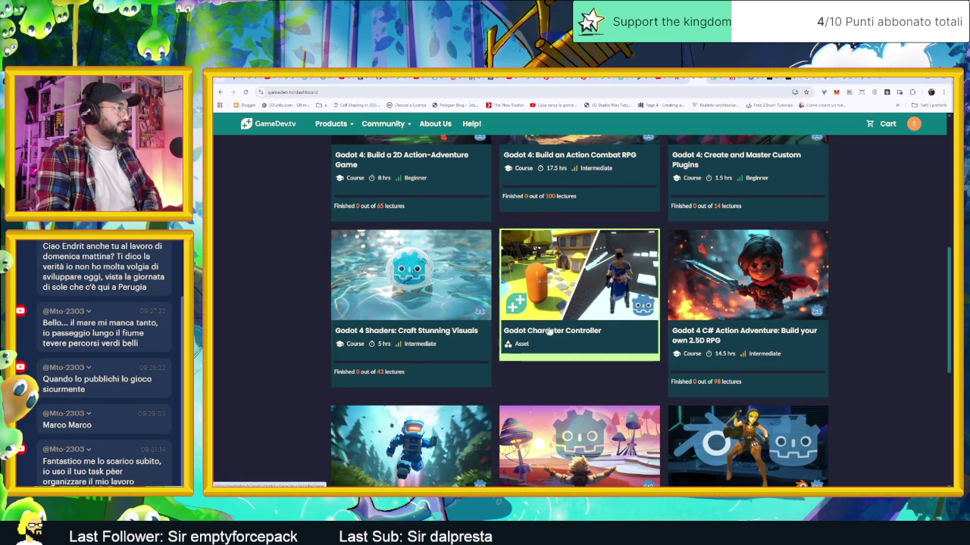
pyautogui.scroll(1, 677, 327)
pyautogui.scroll(1, 676, 327)
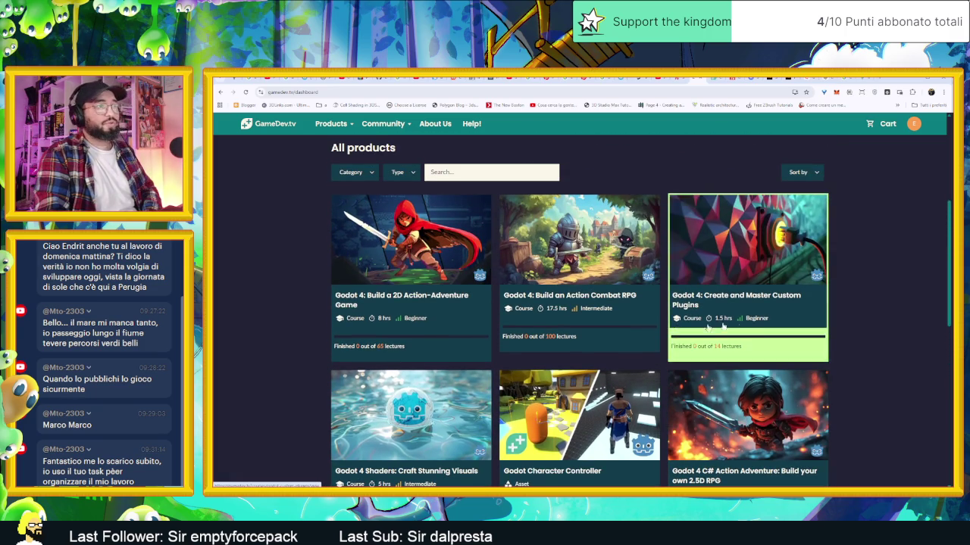
pyautogui.click(883, 123)
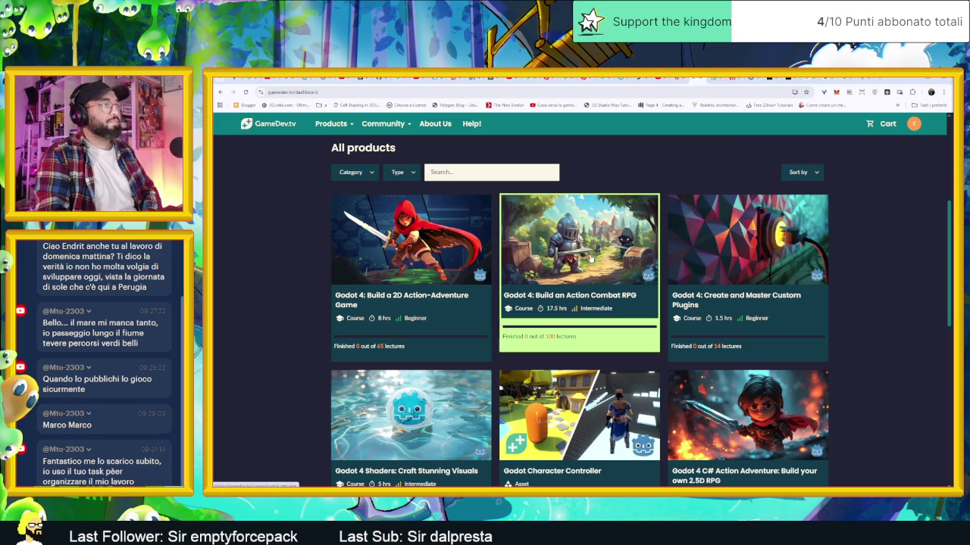
pyautogui.click(588, 258)
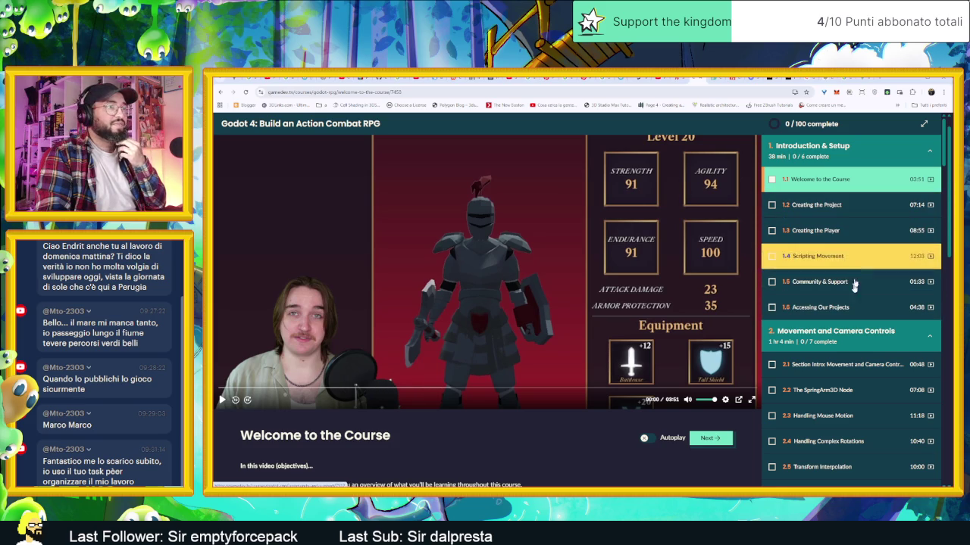
# Scroll the lesson sidebar from Movement and Camera Controls down to section 4, Making Enemies
pyautogui.scroll(-1, 856, 282)
pyautogui.scroll(-1, 863, 294)
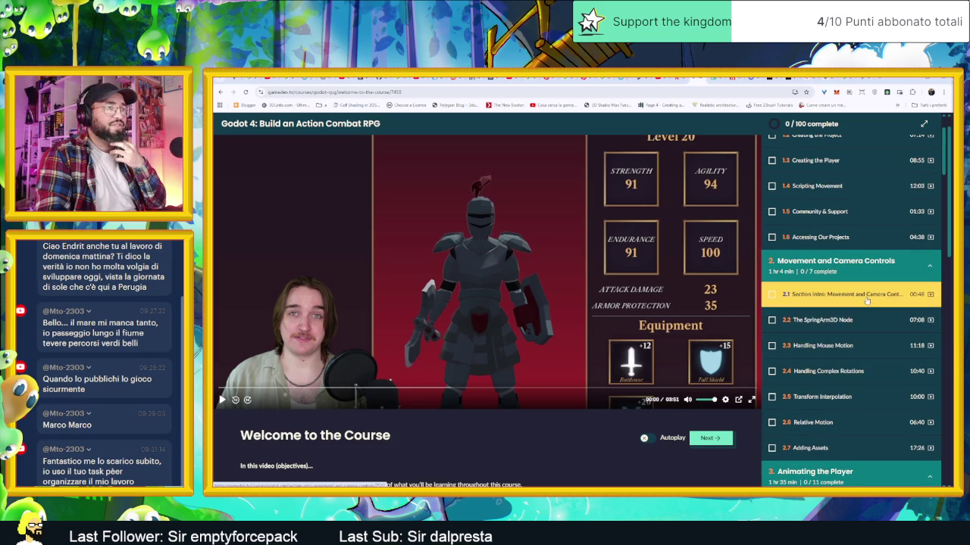
pyautogui.scroll(-1, 864, 303)
pyautogui.scroll(-1, 857, 315)
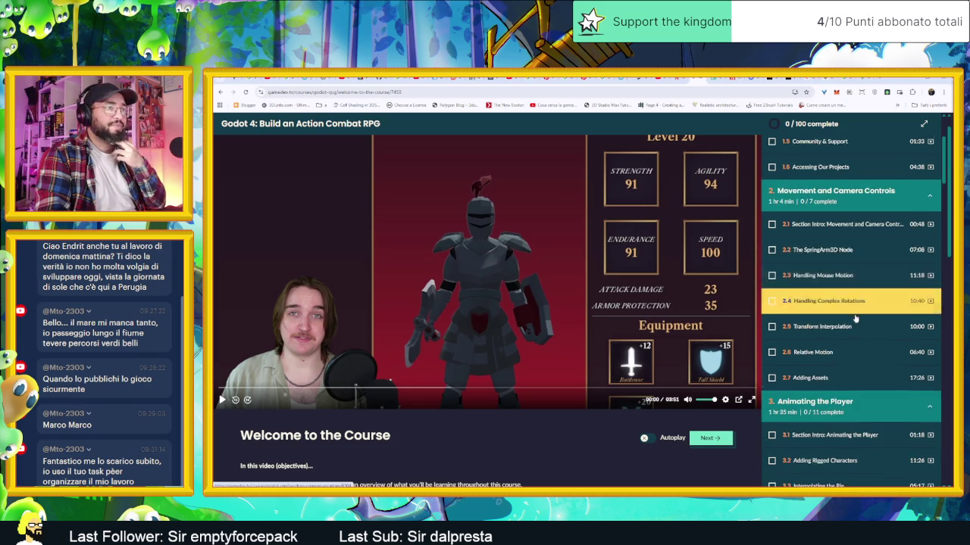
pyautogui.scroll(-1, 856, 319)
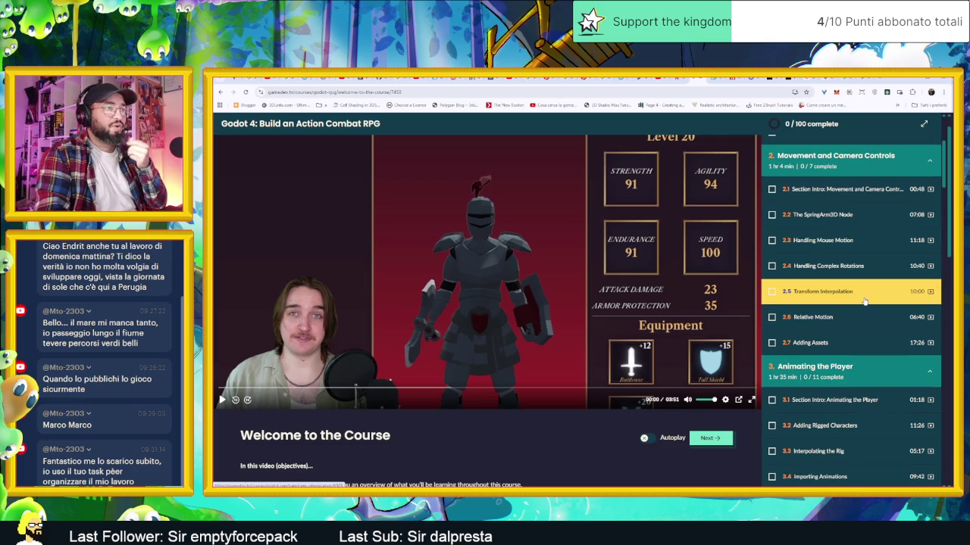
pyautogui.scroll(-1, 861, 318)
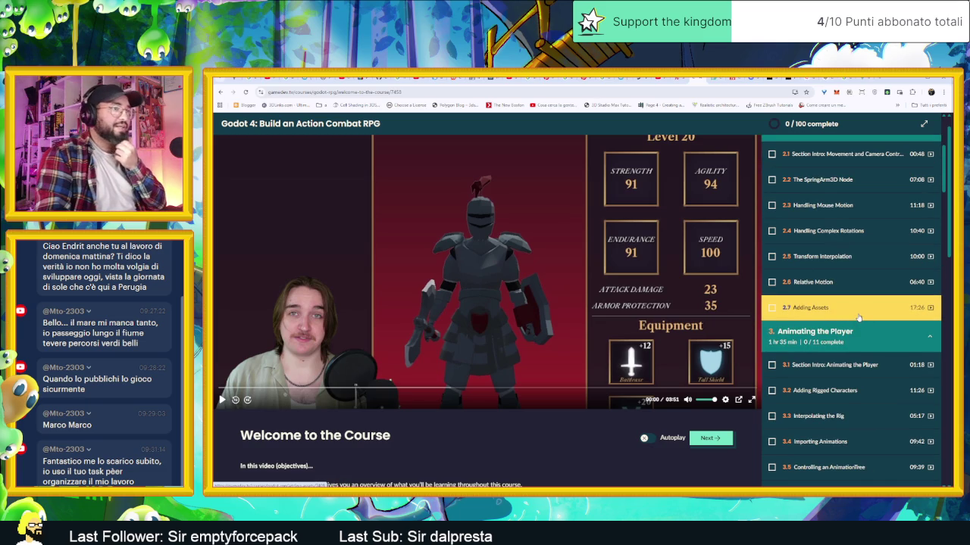
pyautogui.scroll(-2, 858, 318)
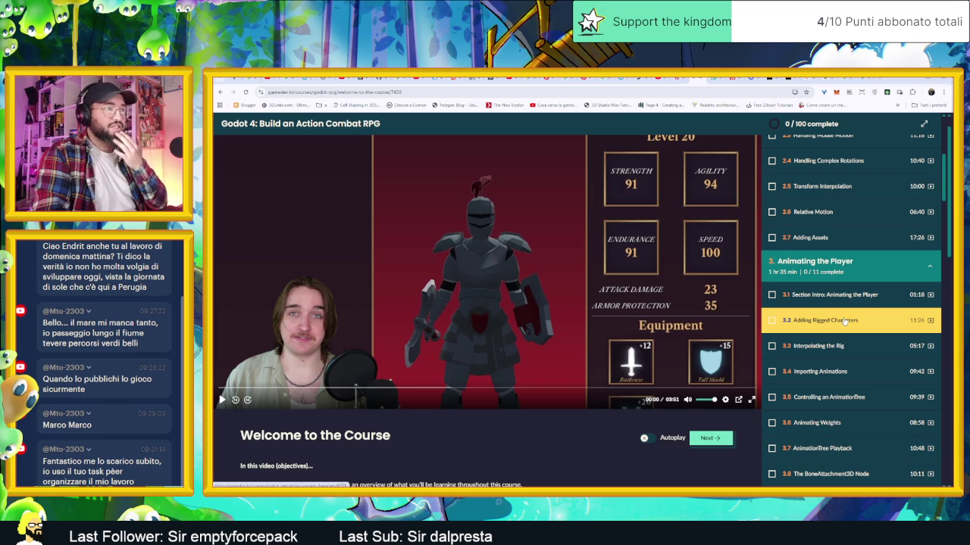
pyautogui.scroll(-1, 844, 322)
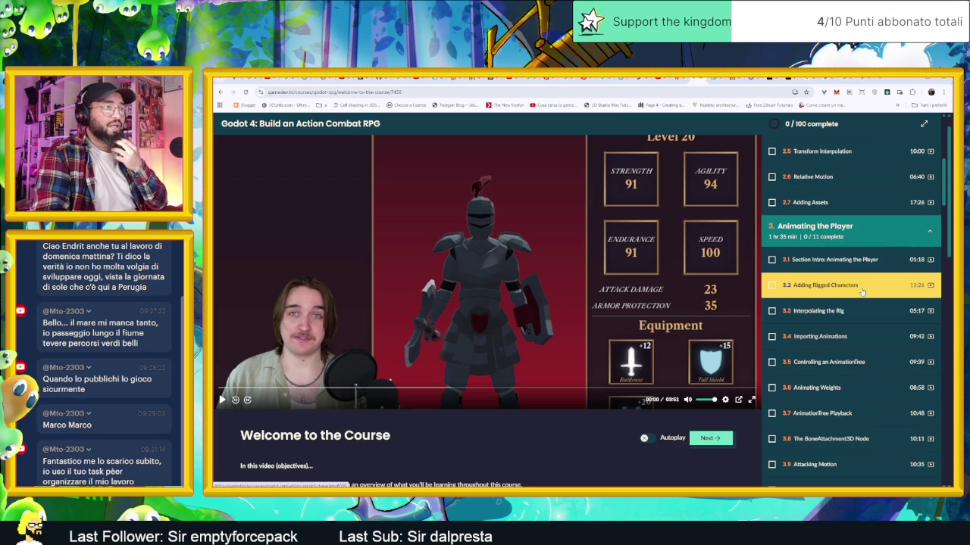
pyautogui.scroll(-1, 863, 315)
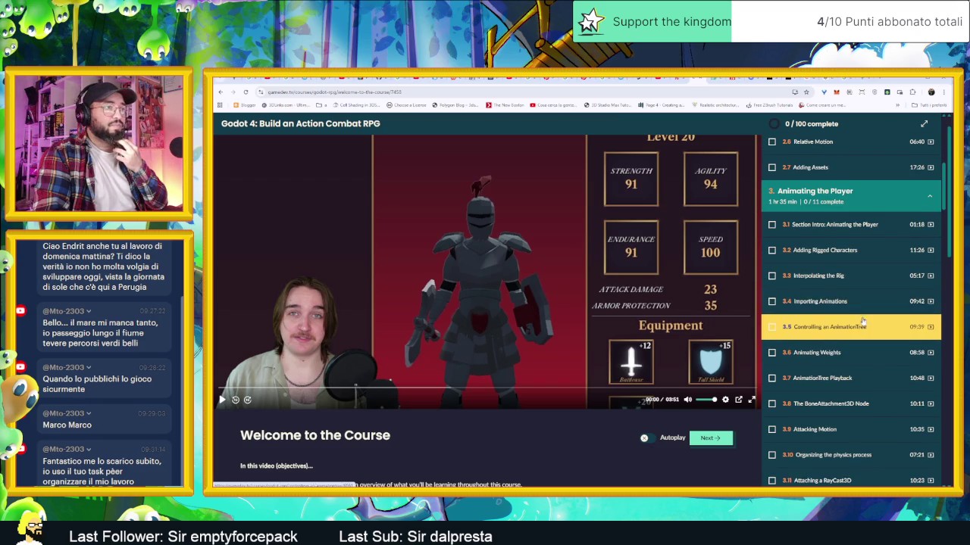
pyautogui.scroll(-1, 866, 329)
pyautogui.scroll(-1, 866, 334)
pyautogui.scroll(-1, 866, 335)
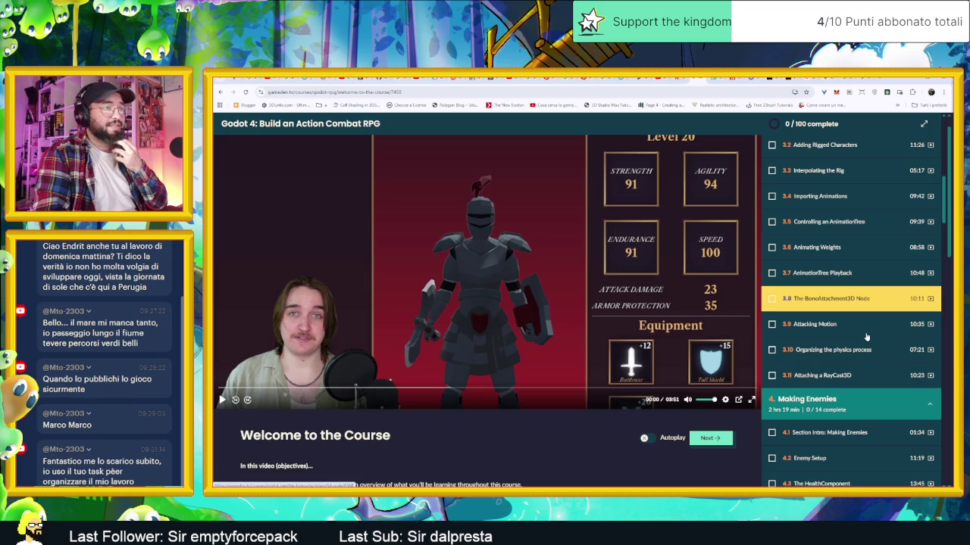
pyautogui.scroll(-1, 866, 336)
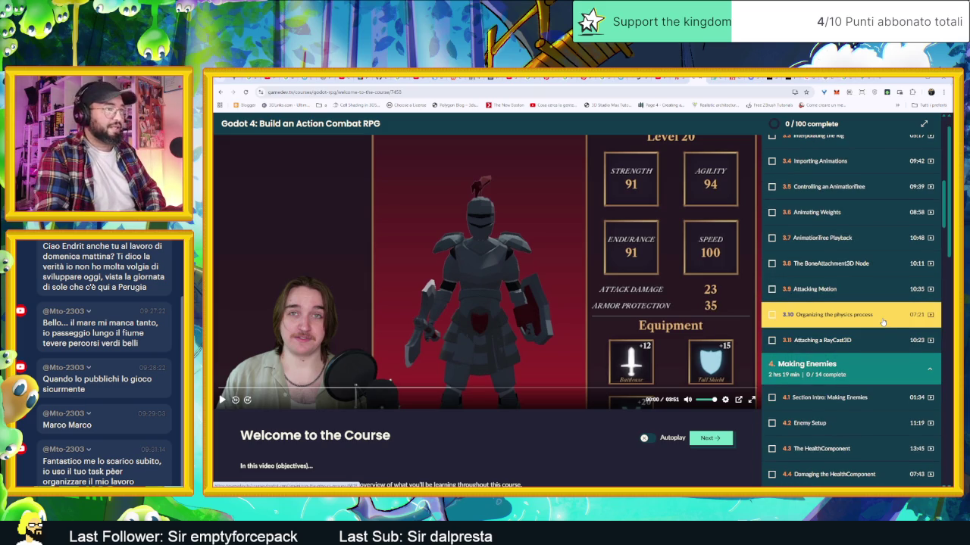
pyautogui.scroll(-1, 879, 329)
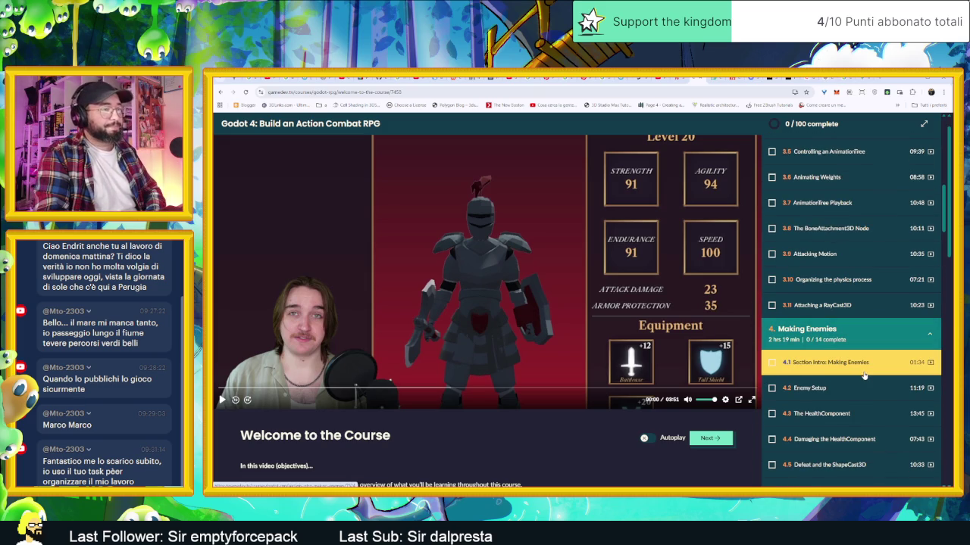
pyautogui.scroll(-1, 865, 369)
pyautogui.scroll(-1, 868, 365)
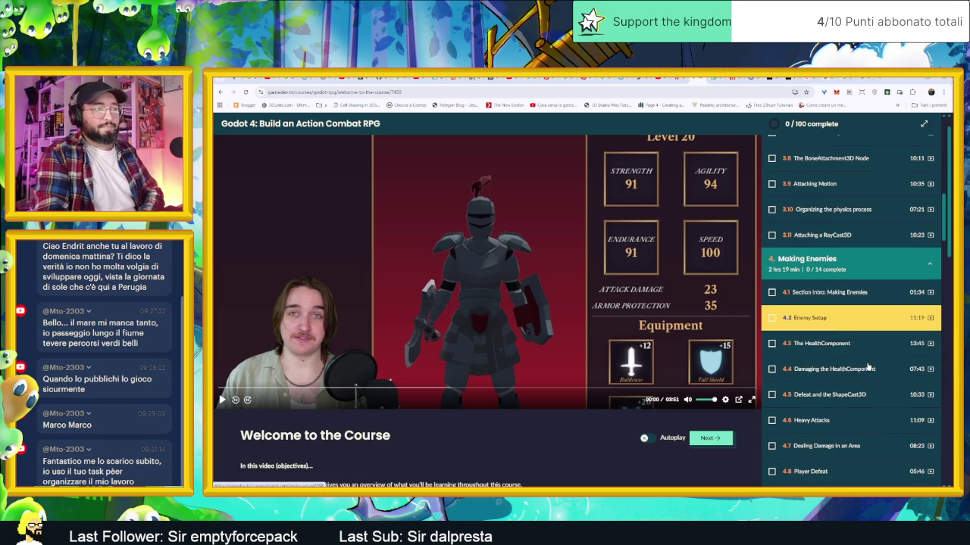
pyautogui.scroll(-2, 869, 366)
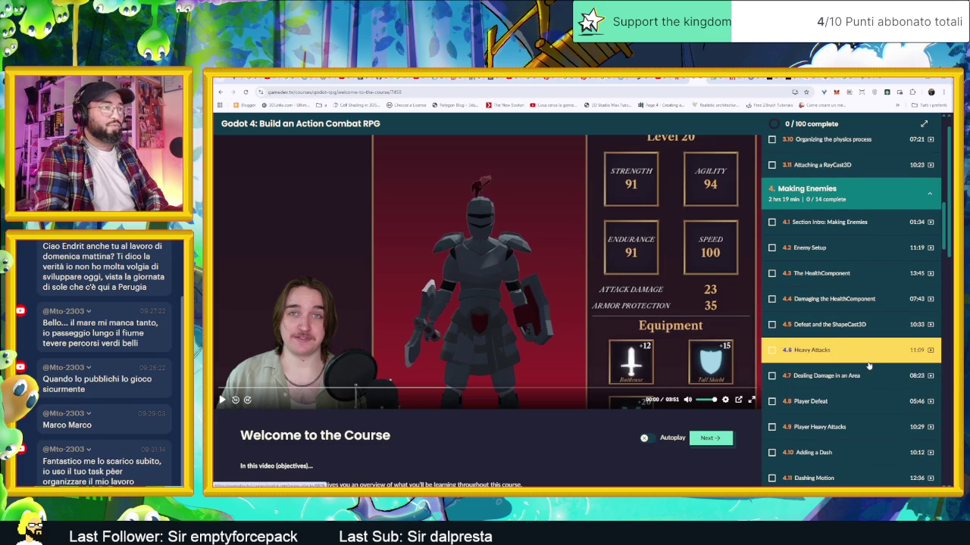
pyautogui.scroll(-1, 869, 370)
pyautogui.scroll(-1, 871, 375)
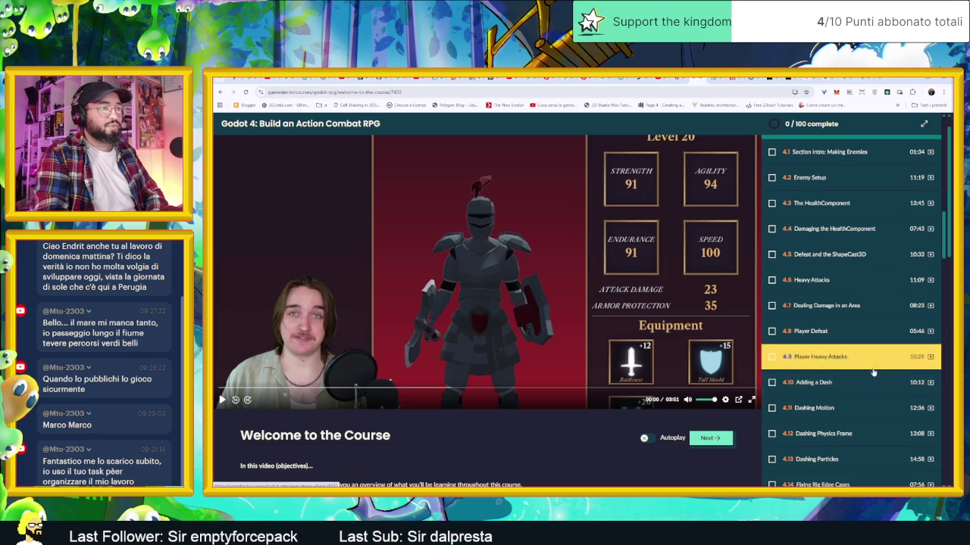
# Scroll the outline from section 5 RPG Stats to section 9 Items and Inventory
pyautogui.scroll(-2, 872, 371)
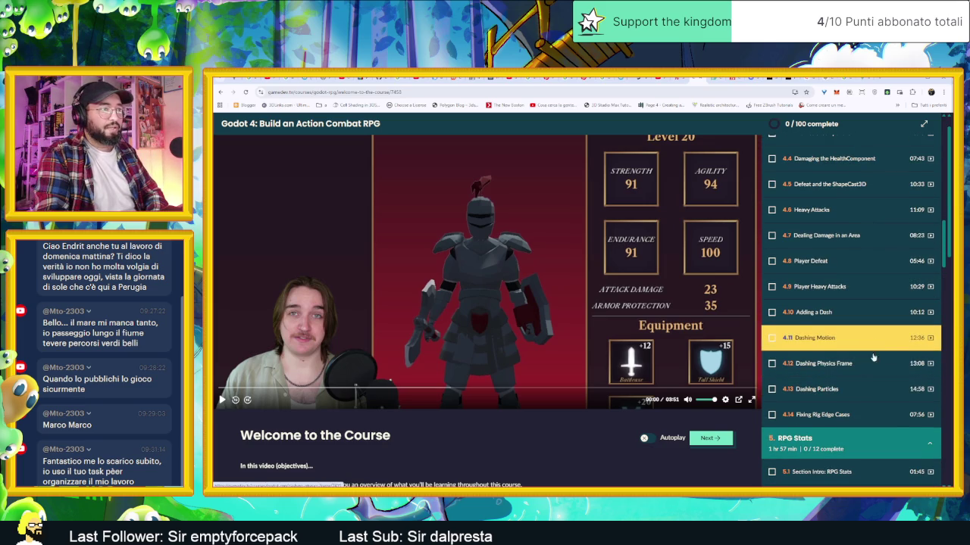
pyautogui.scroll(-3, 872, 356)
pyautogui.scroll(-2, 873, 385)
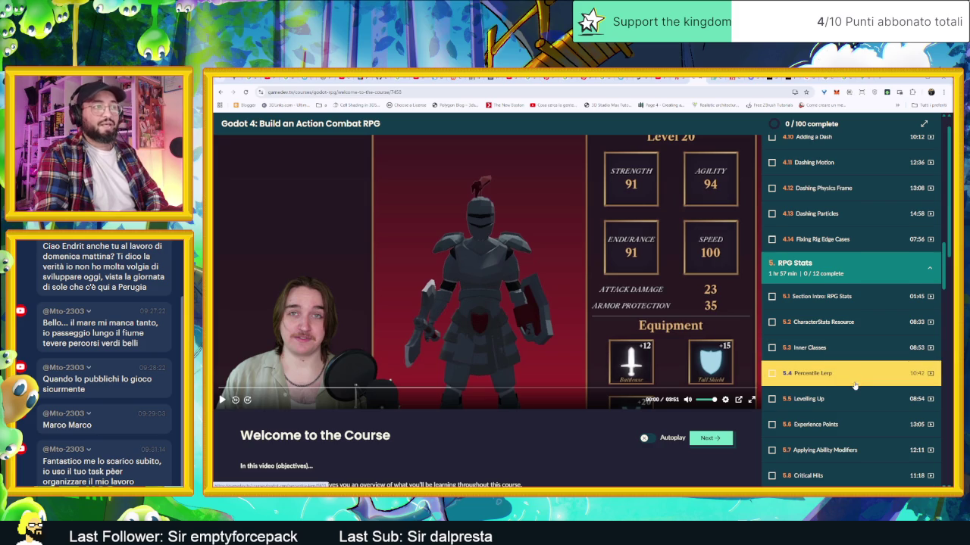
pyautogui.scroll(-1, 855, 383)
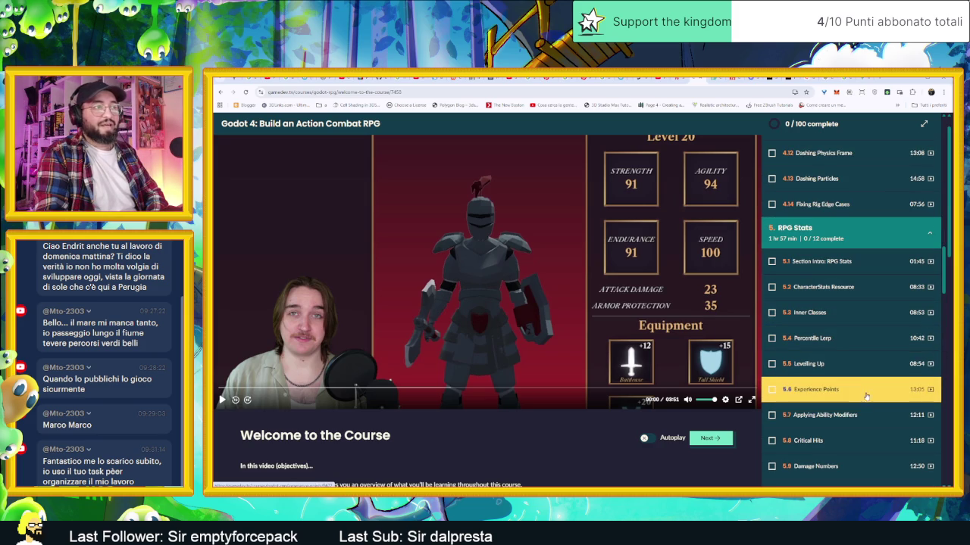
pyautogui.scroll(-1, 862, 409)
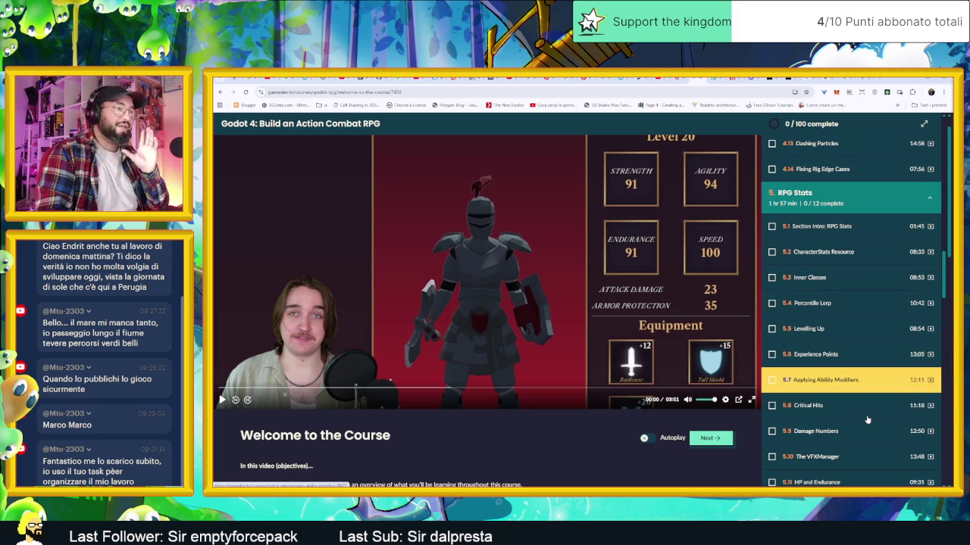
pyautogui.scroll(-1, 862, 411)
pyautogui.scroll(-1, 860, 402)
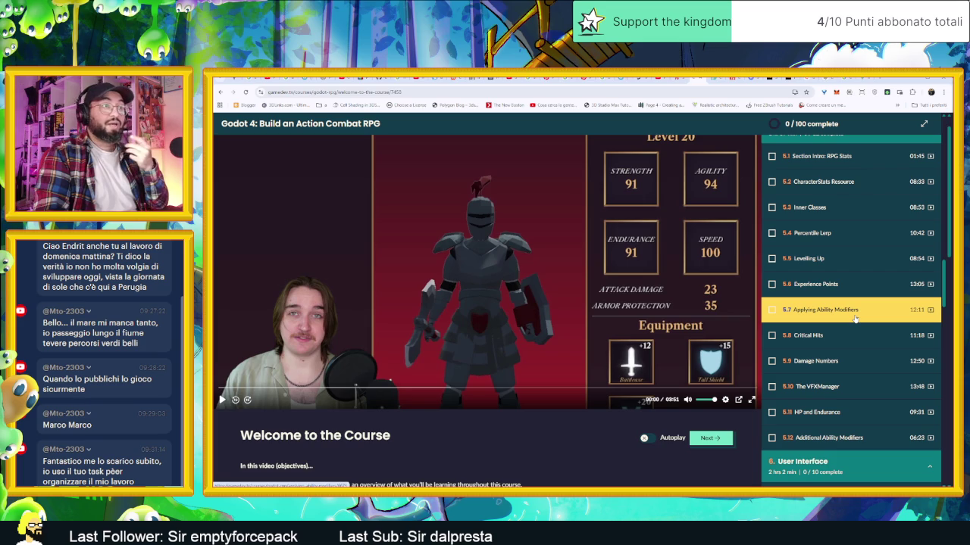
pyautogui.scroll(-1, 857, 334)
pyautogui.scroll(-2, 861, 356)
pyautogui.scroll(-1, 862, 360)
pyautogui.scroll(-1, 863, 364)
pyautogui.scroll(-1, 865, 366)
pyautogui.scroll(-1, 866, 369)
pyautogui.scroll(-2, 867, 371)
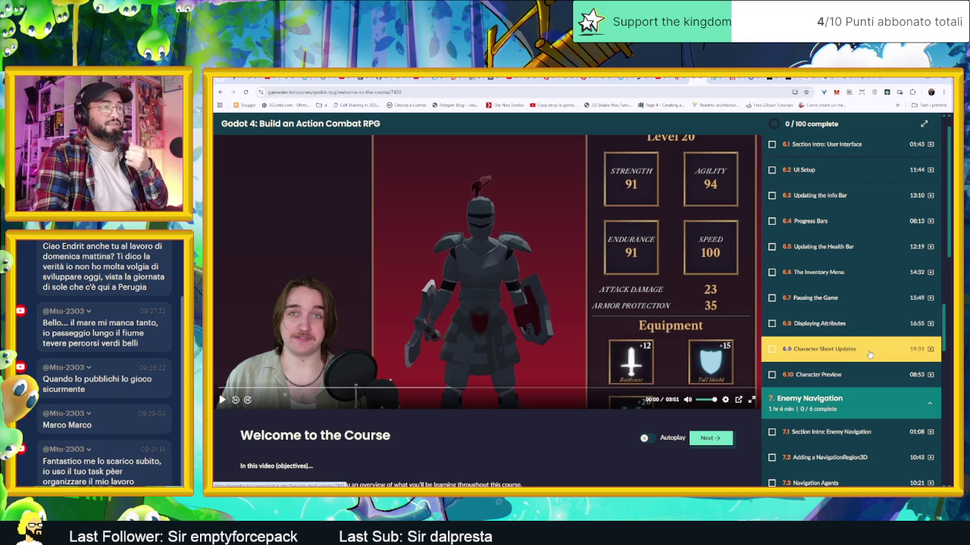
pyautogui.scroll(-3, 870, 354)
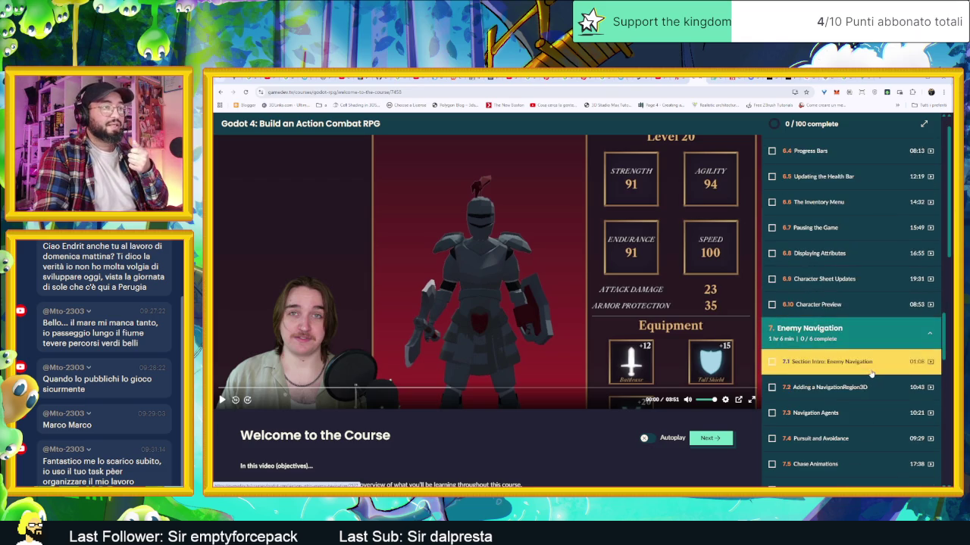
pyautogui.scroll(-2, 871, 350)
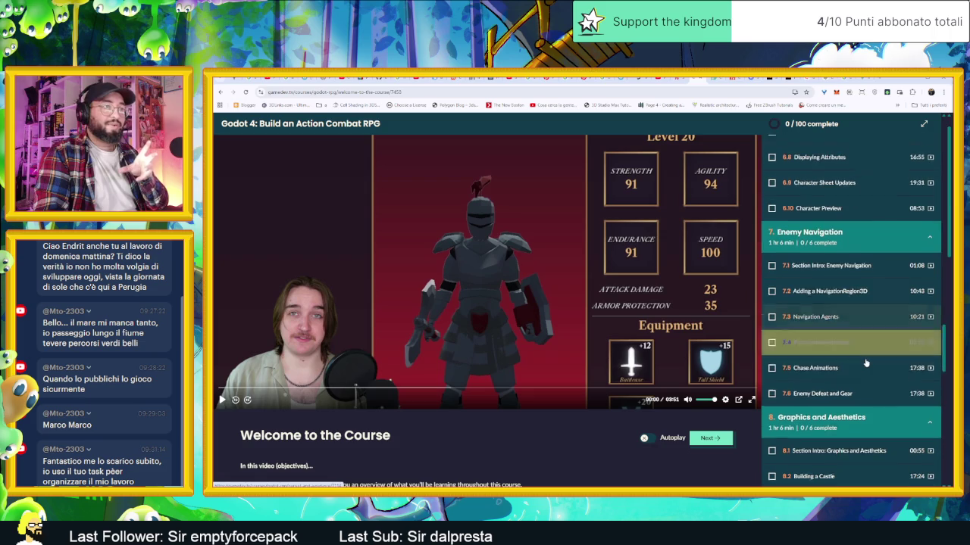
pyautogui.scroll(-2, 863, 371)
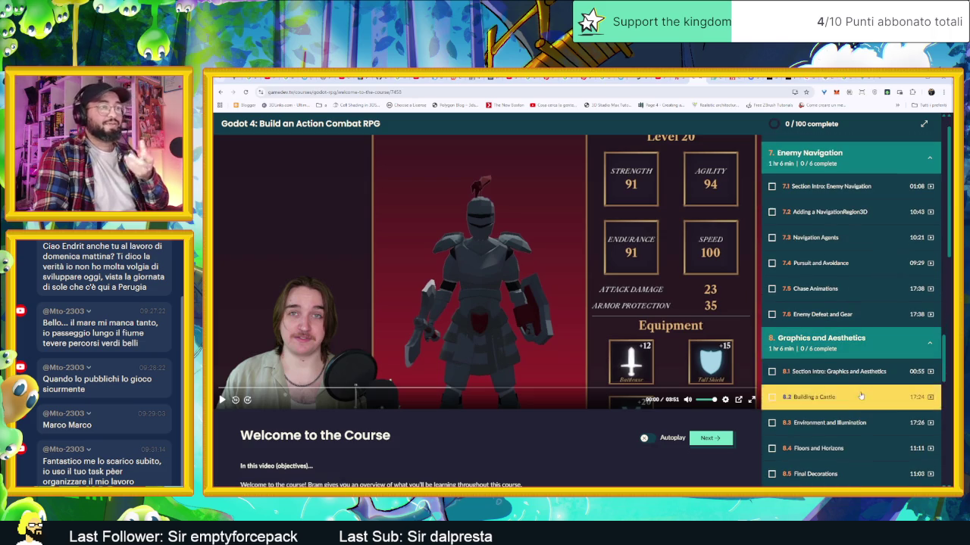
pyautogui.scroll(-4, 861, 378)
pyautogui.scroll(-3, 860, 377)
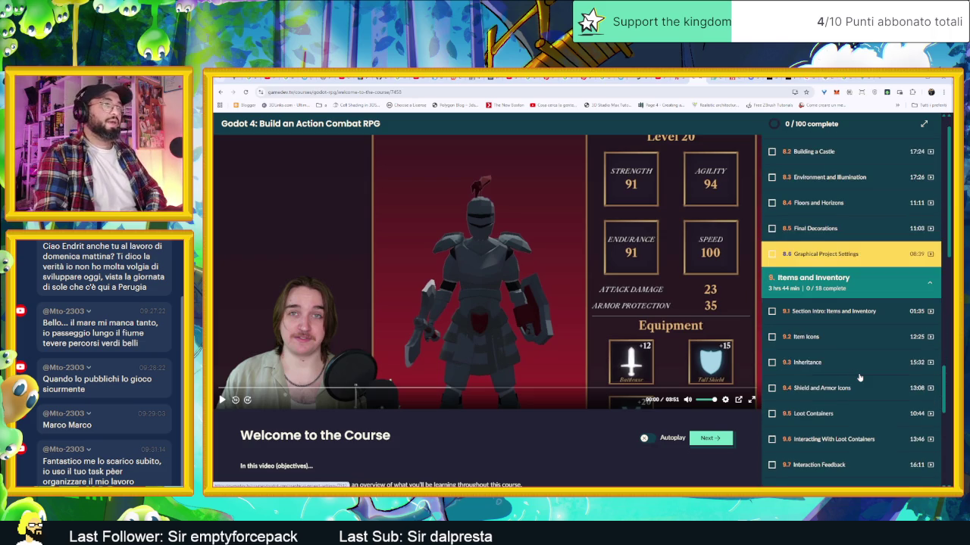
pyautogui.scroll(-1, 862, 356)
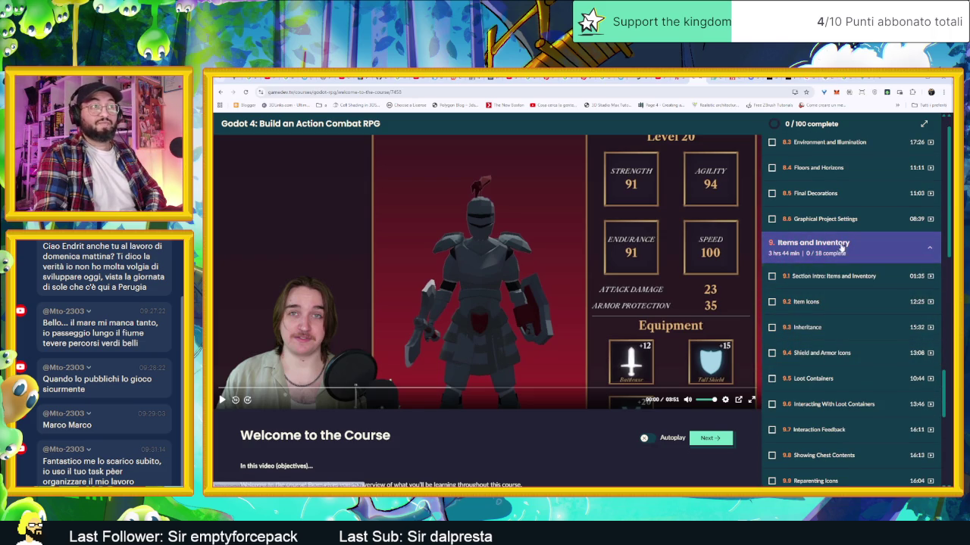
pyautogui.scroll(-2, 852, 356)
pyautogui.scroll(-2, 852, 356)
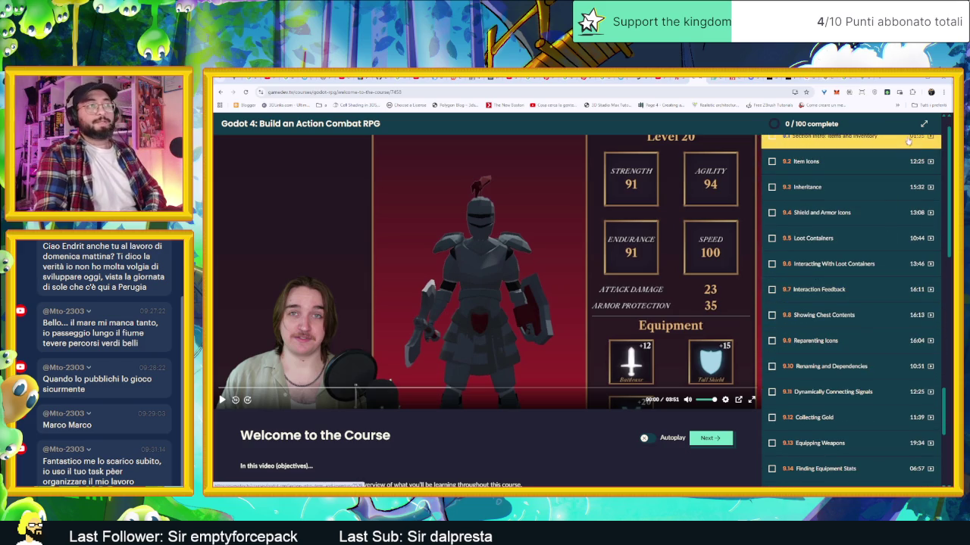
pyautogui.hotkey('alt', 'Tab')
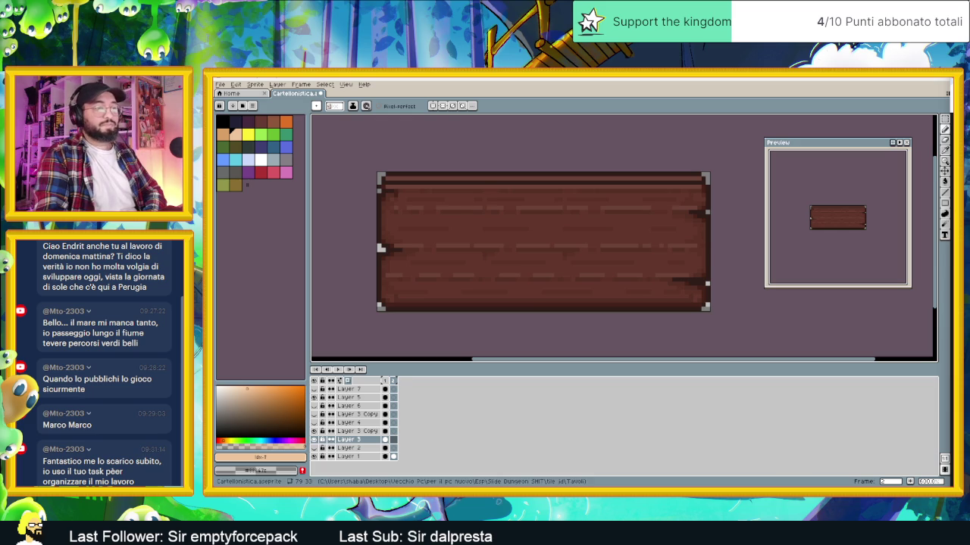
pyautogui.hotkey('alt', 'Tab')
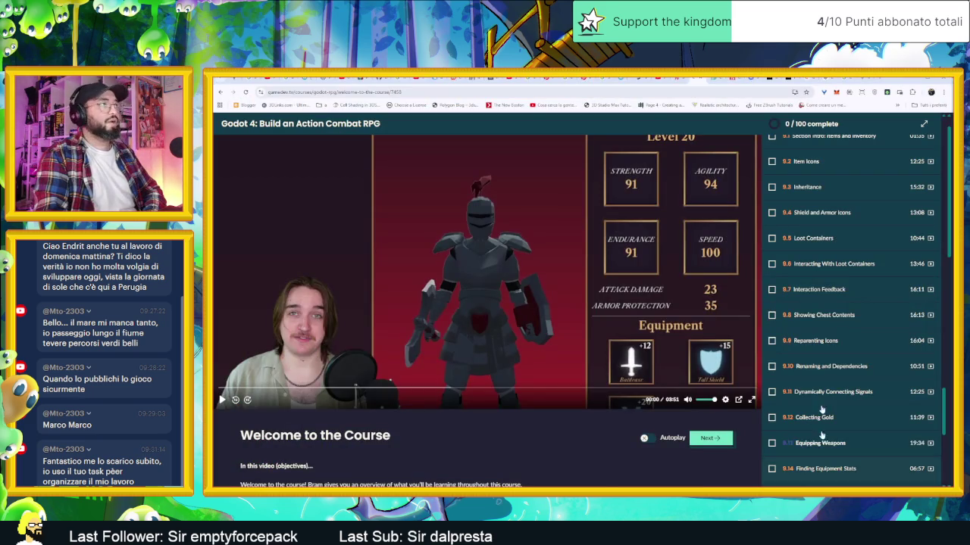
pyautogui.click(863, 79)
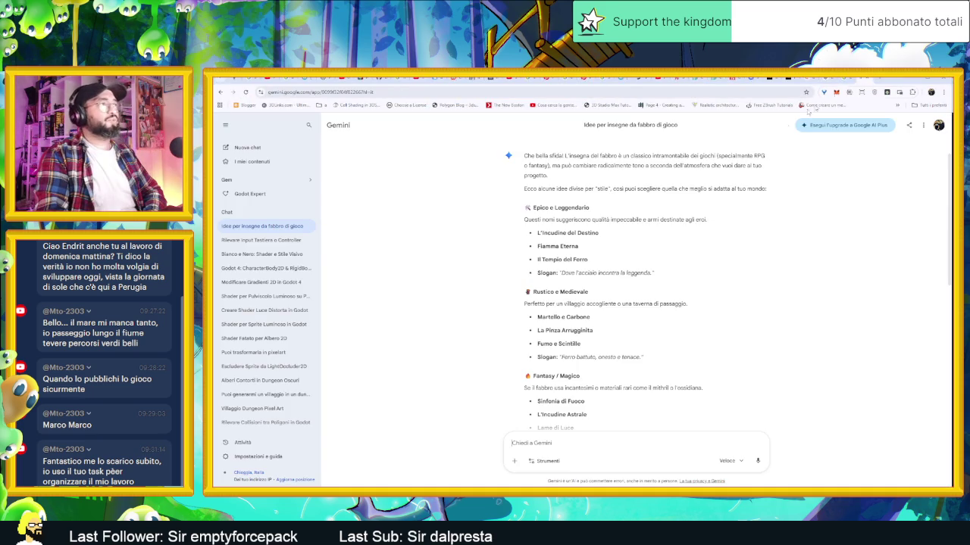
pyautogui.scroll(1, 645, 301)
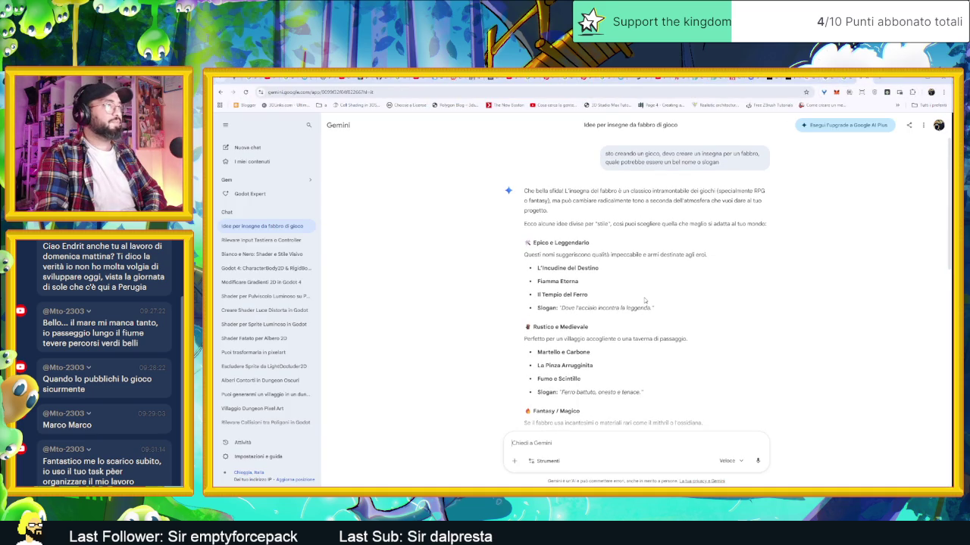
pyautogui.scroll(-1, 645, 301)
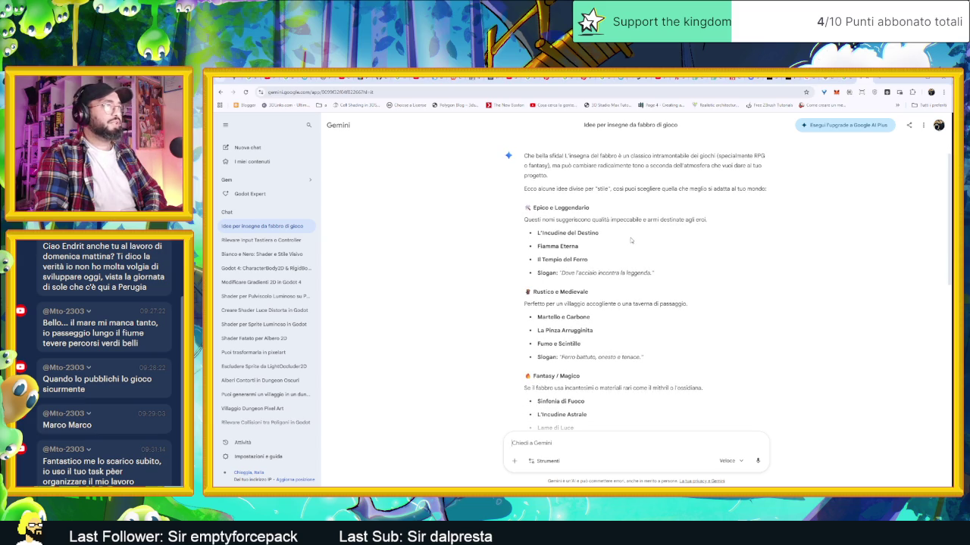
pyautogui.scroll(-1, 650, 260)
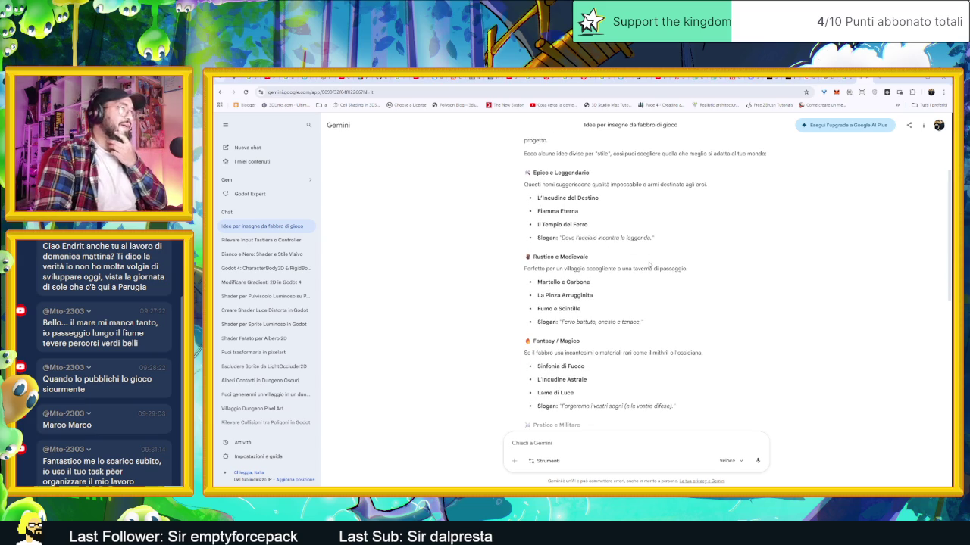
pyautogui.scroll(-1, 656, 278)
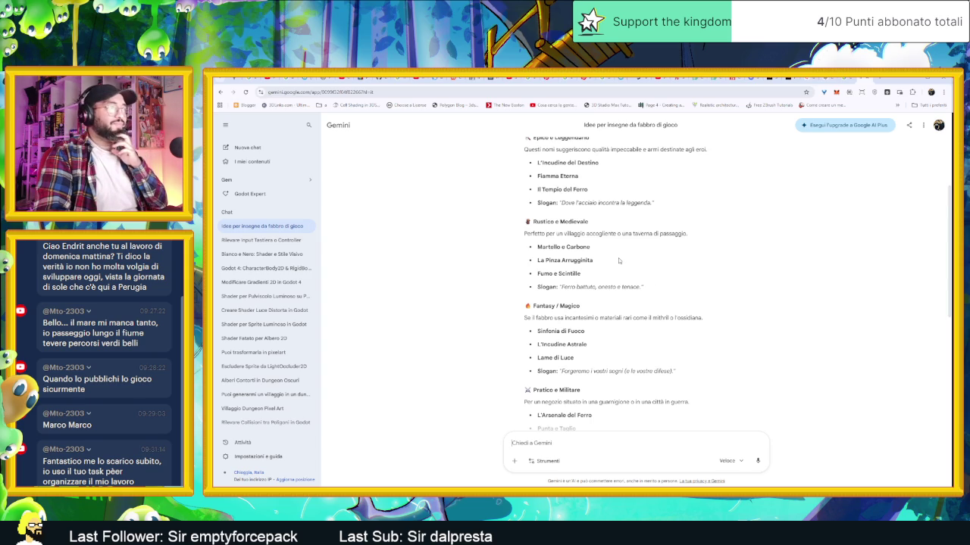
pyautogui.tripleClick(567, 274)
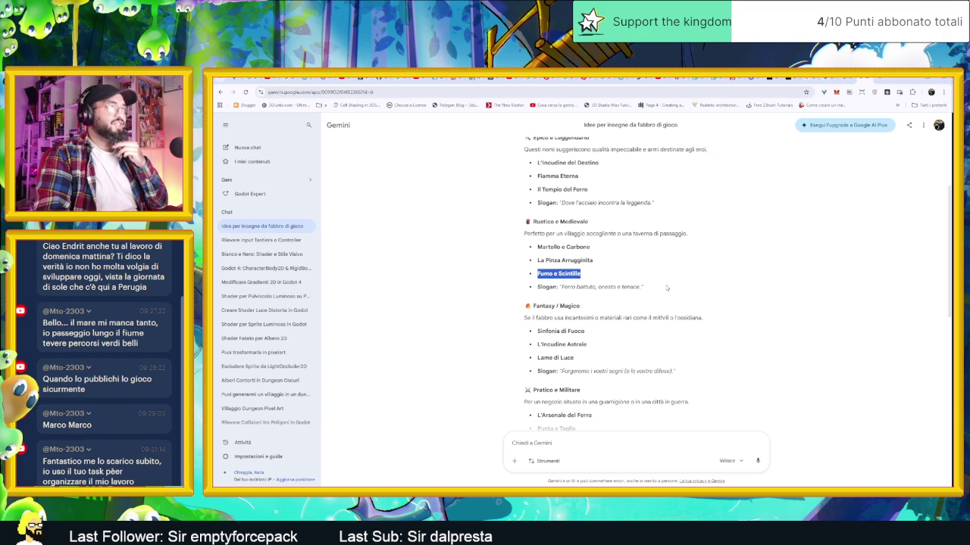
pyautogui.scroll(-1, 667, 286)
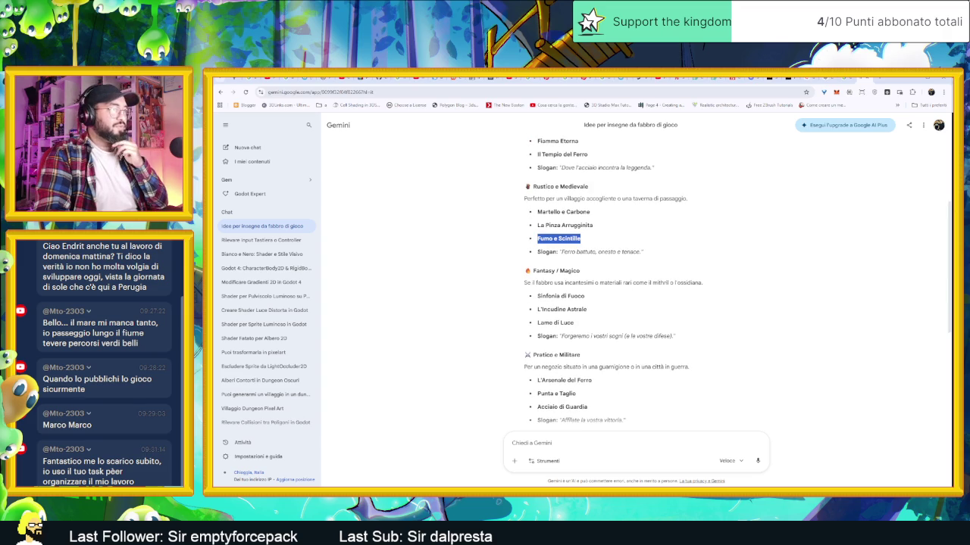
pyautogui.scroll(-1, 667, 287)
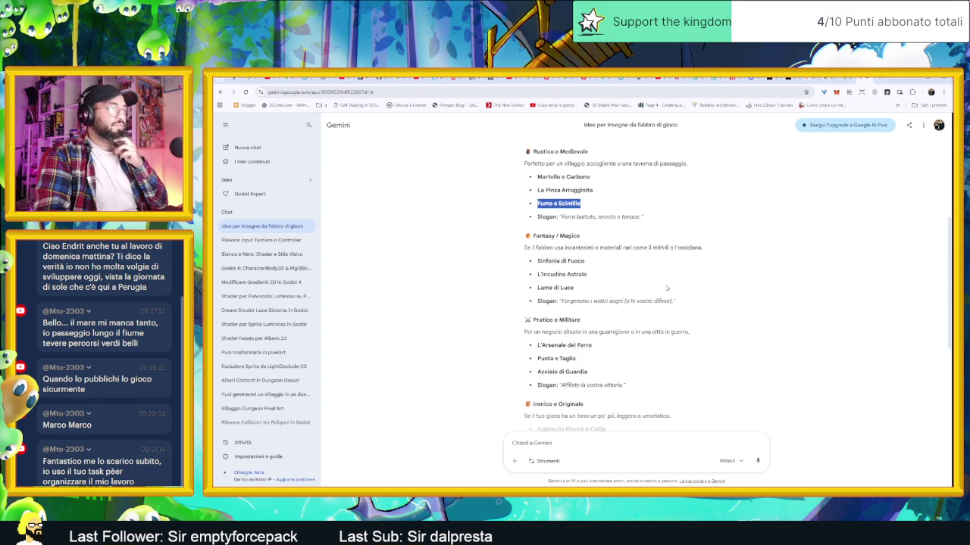
pyautogui.scroll(-1, 666, 287)
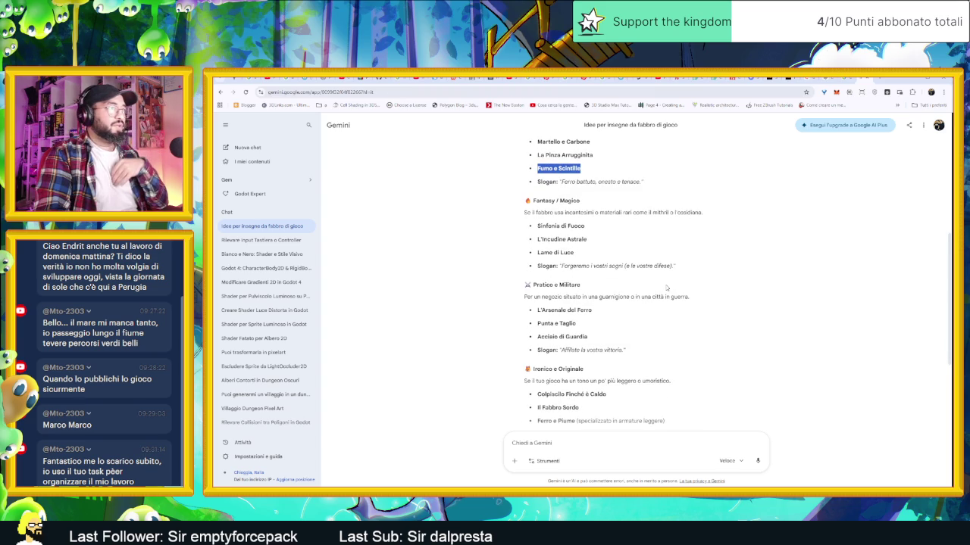
pyautogui.scroll(-2, 666, 288)
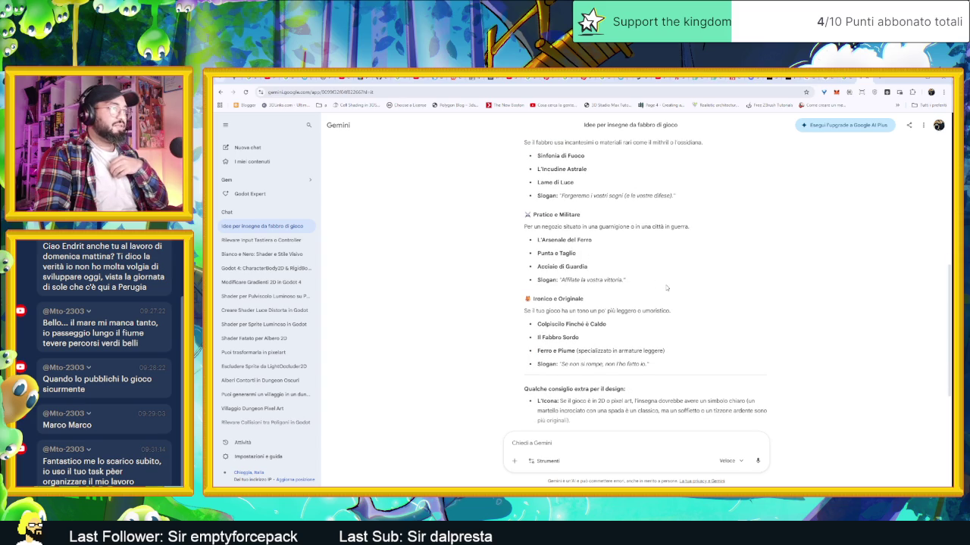
pyautogui.scroll(-1, 667, 288)
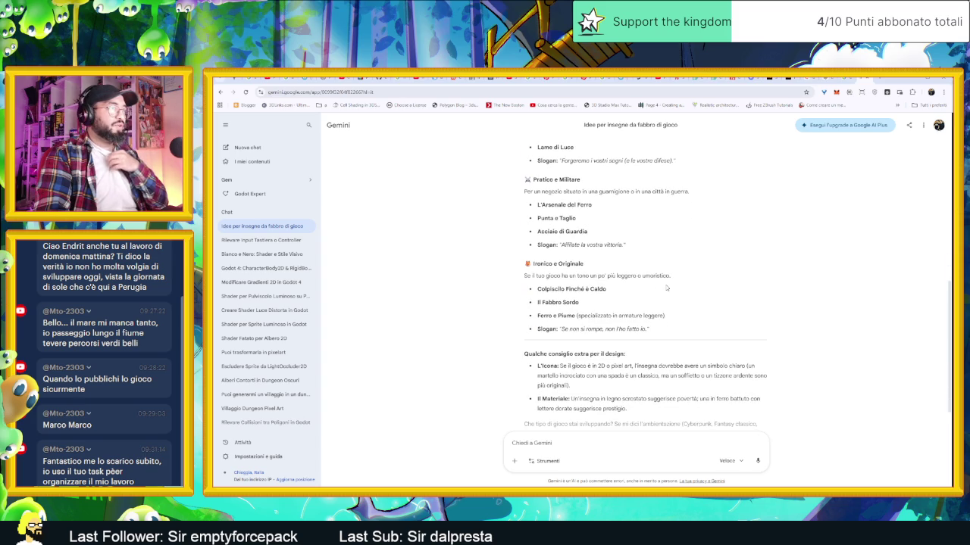
pyautogui.scroll(-1, 667, 288)
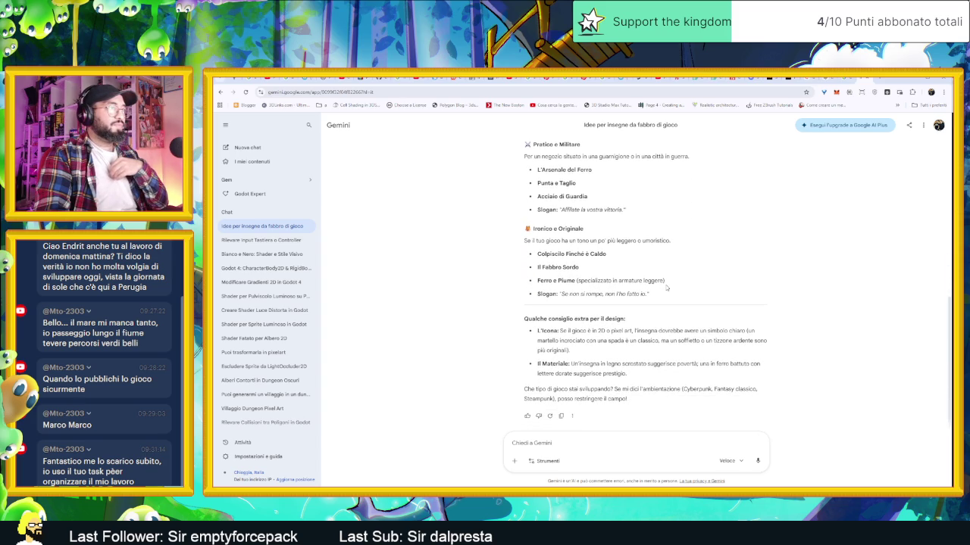
# Letter OLD on the upper sign, deleting the first attempt and redrawing it
pyautogui.hotkey('alt', 'Tab')
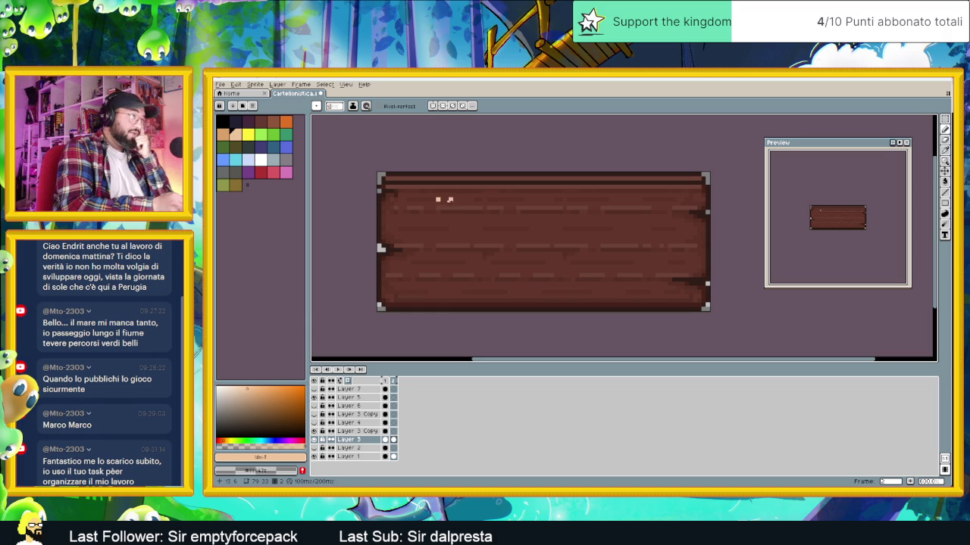
pyautogui.moveTo(444, 198)
pyautogui.mouseDown()
pyautogui.moveTo(442, 249)
pyautogui.moveTo(450, 195)
pyautogui.moveTo(476, 236)
pyautogui.moveTo(506, 236)
pyautogui.mouseUp()
pyautogui.moveTo(513, 198)
pyautogui.mouseDown()
pyautogui.moveTo(515, 241)
pyautogui.moveTo(527, 237)
pyautogui.mouseUp()
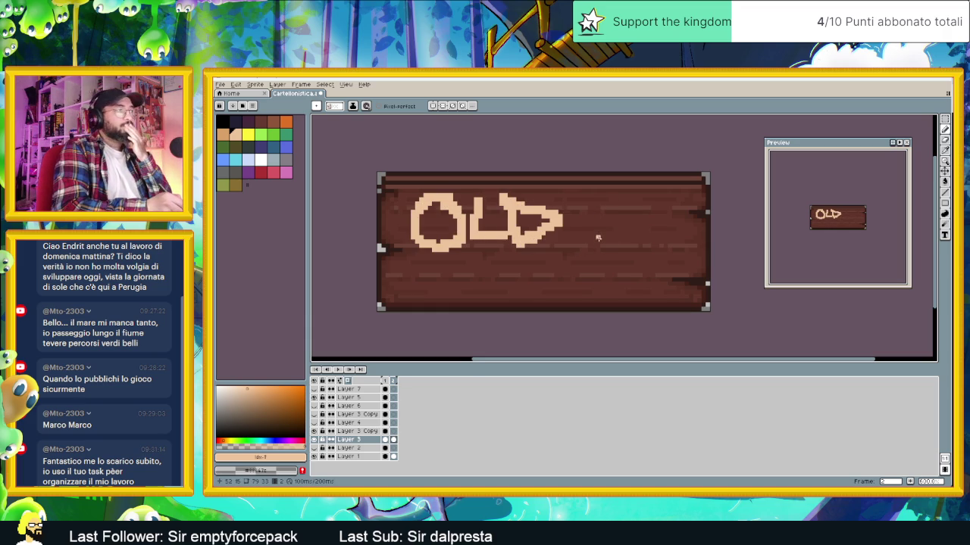
pyautogui.press('Delete')
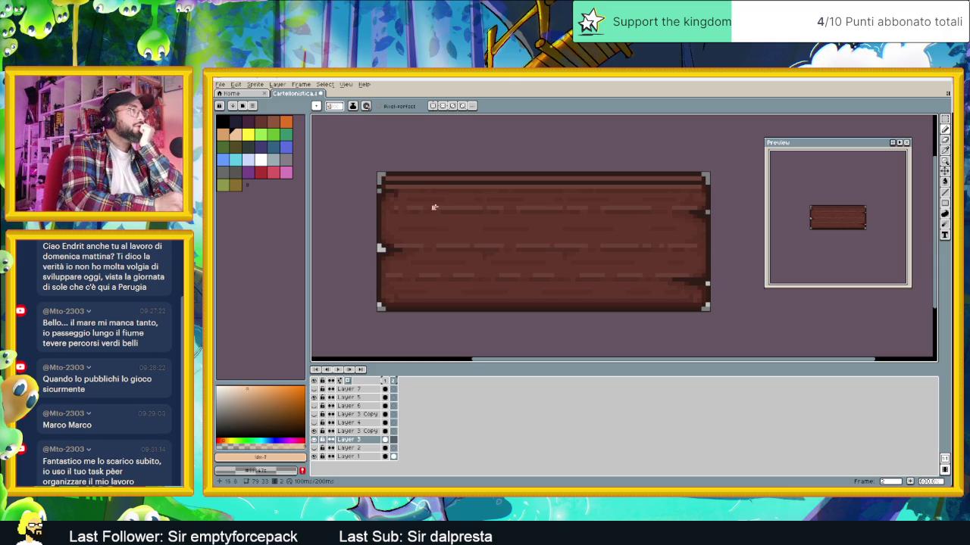
pyautogui.moveTo(434, 203); pyautogui.dragTo(500, 237)
pyautogui.moveTo(492, 199)
pyautogui.mouseDown()
pyautogui.moveTo(542, 219)
pyautogui.moveTo(499, 238)
pyautogui.mouseUp()
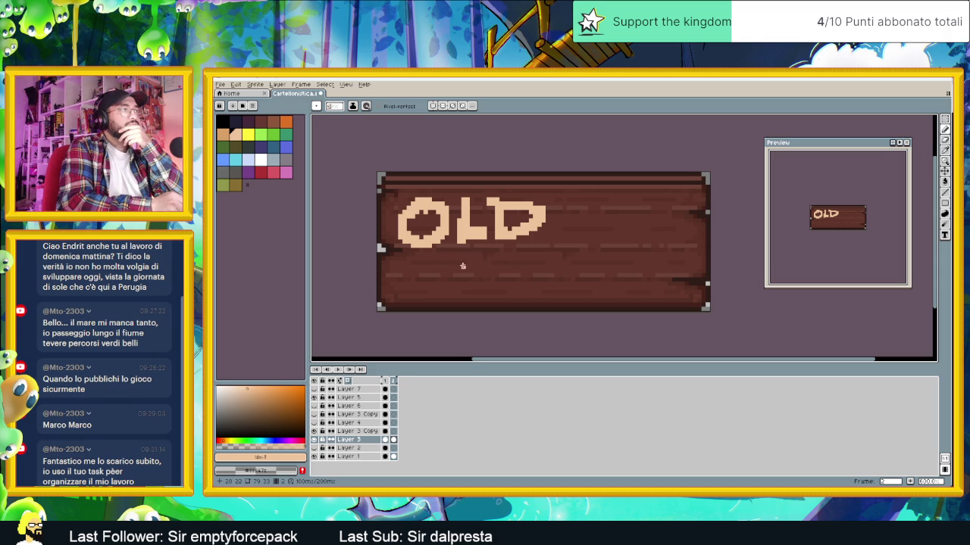
# Letter FORGE beneath OLD on the wooden sign
pyautogui.moveTo(470, 259)
pyautogui.mouseDown()
pyautogui.moveTo(470, 289)
pyautogui.moveTo(455, 271)
pyautogui.moveTo(512, 246)
pyautogui.mouseUp()
pyautogui.moveTo(471, 271)
pyautogui.mouseDown()
pyautogui.moveTo(553, 265)
pyautogui.moveTo(550, 250)
pyautogui.moveTo(561, 289)
pyautogui.mouseUp()
pyautogui.moveTo(562, 250)
pyautogui.mouseDown()
pyautogui.moveTo(569, 270)
pyautogui.moveTo(606, 286)
pyautogui.mouseUp()
pyautogui.moveTo(645, 251)
pyautogui.mouseDown()
pyautogui.moveTo(615, 282)
pyautogui.moveTo(652, 285)
pyautogui.moveTo(650, 270)
pyautogui.moveTo(692, 284)
pyautogui.moveTo(683, 263)
pyautogui.moveTo(704, 248)
pyautogui.mouseUp()
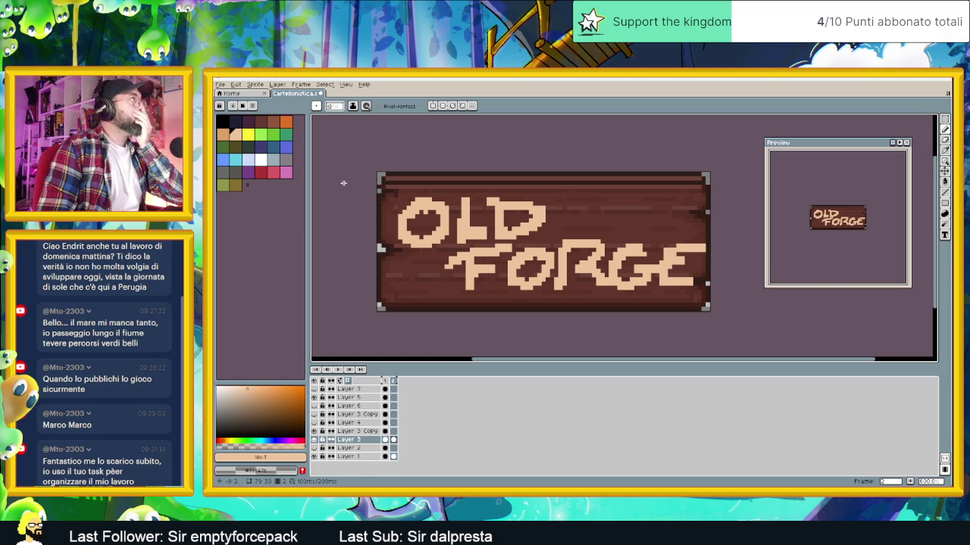
# Try grey on the lettering by bucket-filling the O, L and D of OLD
pyautogui.click(241, 128)
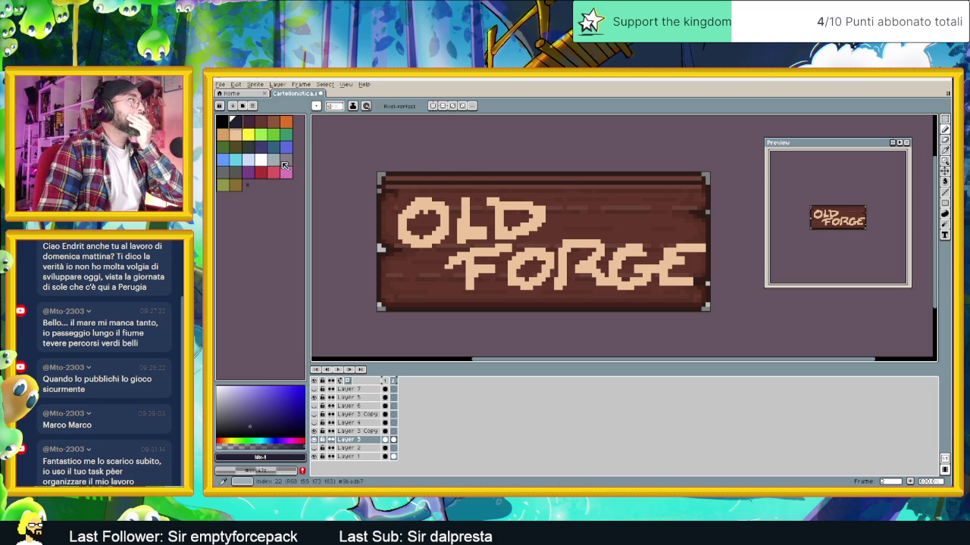
pyautogui.click(286, 160)
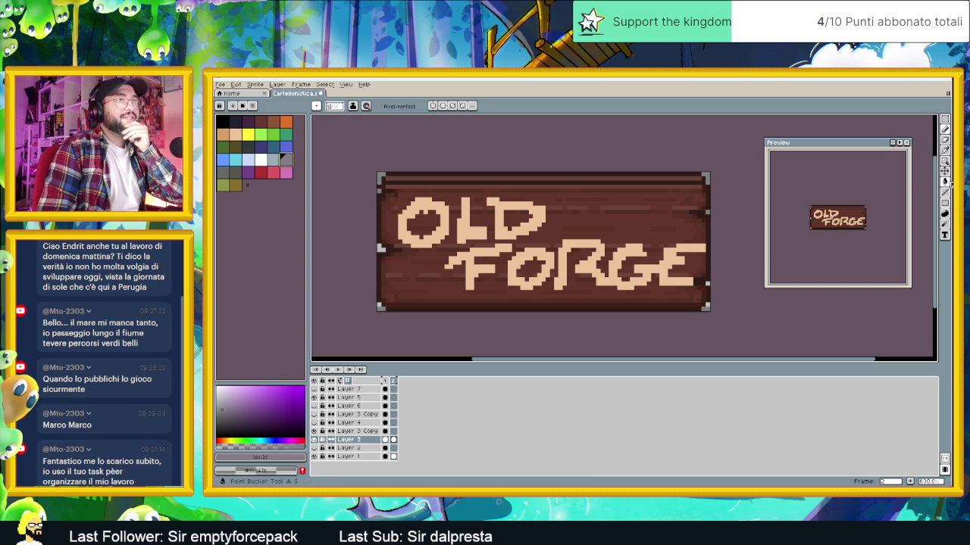
pyautogui.press('g')
pyautogui.click(464, 227)
pyautogui.click(432, 231)
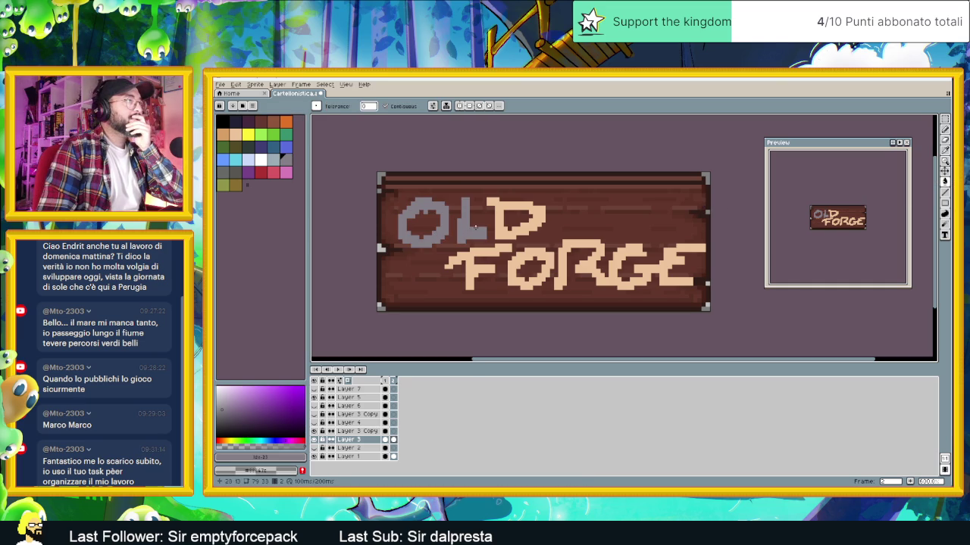
pyautogui.click(502, 234)
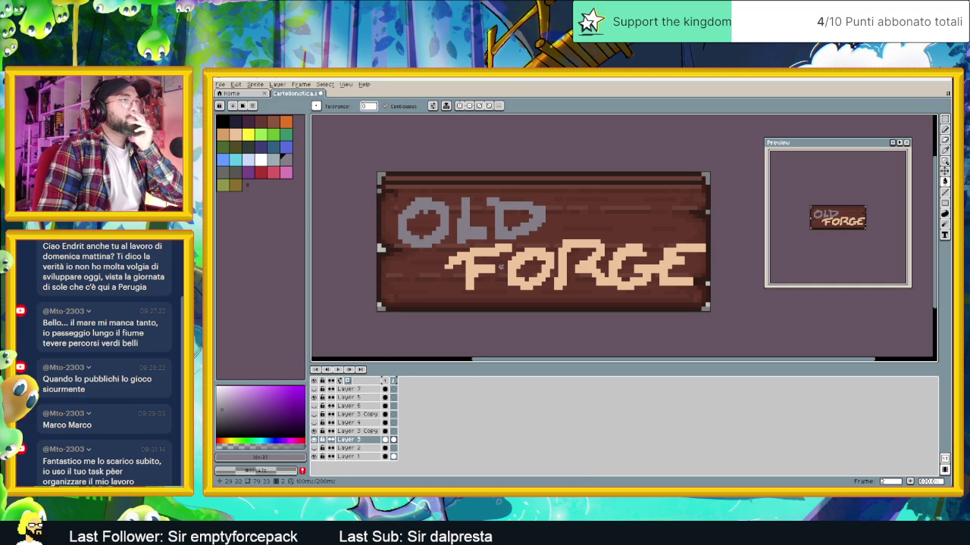
# Refill the O, L and D of OLD with yellow instead
pyautogui.click(248, 134)
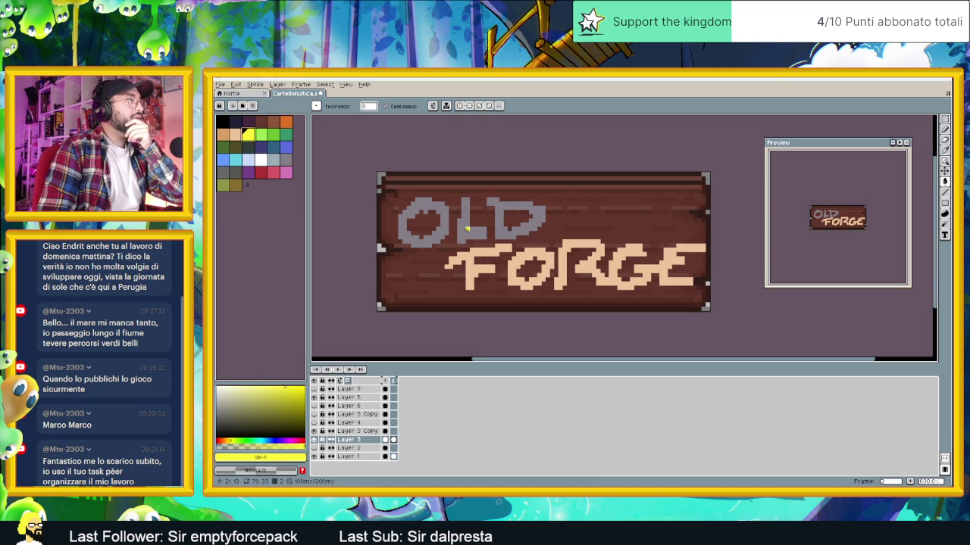
pyautogui.click(446, 229)
pyautogui.click(471, 236)
pyautogui.click(505, 233)
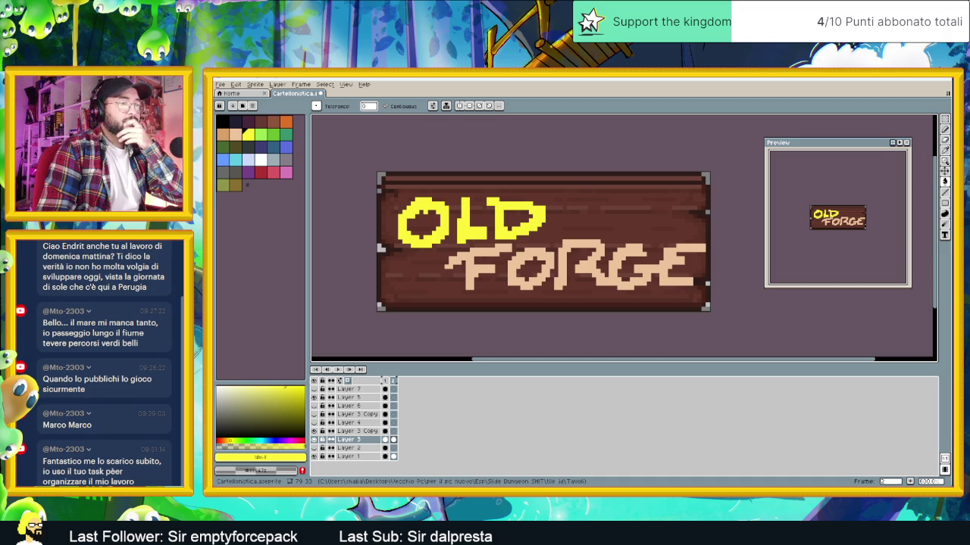
# Open Guardia 2.aseprite from recent files and sample its tan skin colour
pyautogui.click(220, 84)
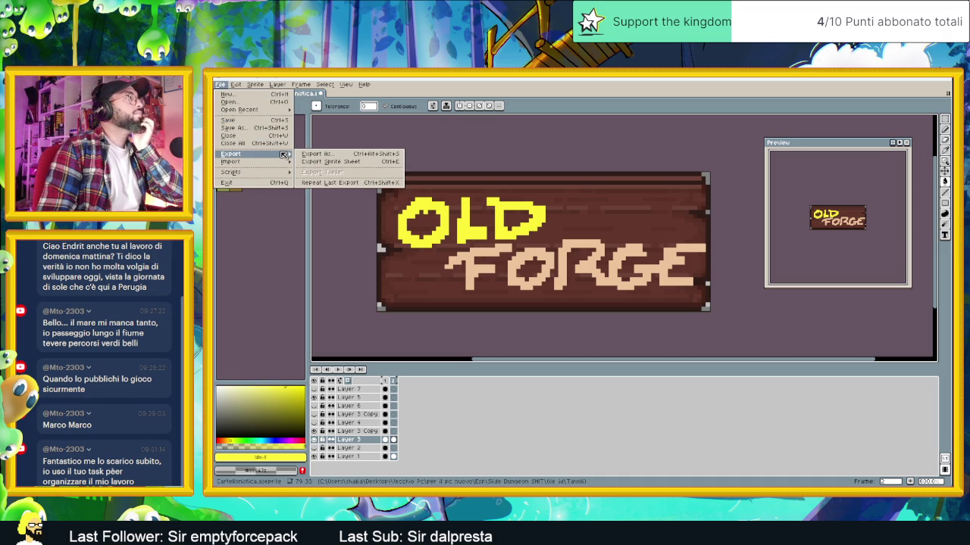
pyautogui.moveTo(240, 110)
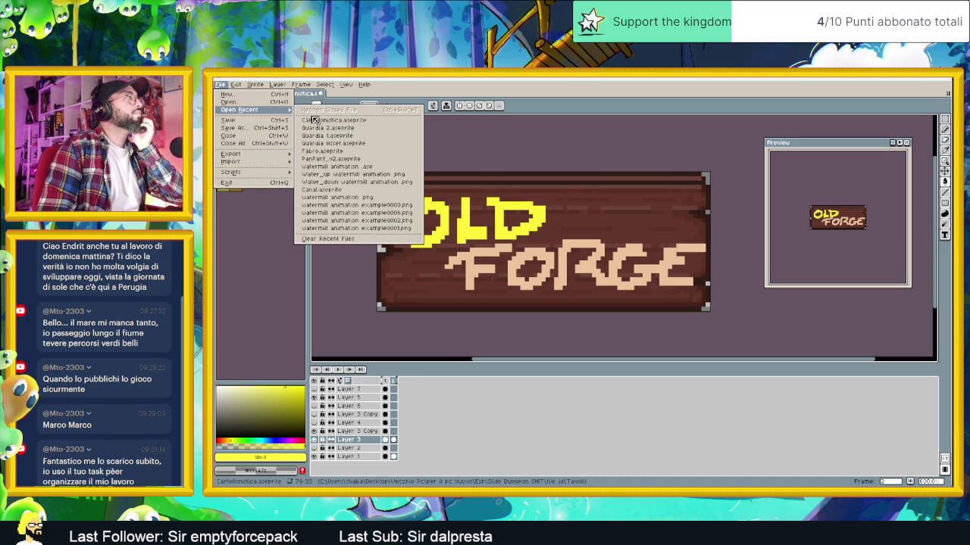
pyautogui.click(362, 129)
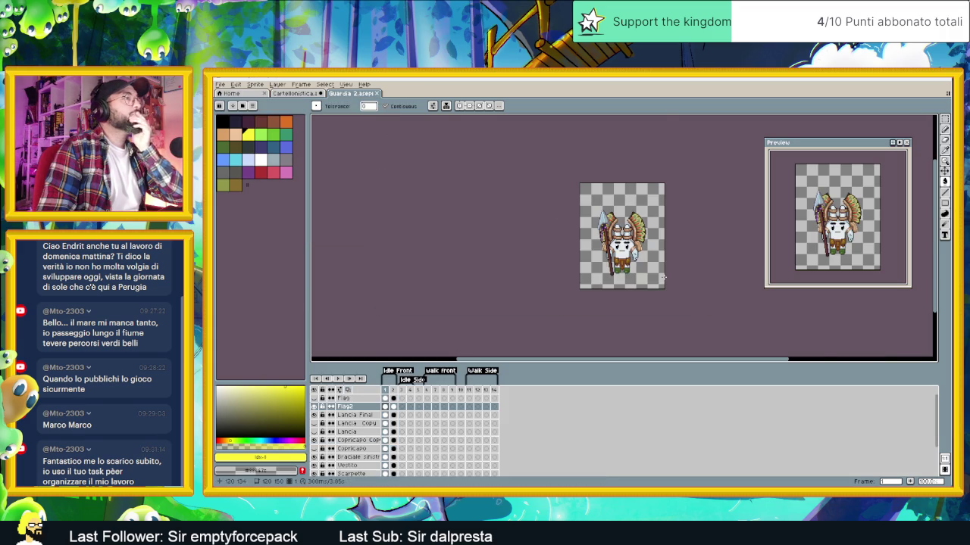
pyautogui.scroll(3, 663, 277)
pyautogui.scroll(1, 637, 265)
pyautogui.scroll(-1, 606, 250)
pyautogui.scroll(2, 585, 240)
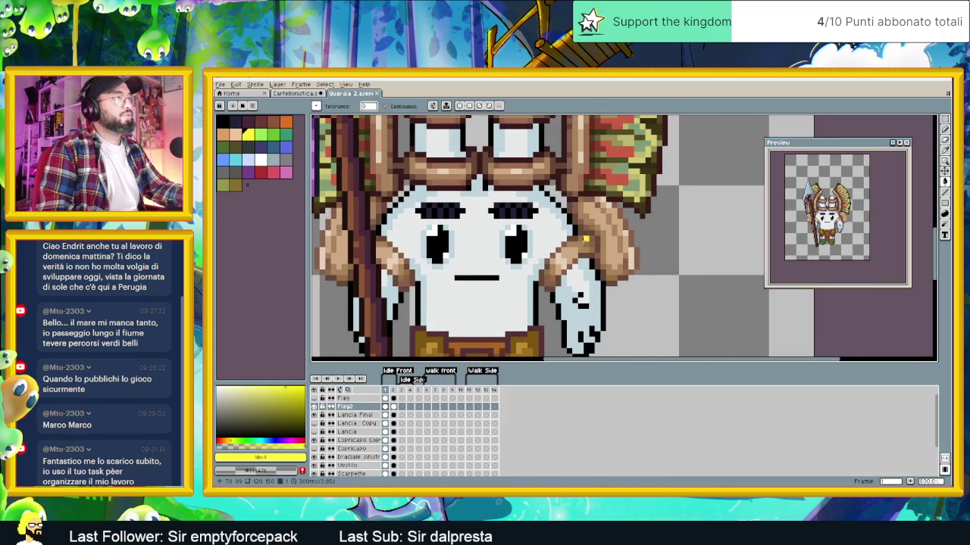
pyautogui.scroll(1, 576, 242)
pyautogui.keyDown('alt'); pyautogui.click(572, 243); pyautogui.keyUp('alt')
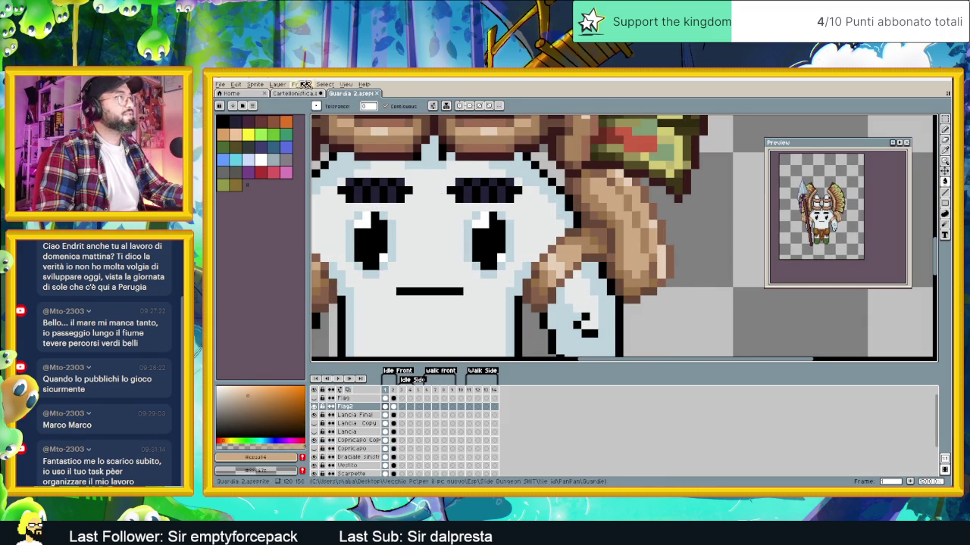
pyautogui.click(303, 93)
# Bucket-fill every letter of OLD FORGE with the sampled tan
pyautogui.click(946, 183)
pyautogui.click(491, 220)
pyautogui.click(459, 227)
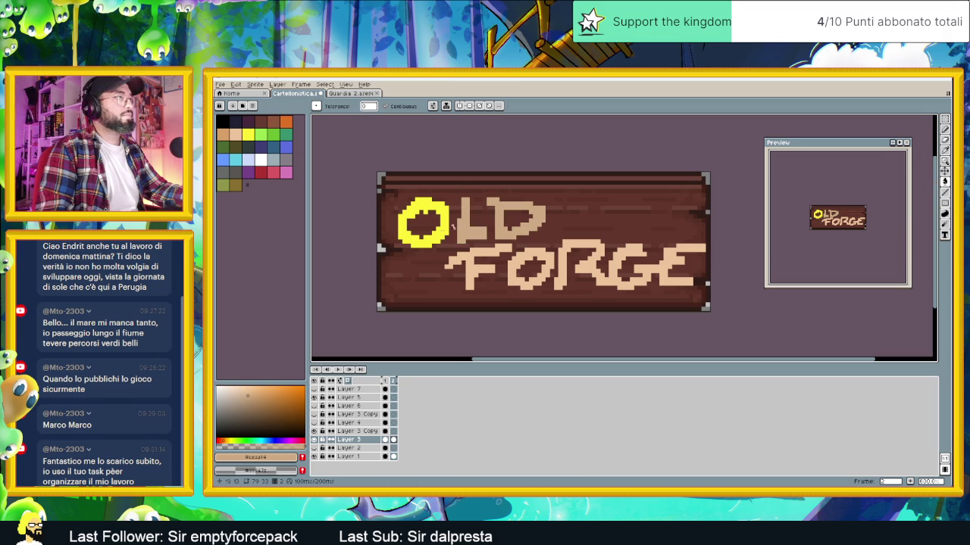
pyautogui.click(401, 222)
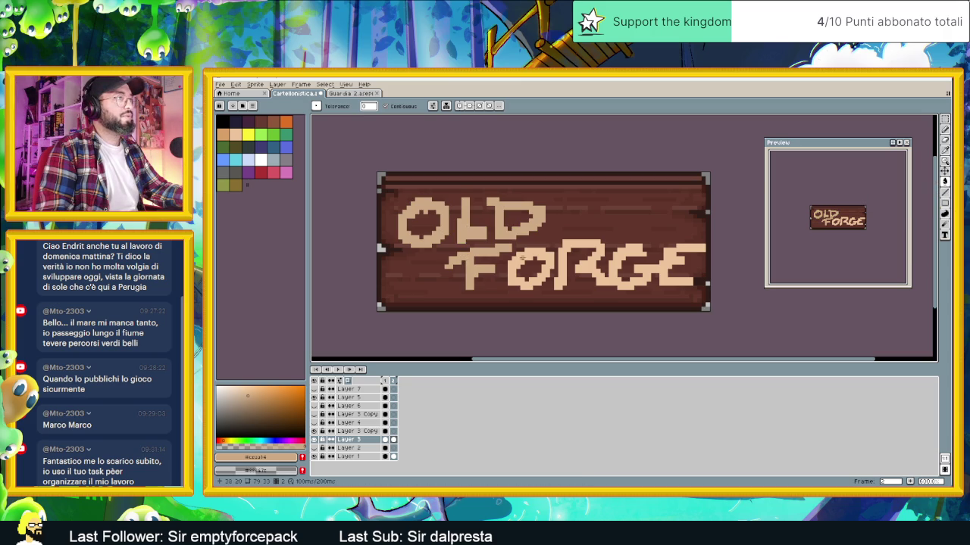
pyautogui.click(518, 255)
pyautogui.click(586, 254)
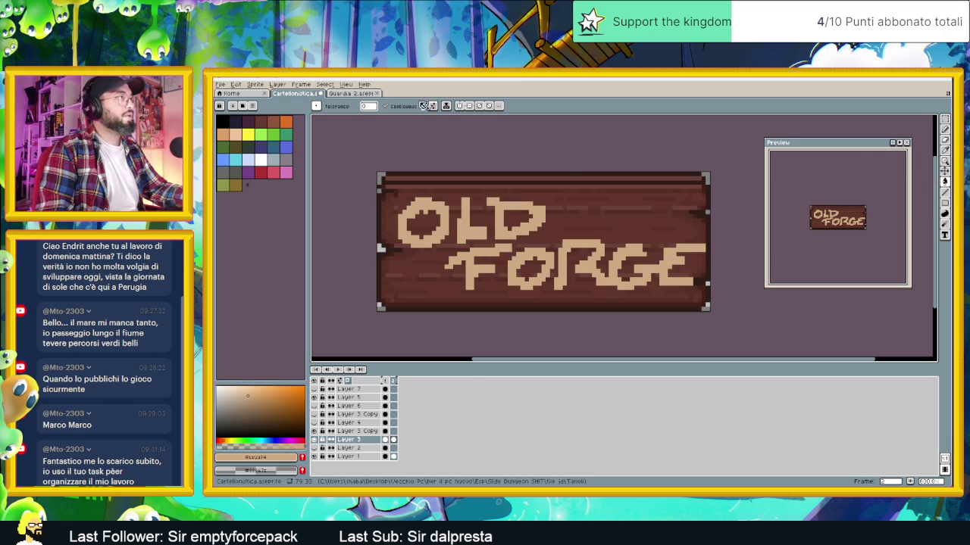
pyautogui.hotkey('ctrl', 'Tab')
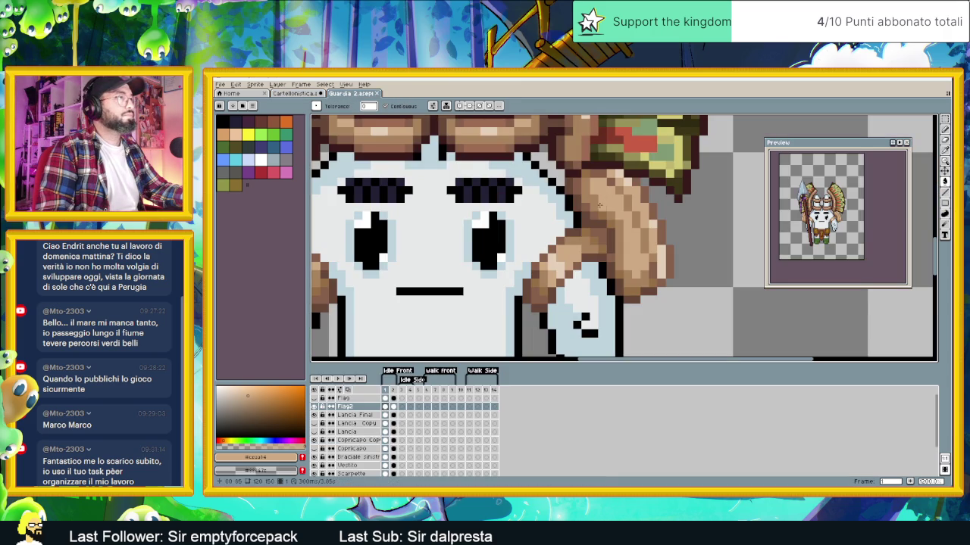
pyautogui.click(296, 93)
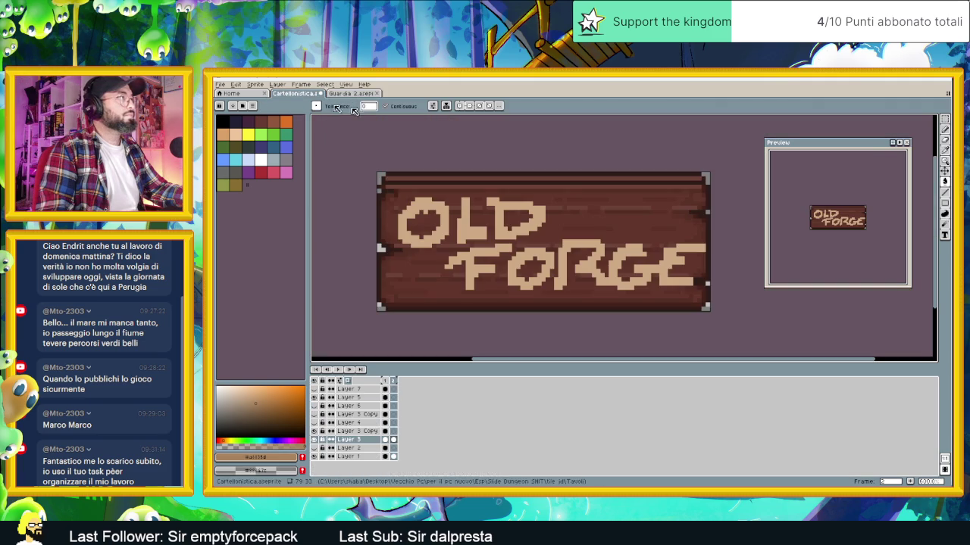
pyautogui.press('b')
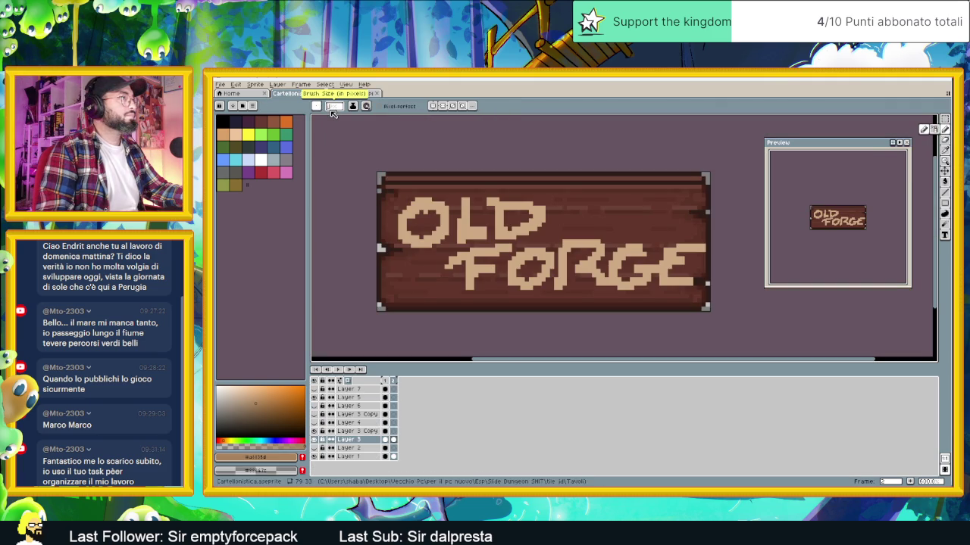
pyautogui.click(238, 87)
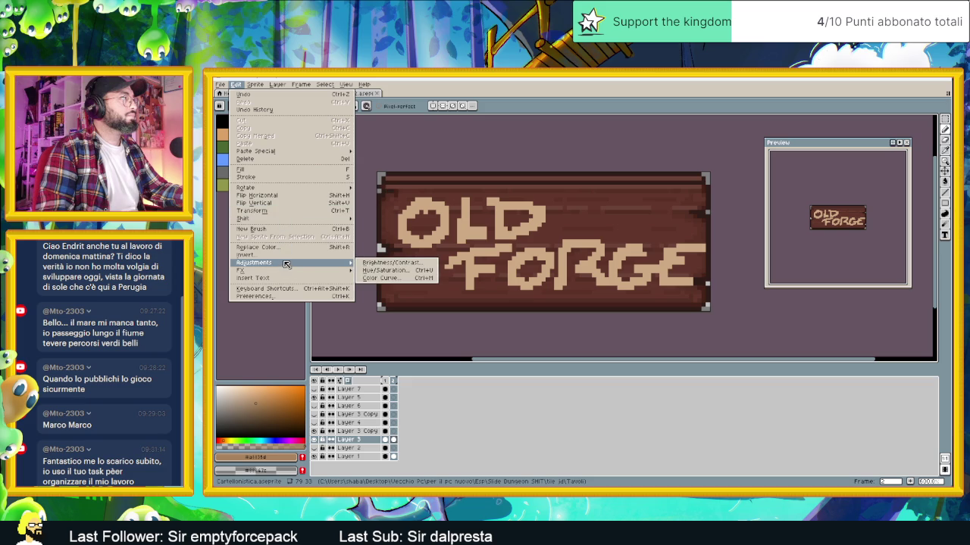
pyautogui.moveTo(254, 270)
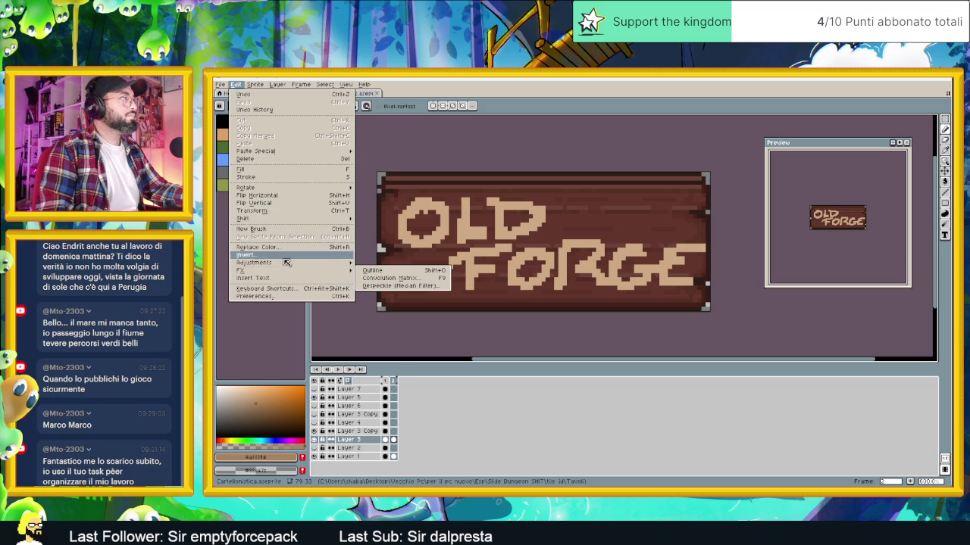
pyautogui.click(375, 270)
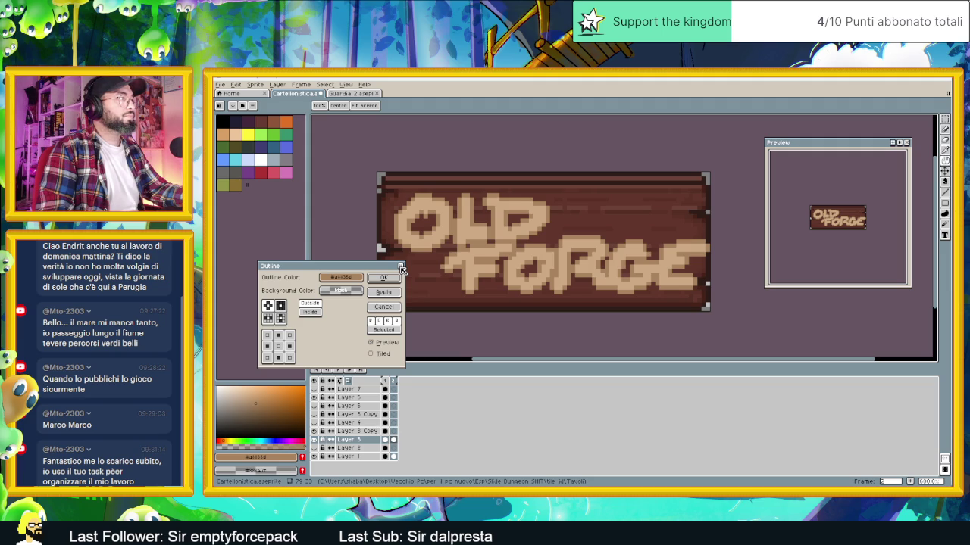
pyautogui.click(279, 305)
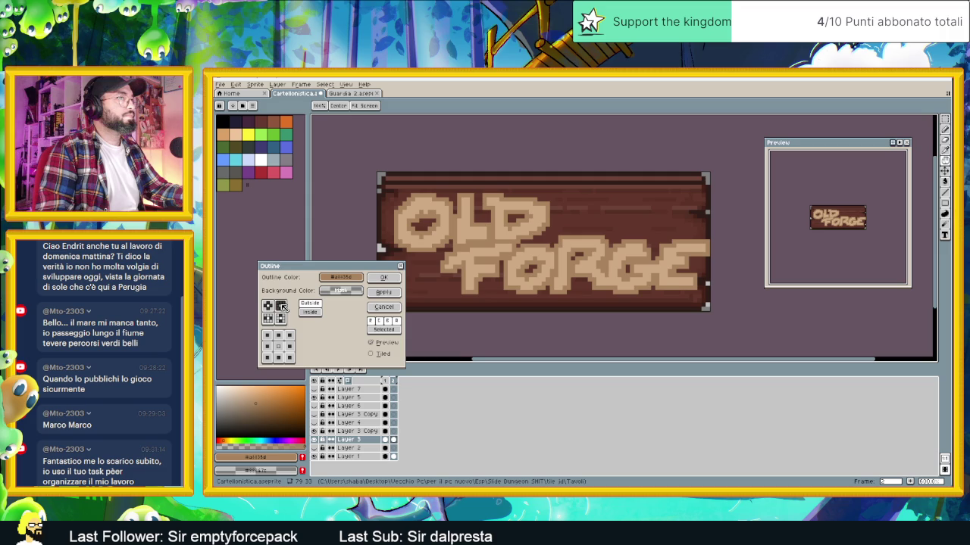
pyautogui.click(268, 305)
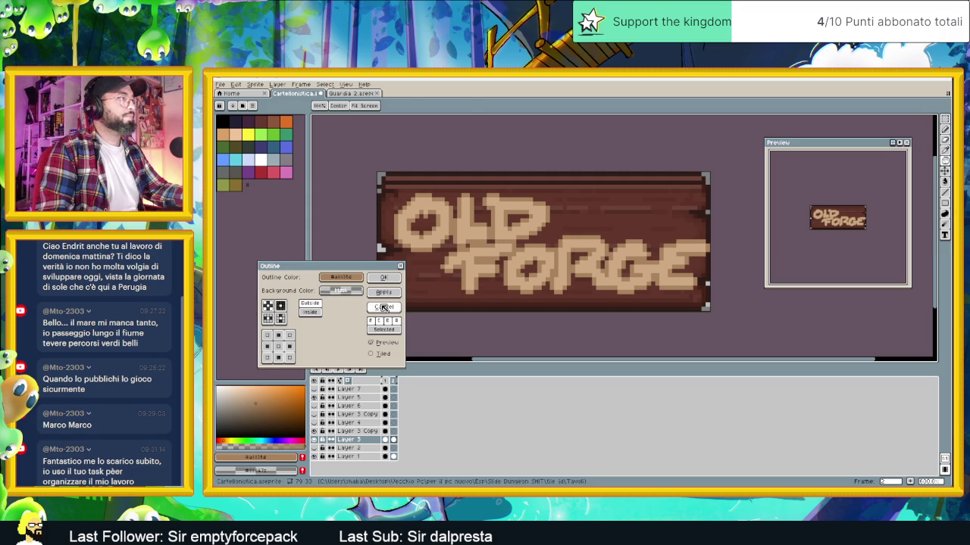
pyautogui.click(383, 306)
pyautogui.scroll(1, 431, 198)
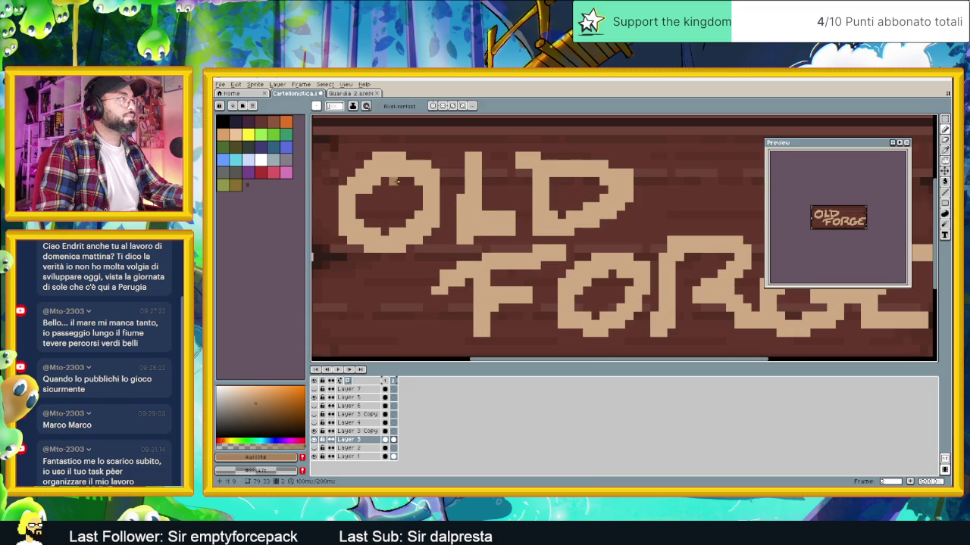
# Paint a lighter highlight inside the top of the O and widen the L's top
pyautogui.moveTo(394, 182); pyautogui.dragTo(377, 188)
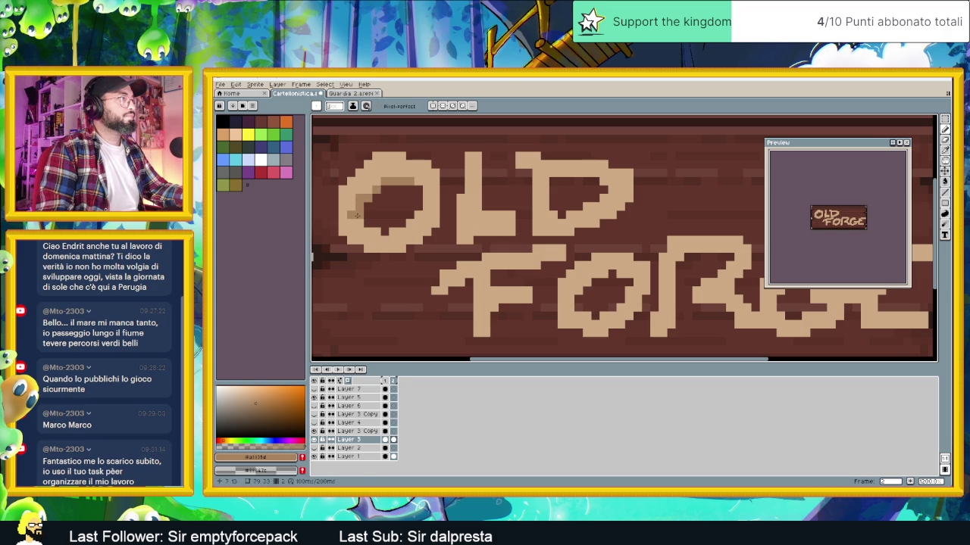
pyautogui.press('v')
pyautogui.press('b')
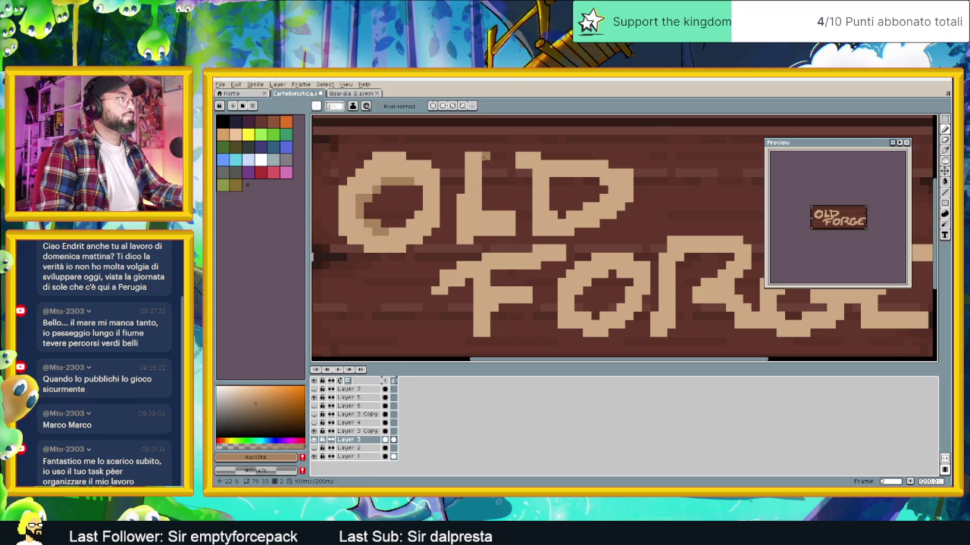
pyautogui.moveTo(484, 156); pyautogui.dragTo(484, 176)
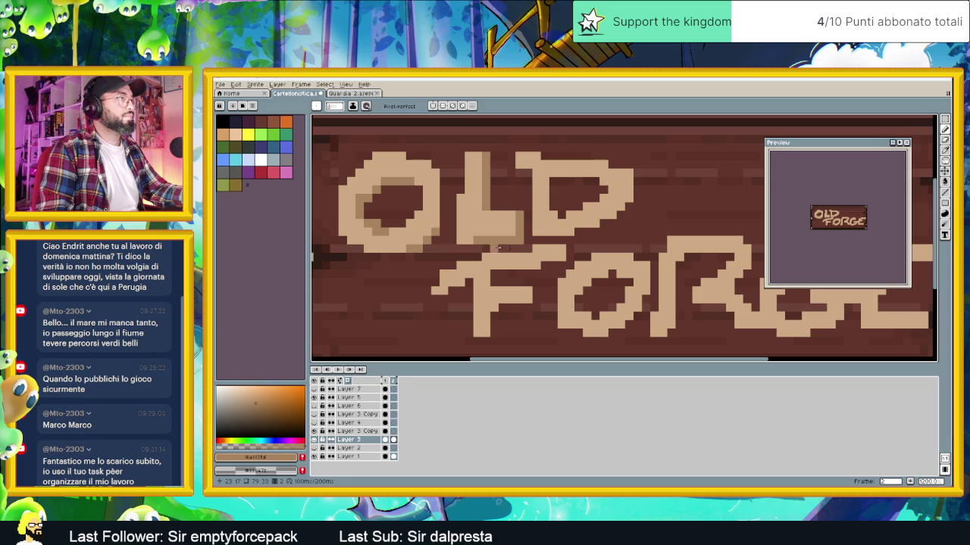
# Shade the D along its inner left edge and lower edge
pyautogui.moveTo(555, 182); pyautogui.dragTo(593, 182)
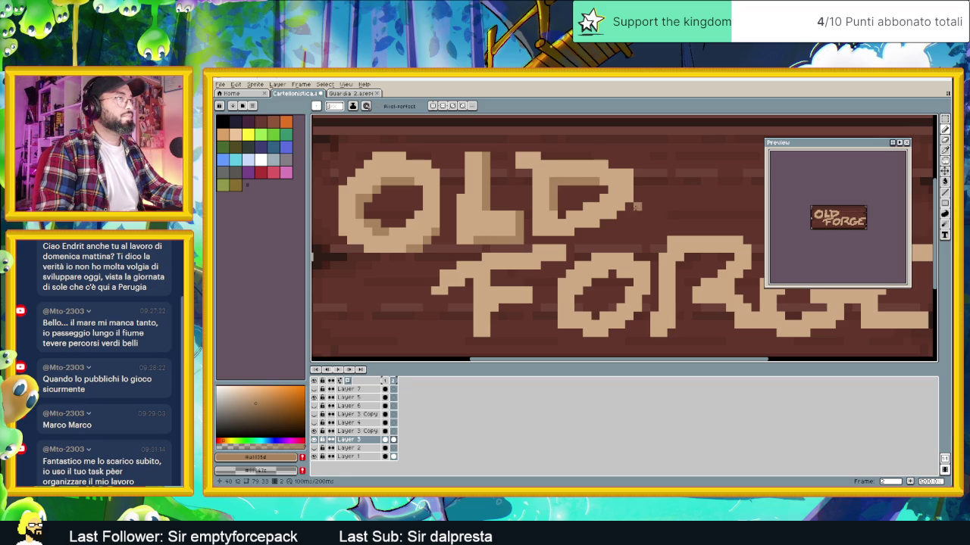
pyautogui.moveTo(612, 222); pyautogui.dragTo(580, 229)
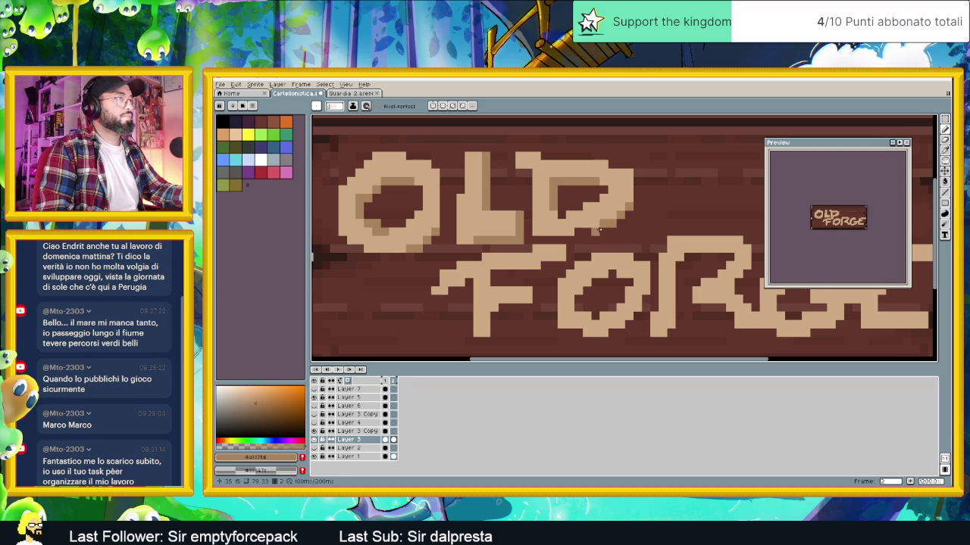
pyautogui.scroll(-2, 579, 229)
pyautogui.scroll(-3, 580, 229)
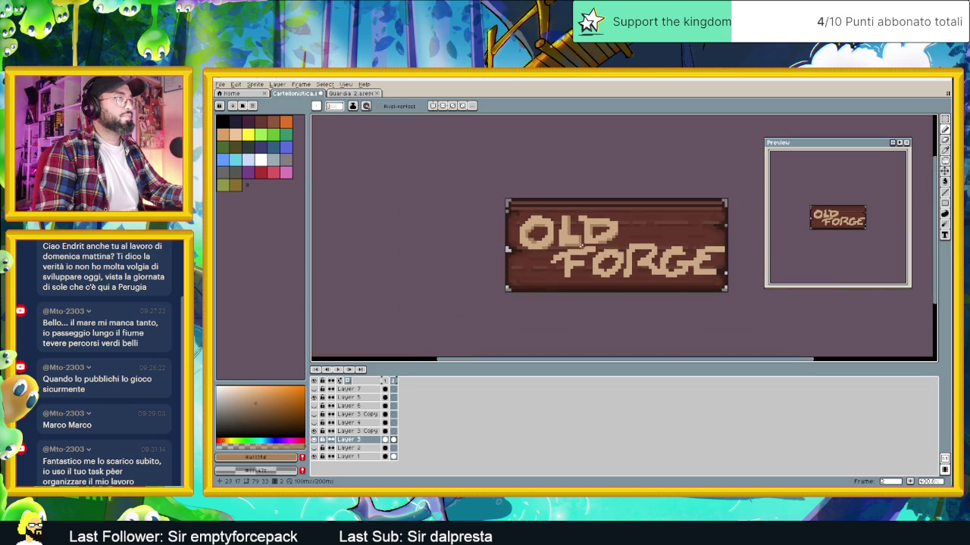
pyautogui.scroll(3, 577, 239)
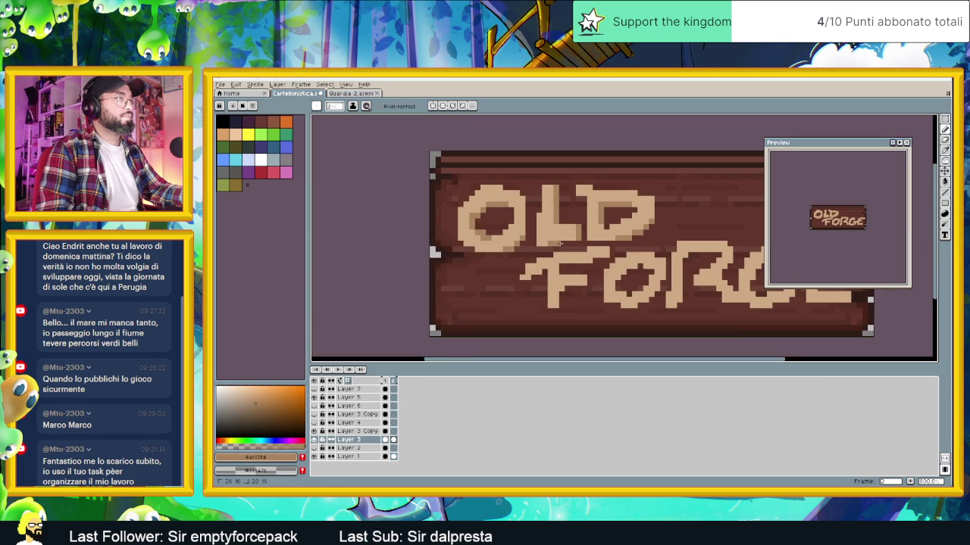
pyautogui.scroll(-1, 575, 246)
pyautogui.scroll(-1, 583, 250)
pyautogui.scroll(1, 607, 257)
pyautogui.scroll(2, 608, 258)
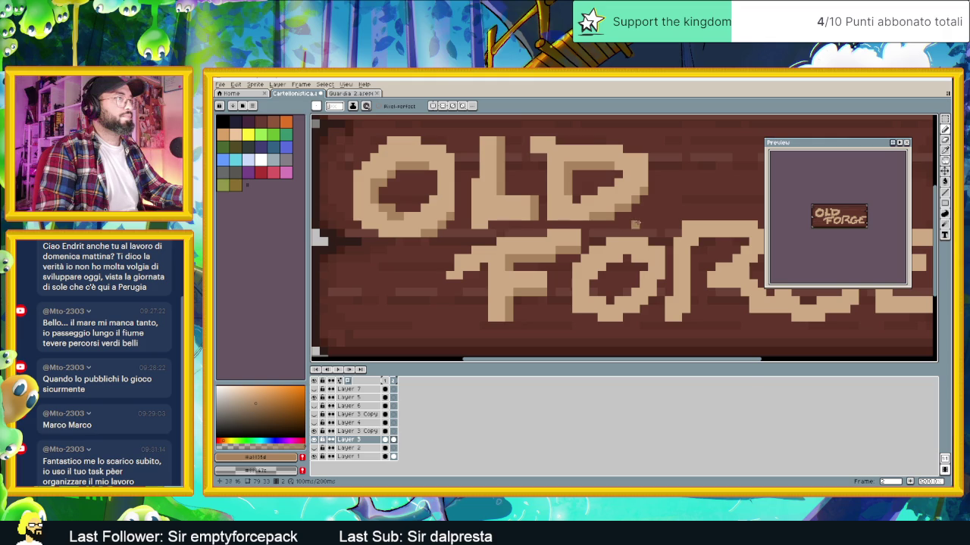
# Add a mid-tone at the F's left tip and highlight the R's left and top edges
pyautogui.moveTo(615, 217); pyautogui.dragTo(536, 245)
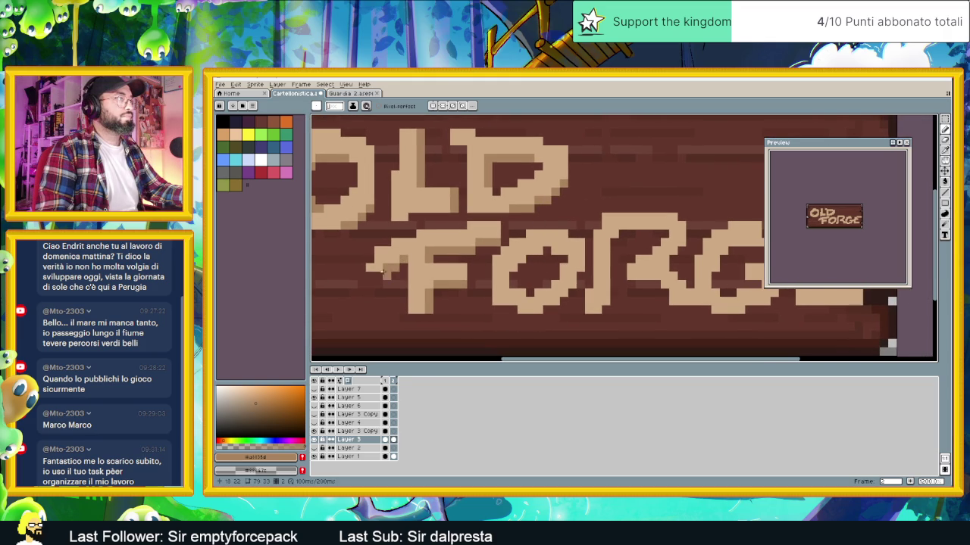
pyautogui.click(373, 275)
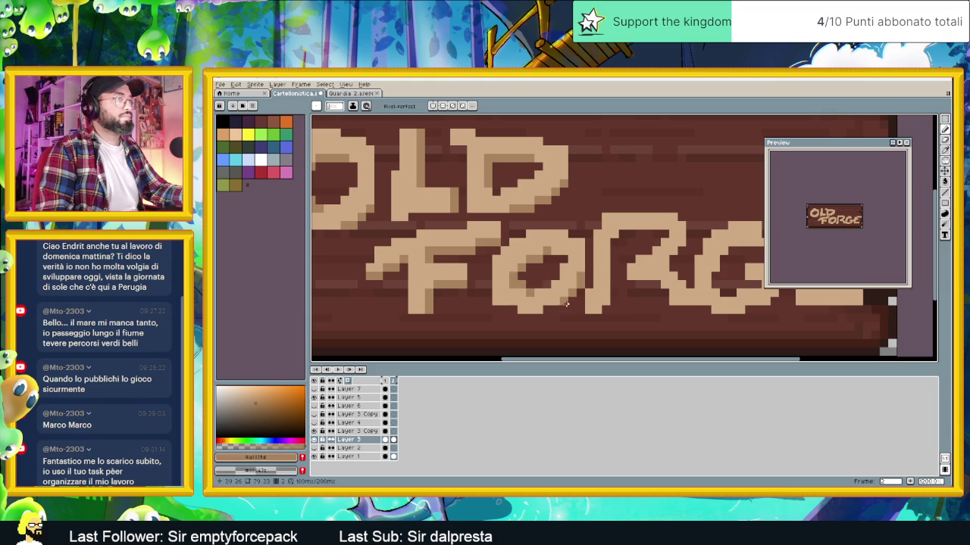
pyautogui.hscroll(3, 556, 267)
pyautogui.moveTo(541, 236); pyautogui.dragTo(543, 290)
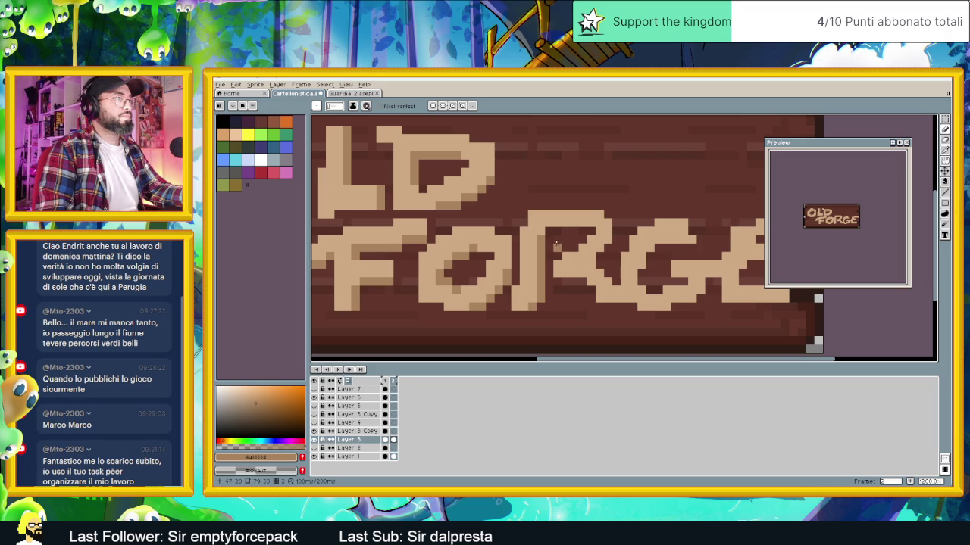
pyautogui.moveTo(548, 230); pyautogui.dragTo(585, 230)
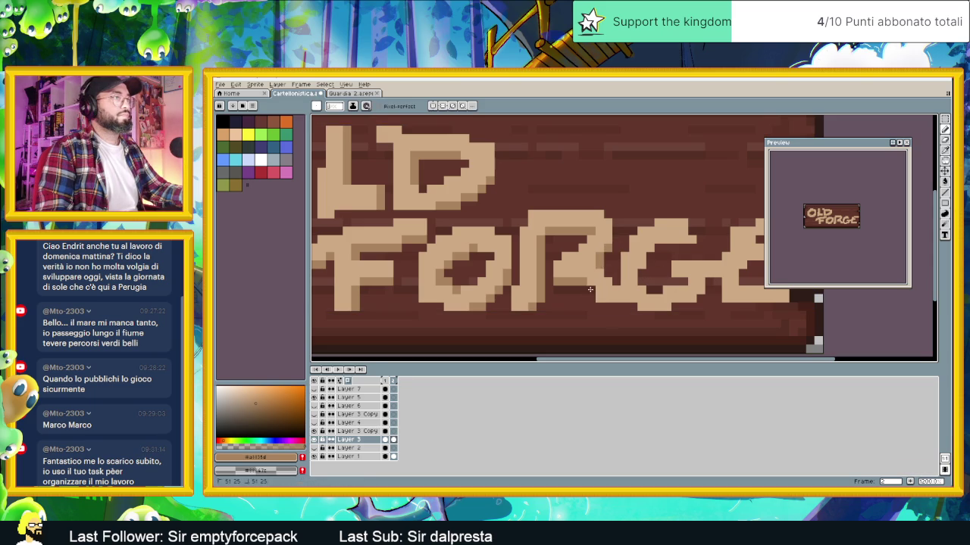
pyautogui.hscroll(3, 595, 261)
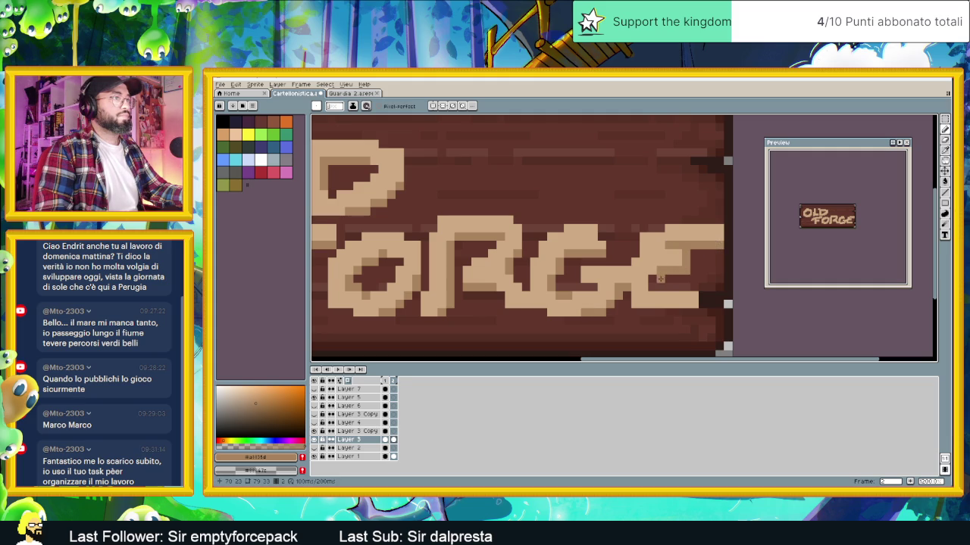
pyautogui.scroll(-2, 709, 280)
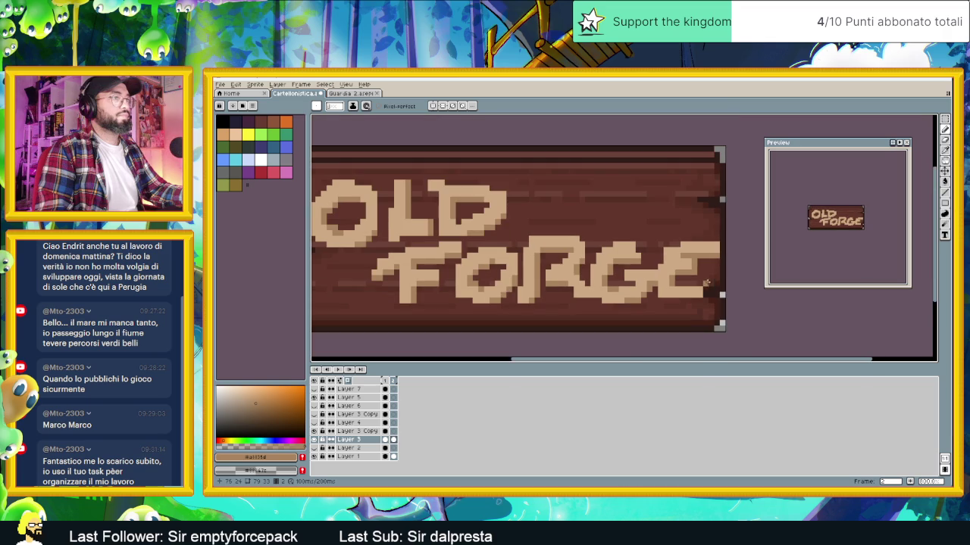
pyautogui.scroll(-2, 702, 271)
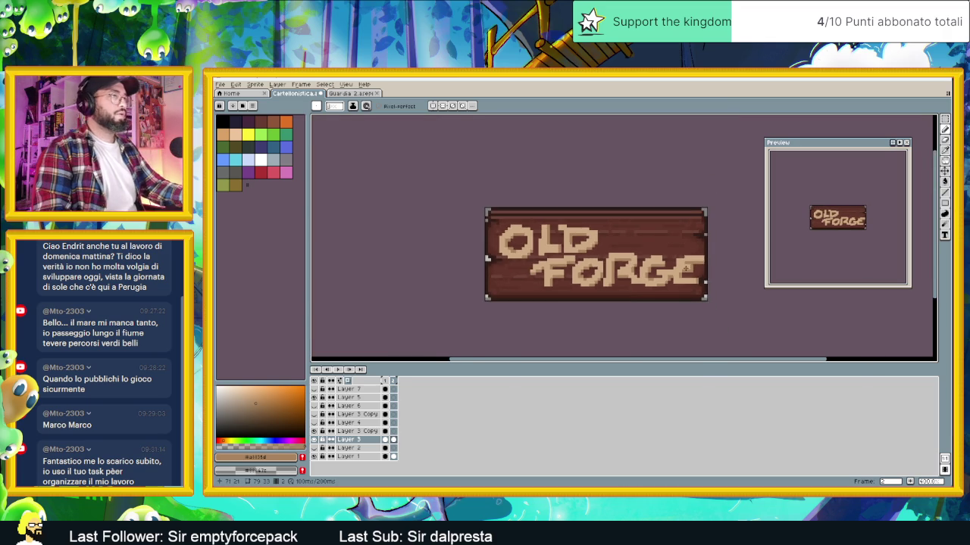
pyautogui.scroll(-1, 682, 265)
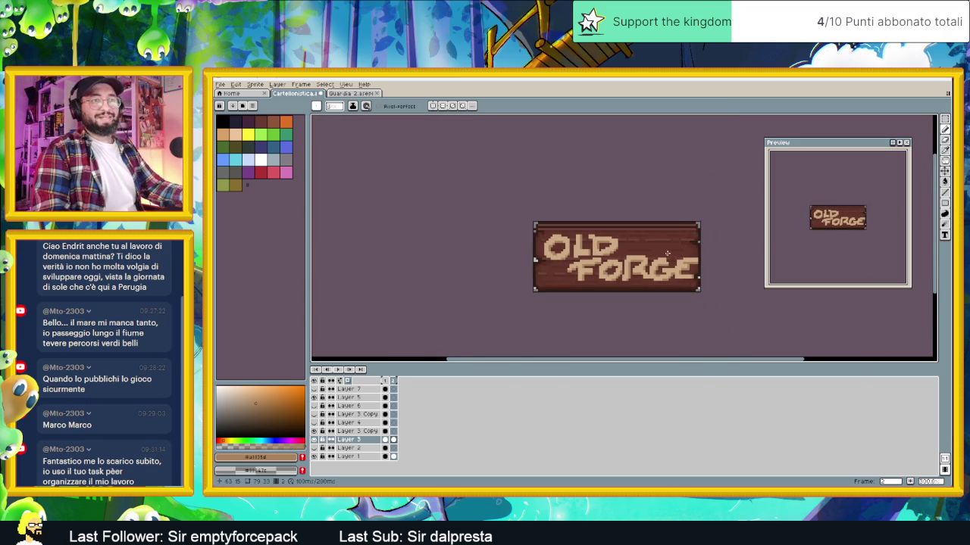
pyautogui.hscroll(2, 637, 238)
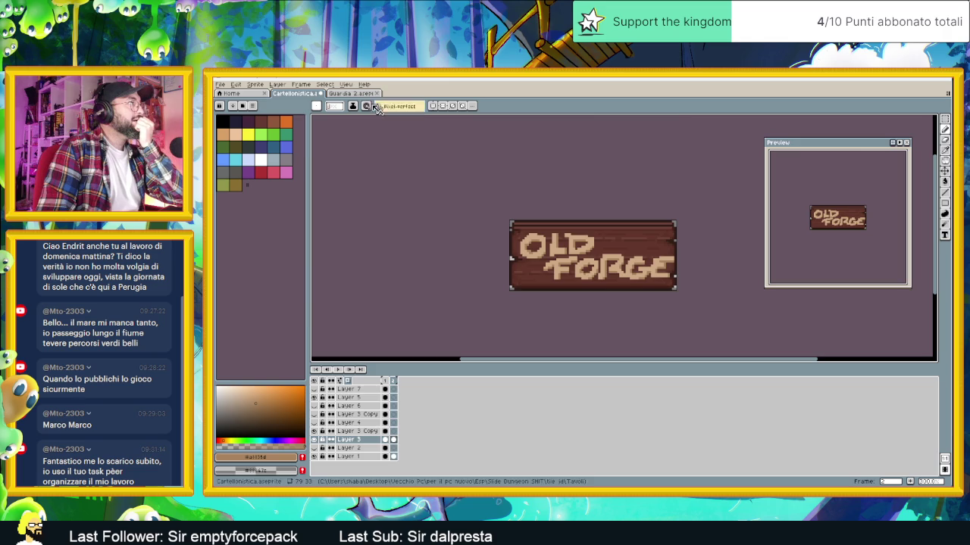
# Sample a brown from the Guardia 2 guard sprite for use on the sign
pyautogui.hotkey('ctrl', 'Tab')
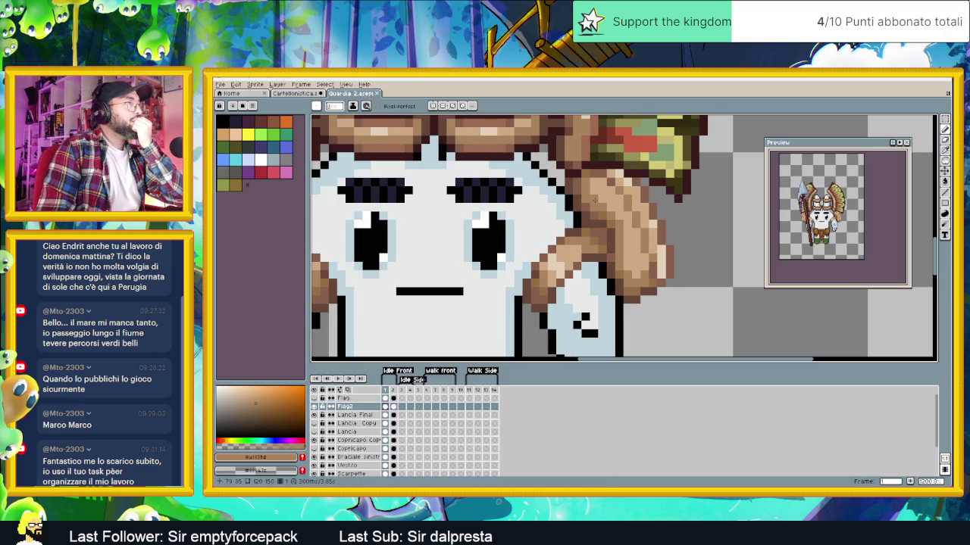
pyautogui.press('i')
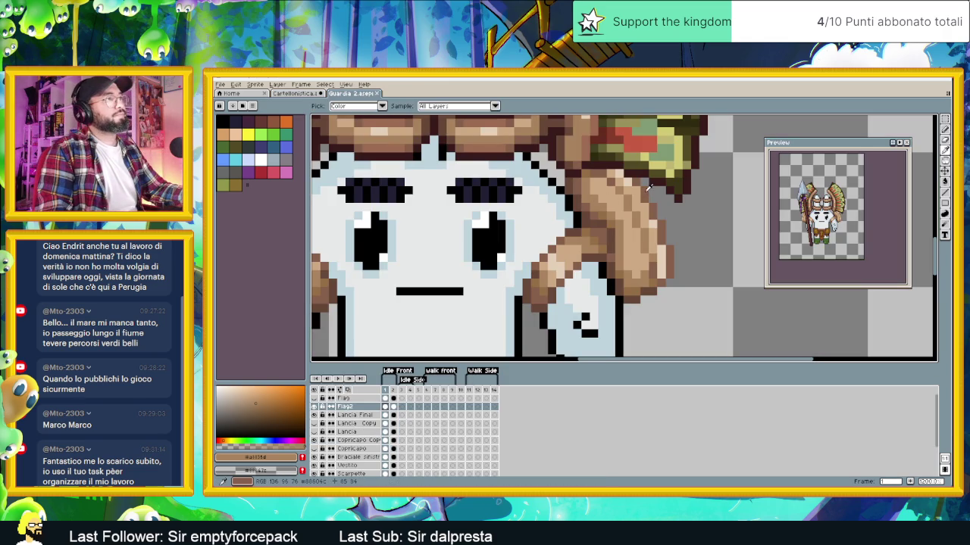
pyautogui.click(646, 187)
pyautogui.press('b')
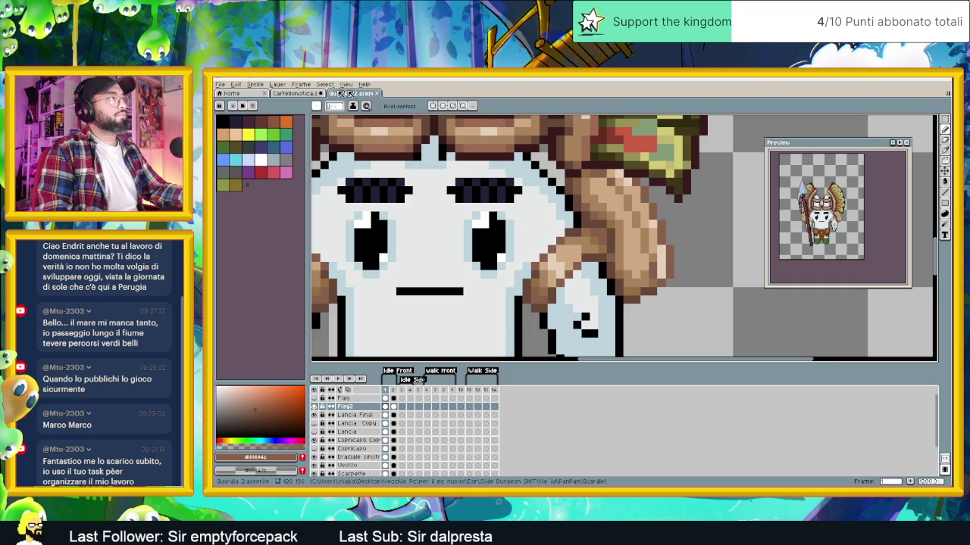
pyautogui.click(295, 93)
# Darken the F's top bar and a pixel on the O's inner edge with the brown
pyautogui.scroll(1, 487, 199)
pyautogui.scroll(1, 487, 199)
pyautogui.scroll(1, 487, 199)
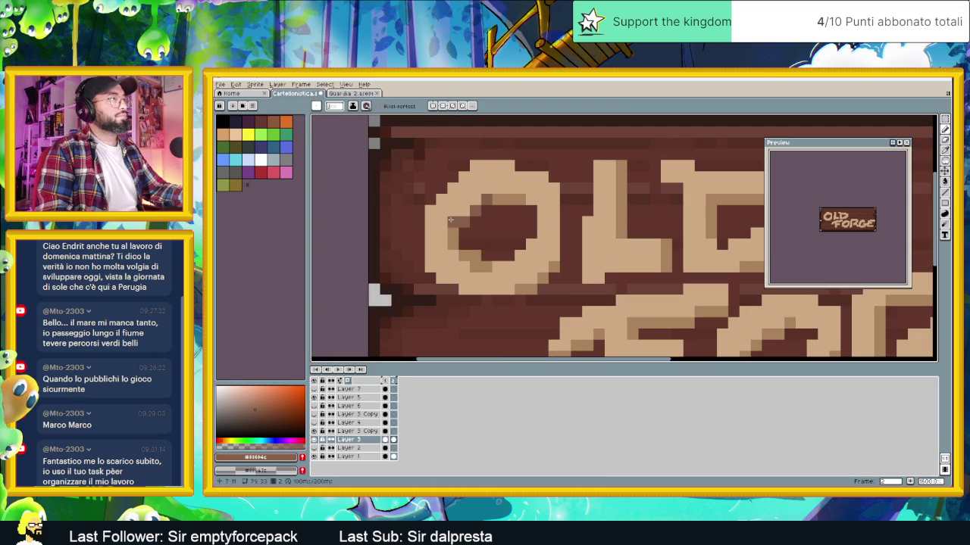
pyautogui.scroll(-1, 566, 265)
pyautogui.scroll(-2, 567, 265)
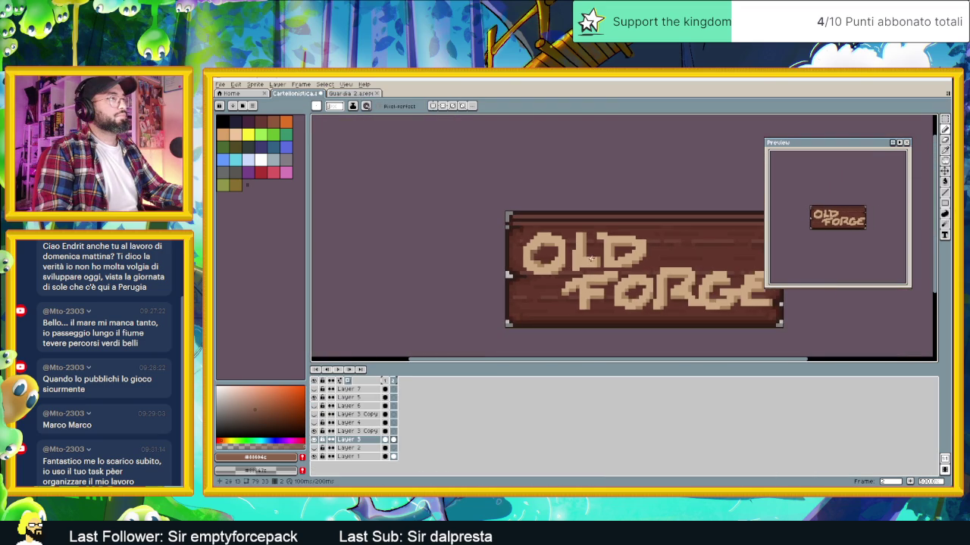
pyautogui.scroll(1, 587, 240)
pyautogui.scroll(1, 587, 240)
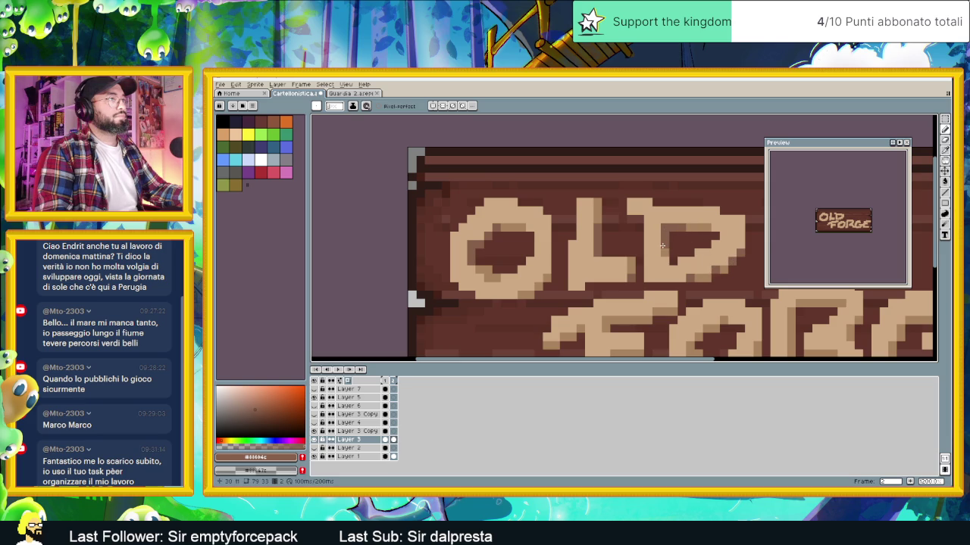
pyautogui.scroll(-2, 606, 256)
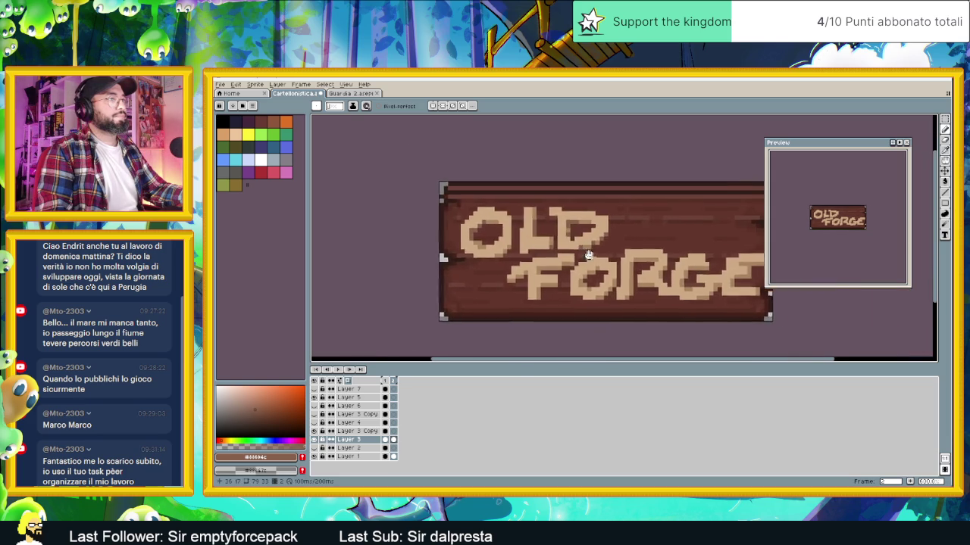
pyautogui.scroll(3, 469, 253)
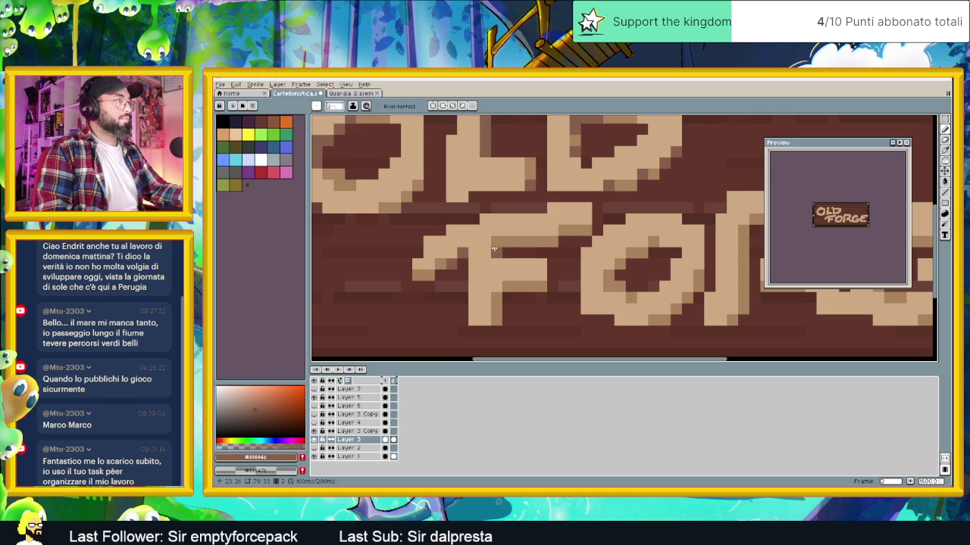
pyautogui.click(496, 250)
pyautogui.click(518, 242)
pyautogui.click(573, 230)
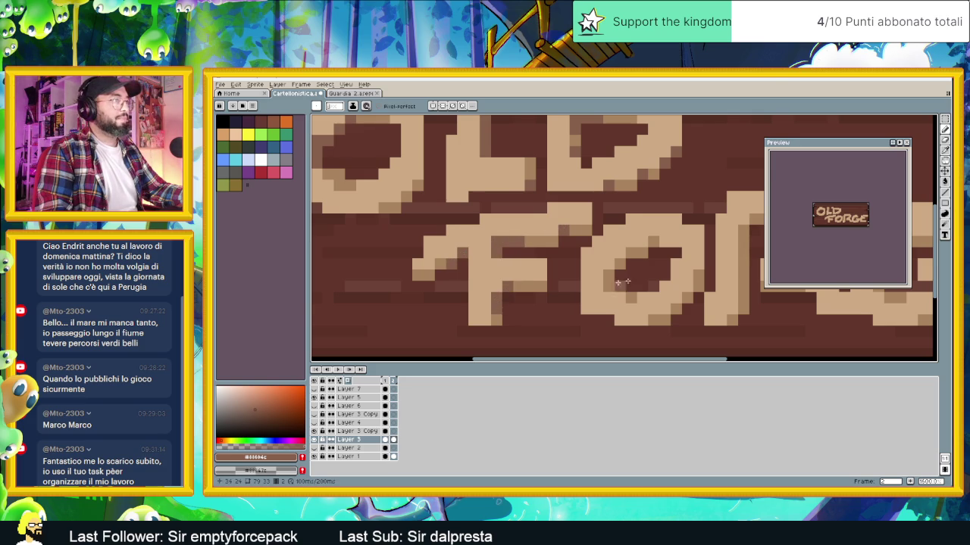
pyautogui.hscroll(2, 550, 268)
pyautogui.click(532, 262)
# Pan across the sign to review the shaded lettering, then bring up Guardia 2
pyautogui.scroll(-1, 606, 285)
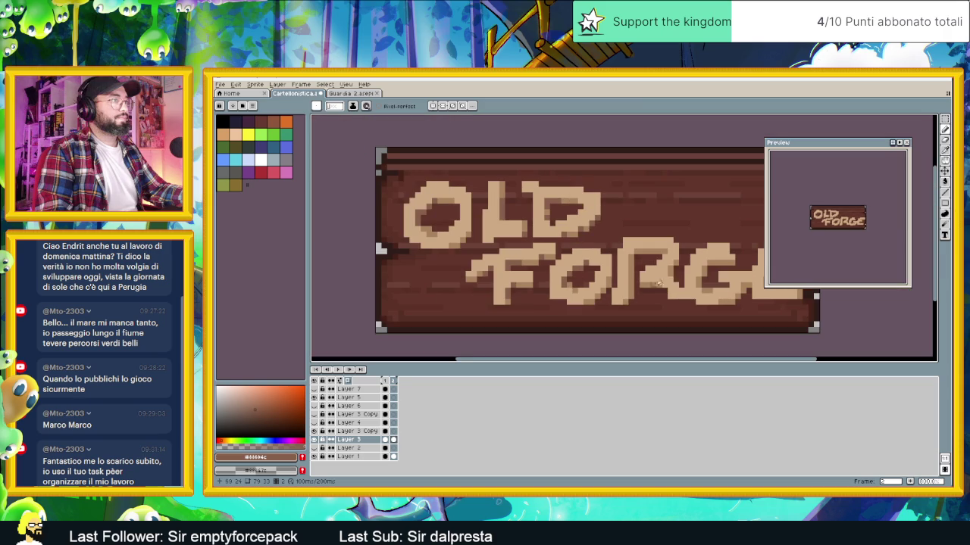
pyautogui.scroll(1, 628, 280)
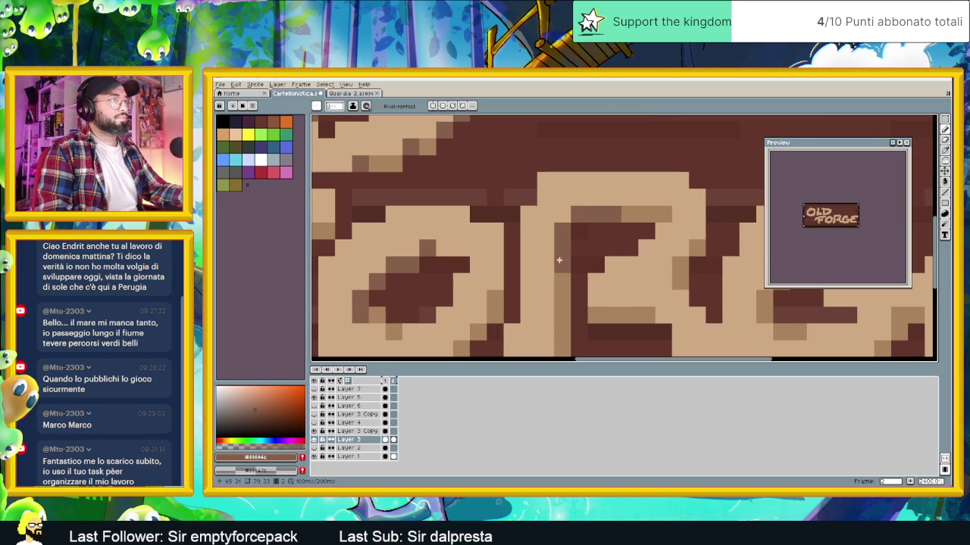
pyautogui.scroll(-1, 561, 265)
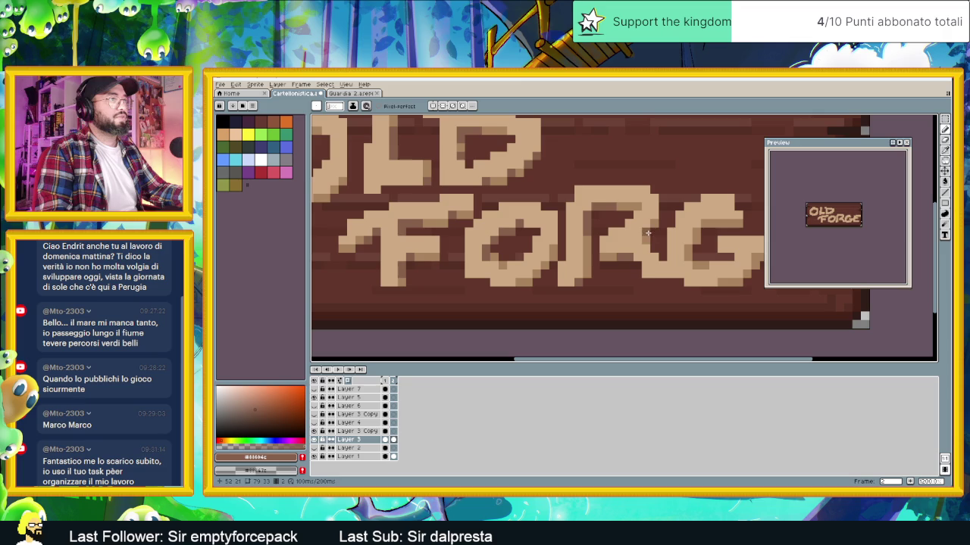
pyautogui.hscroll(3, 644, 246)
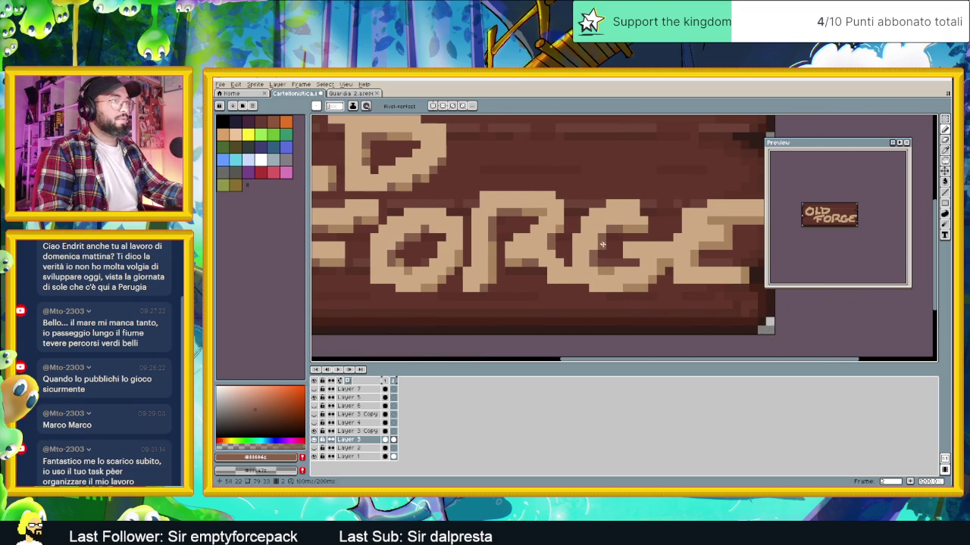
pyautogui.hscroll(1, 594, 262)
pyautogui.hscroll(1, 602, 263)
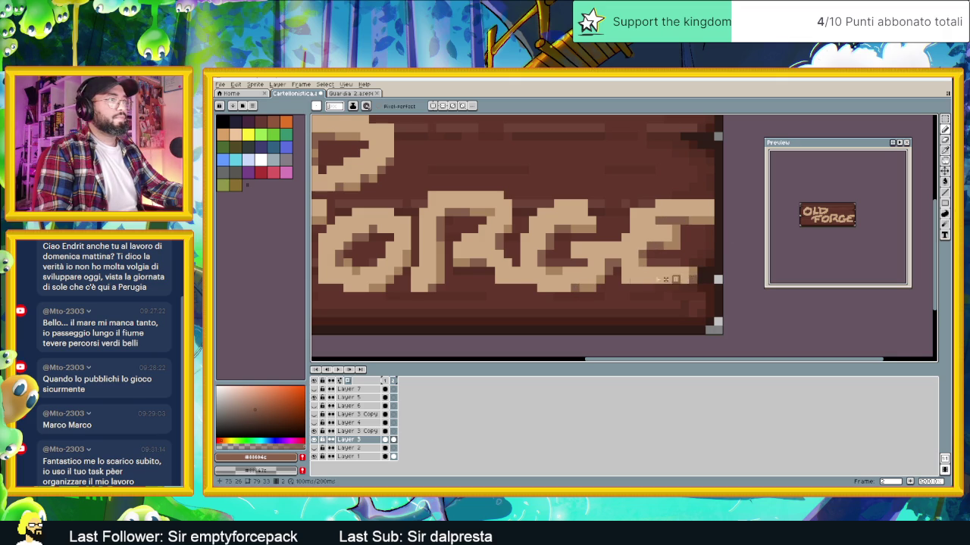
pyautogui.scroll(-4, 690, 277)
pyautogui.scroll(-1, 587, 257)
pyautogui.scroll(-1, 587, 258)
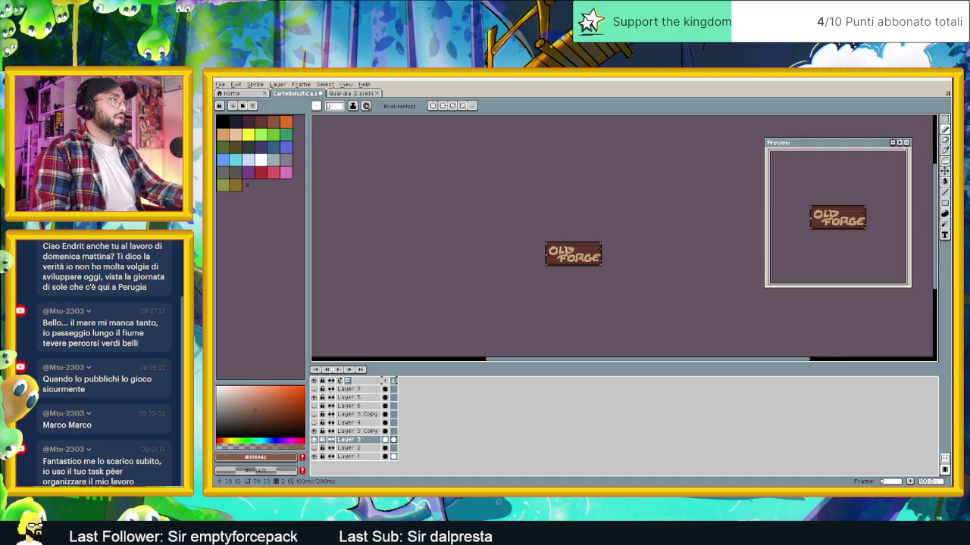
pyautogui.scroll(2, 542, 242)
pyautogui.click(352, 93)
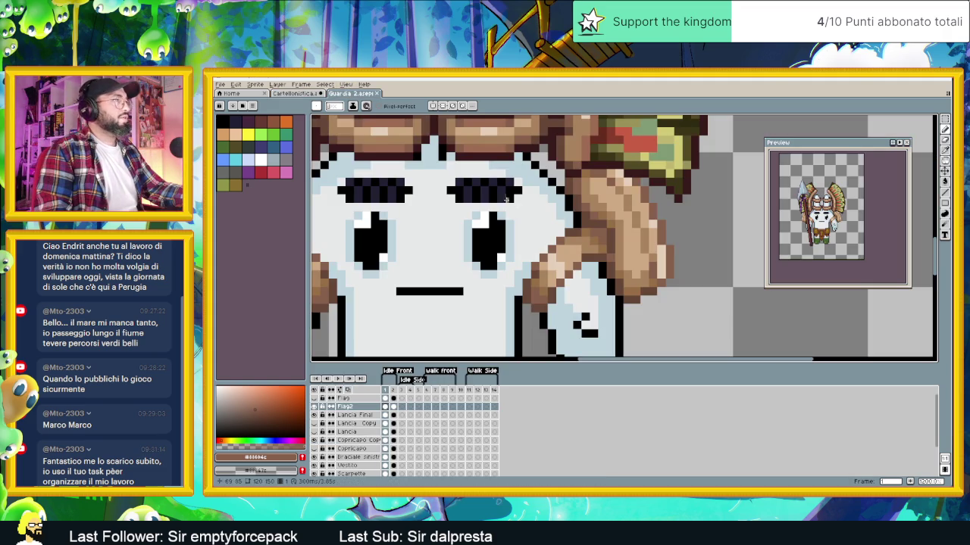
# Sample the light peach from the guard's hand and return to the sign
pyautogui.press('i')
pyautogui.click(557, 257)
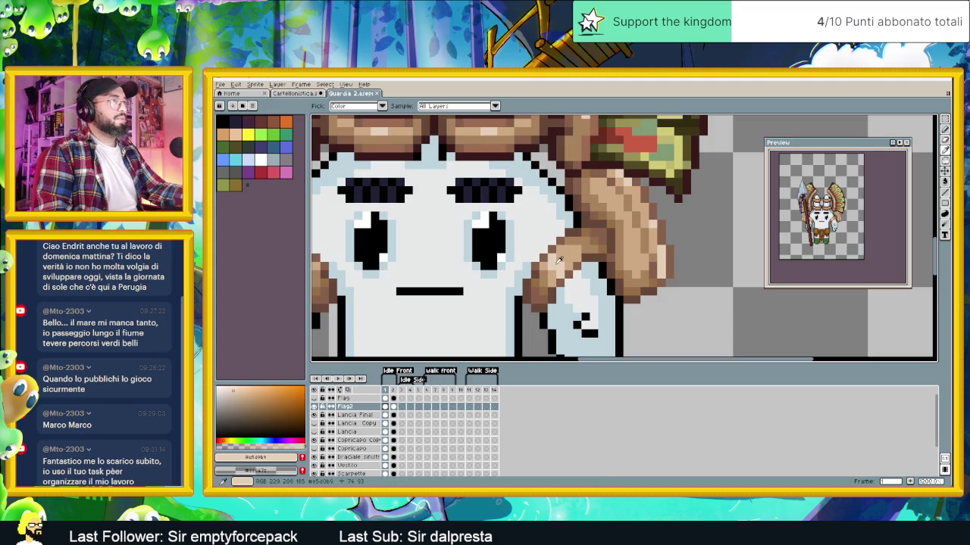
pyautogui.press('b')
pyautogui.click(297, 93)
pyautogui.scroll(1, 493, 225)
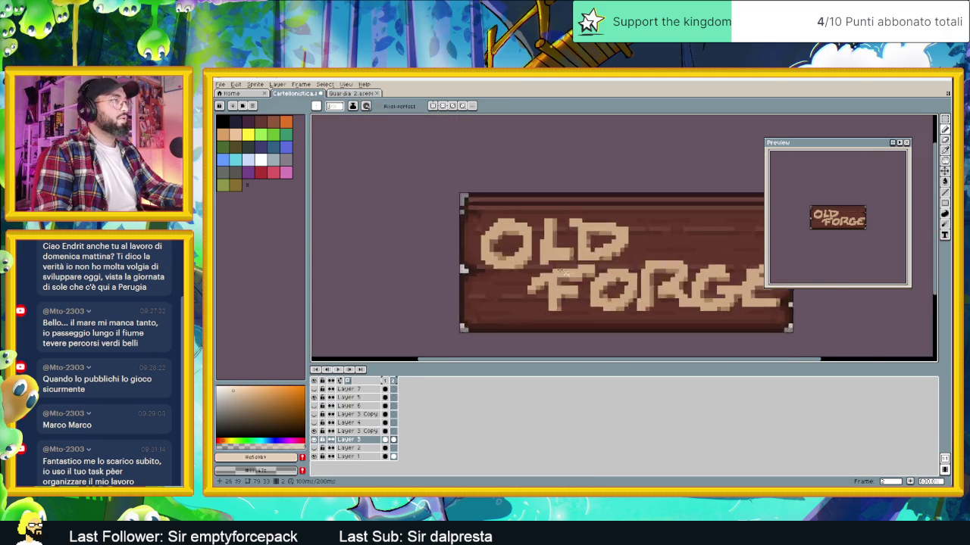
pyautogui.scroll(1, 492, 225)
pyautogui.scroll(2, 493, 225)
# Pencil peach highlights on top of the O and the left edge of the L's stem
pyautogui.moveTo(518, 207); pyautogui.dragTo(536, 207)
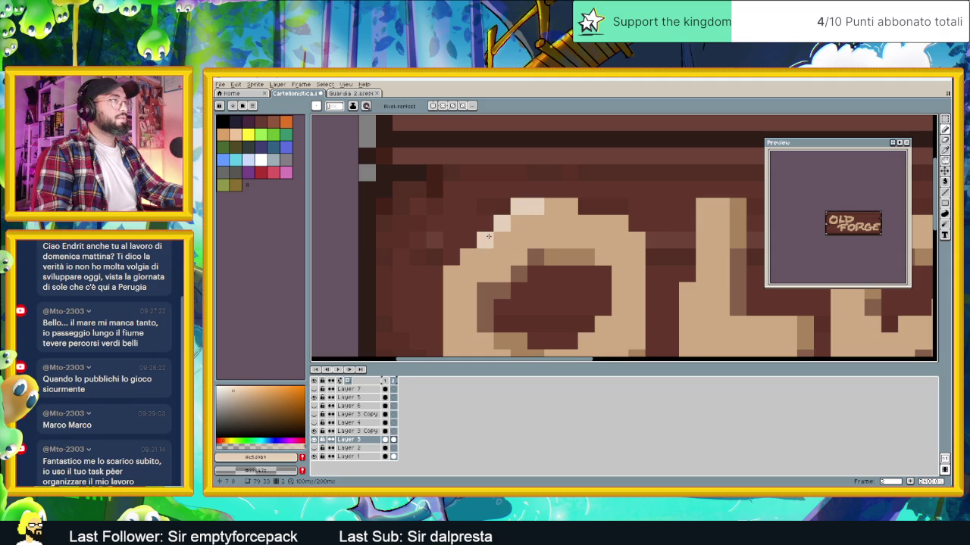
pyautogui.scroll(-3, 619, 255)
pyautogui.scroll(3, 619, 255)
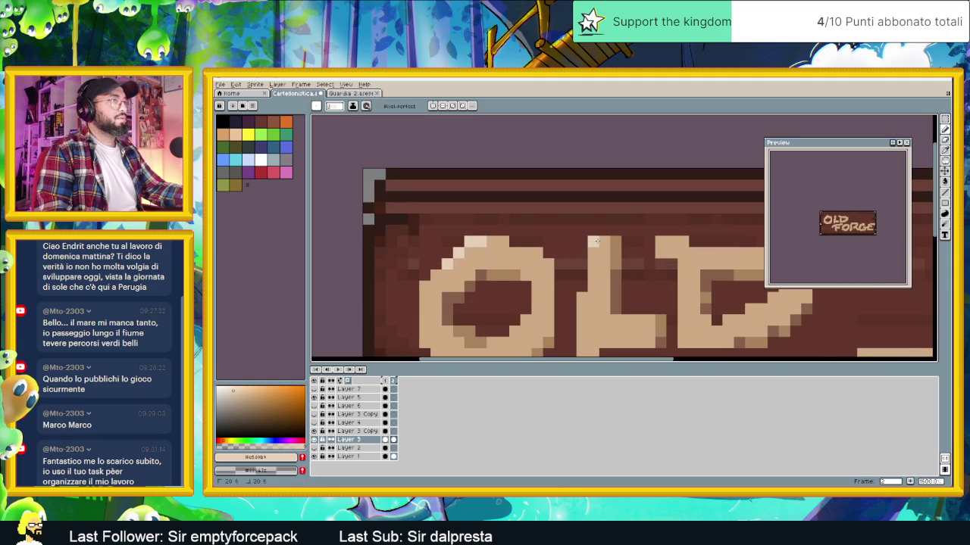
pyautogui.moveTo(593, 287); pyautogui.dragTo(582, 309)
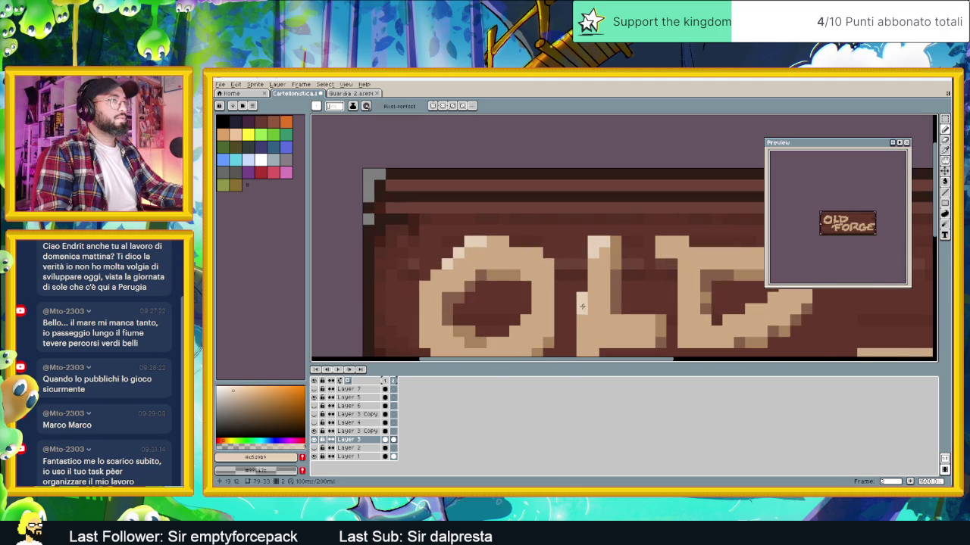
pyautogui.click(582, 319)
# Highlight the D's top-left corner and down its left edge
pyautogui.scroll(-2, 675, 187)
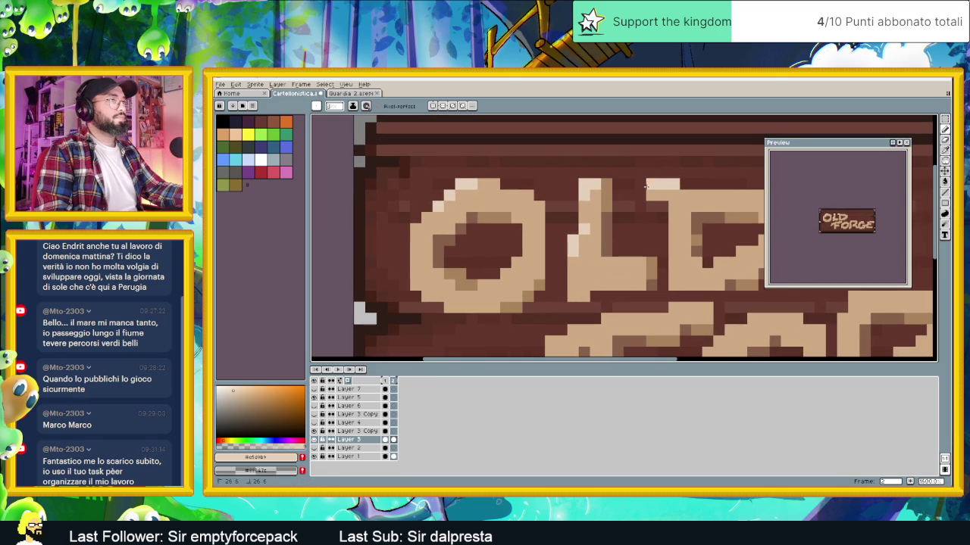
pyautogui.scroll(-1, 598, 198)
pyautogui.hscroll(3, 598, 199)
pyautogui.click(581, 178)
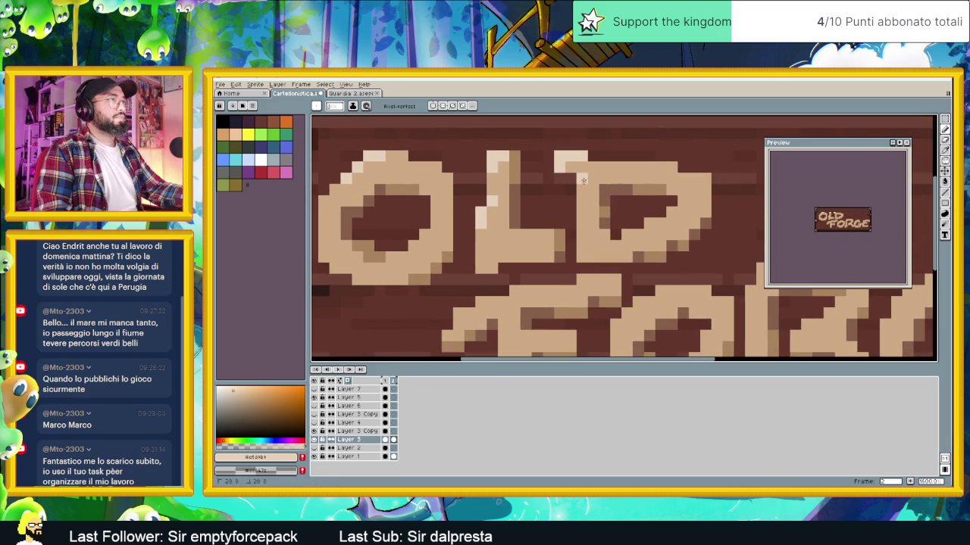
pyautogui.click(582, 189)
pyautogui.click(582, 222)
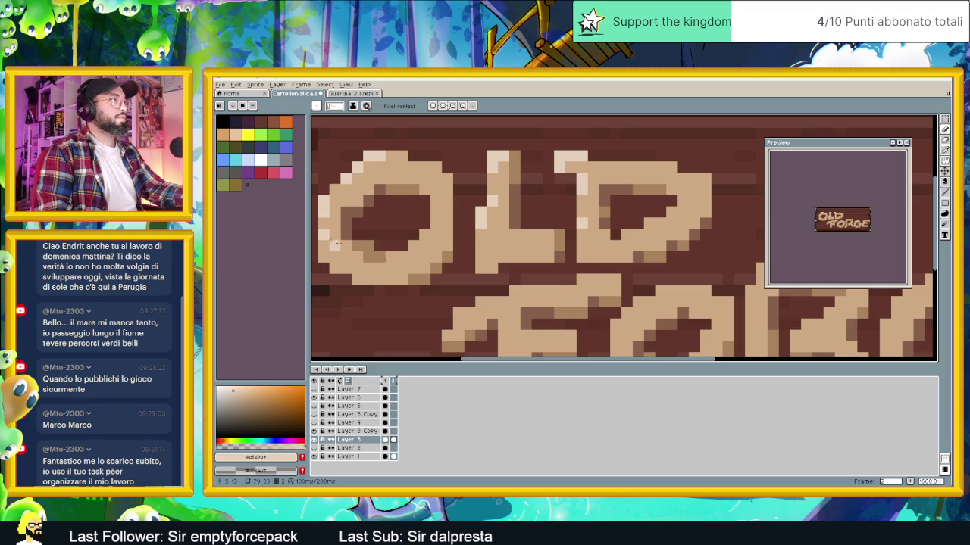
# Dot a line of peach highlight pixels along another letter's upper edge
pyautogui.scroll(-2, 501, 273)
pyautogui.scroll(2, 498, 261)
pyautogui.click(483, 237)
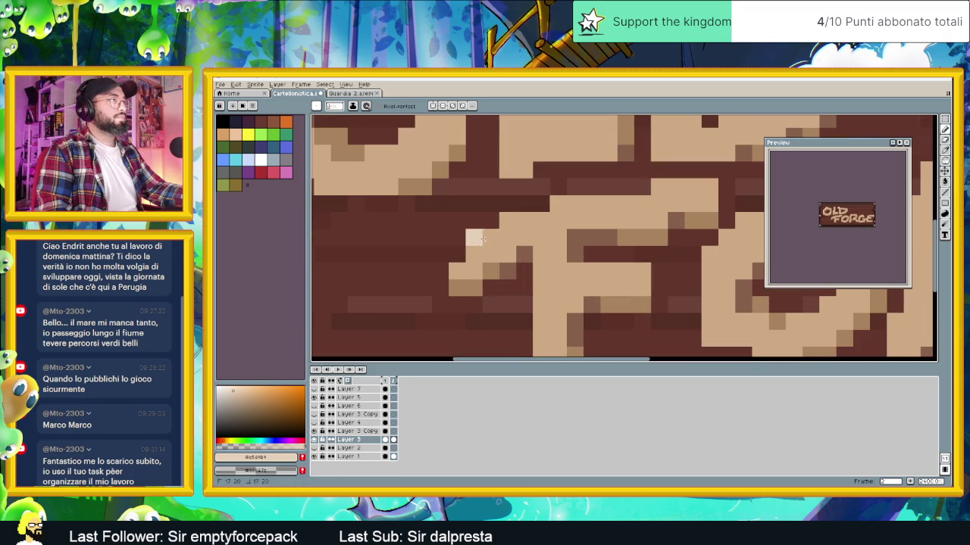
pyautogui.click(507, 221)
pyautogui.click(541, 204)
pyautogui.moveTo(558, 204); pyautogui.dragTo(575, 204)
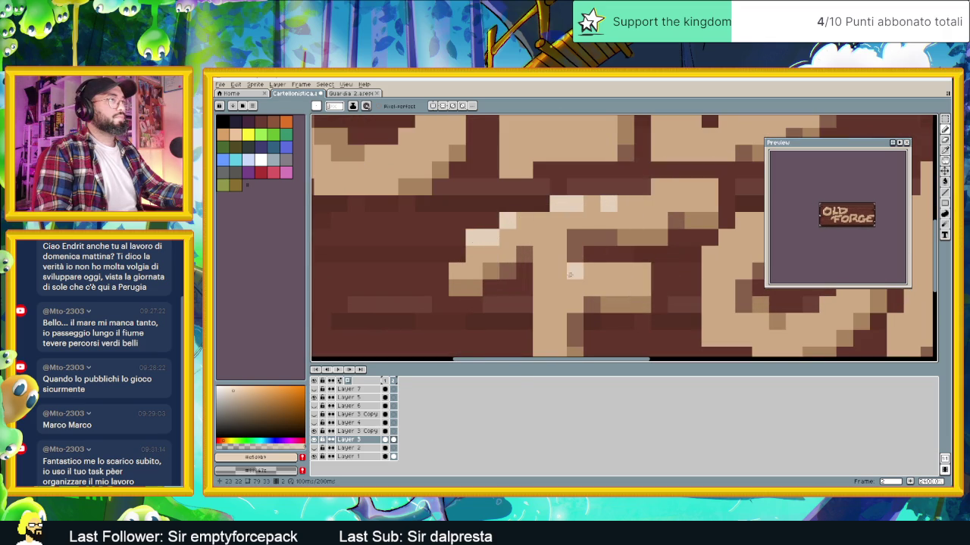
# Paint a diagonal peach highlight on the FORGE letters and view the whole sign
pyautogui.scroll(-2, 568, 286)
pyautogui.scroll(2, 568, 288)
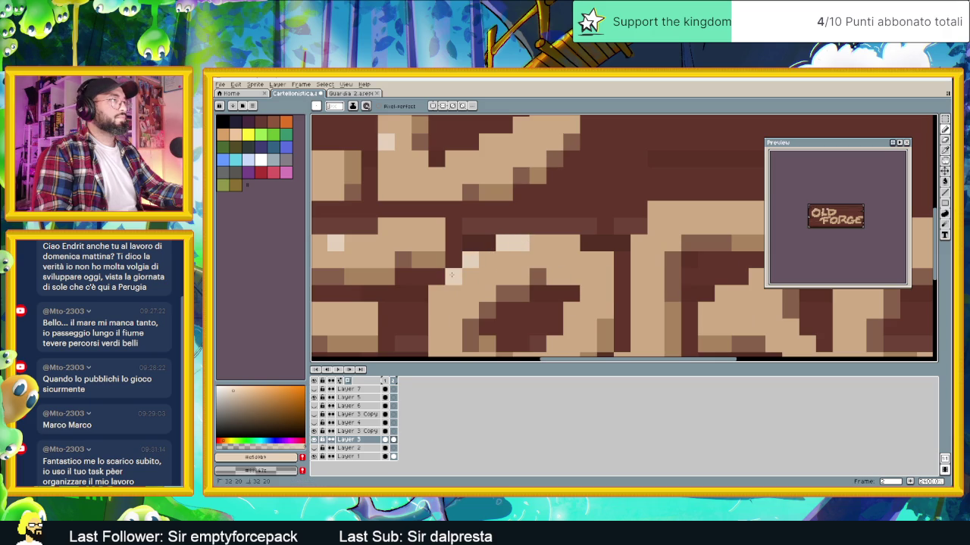
pyautogui.scroll(-2, 703, 257)
pyautogui.scroll(2, 550, 220)
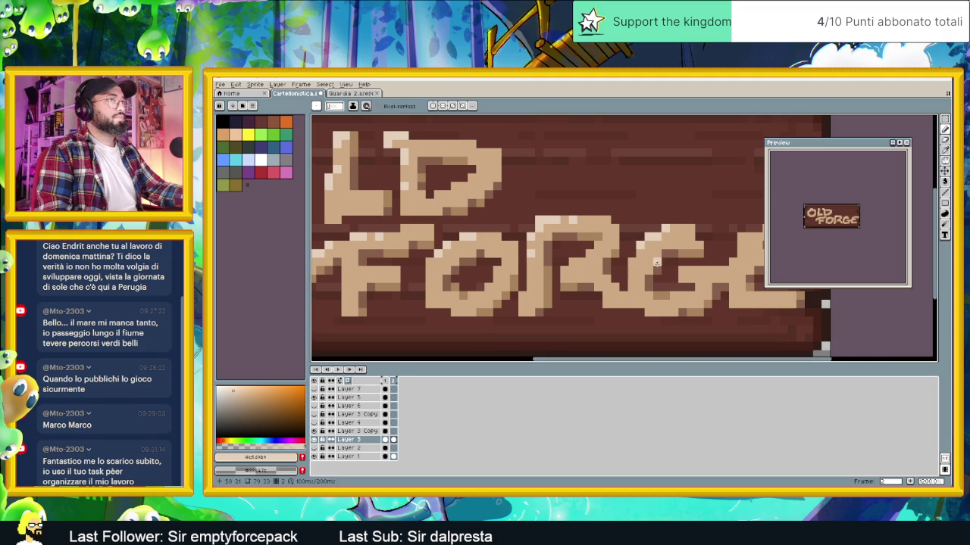
pyautogui.scroll(1, 633, 261)
pyautogui.scroll(2, 525, 260)
pyautogui.hscroll(1, 525, 259)
pyautogui.hscroll(1, 561, 227)
pyautogui.moveTo(613, 184); pyautogui.dragTo(565, 256)
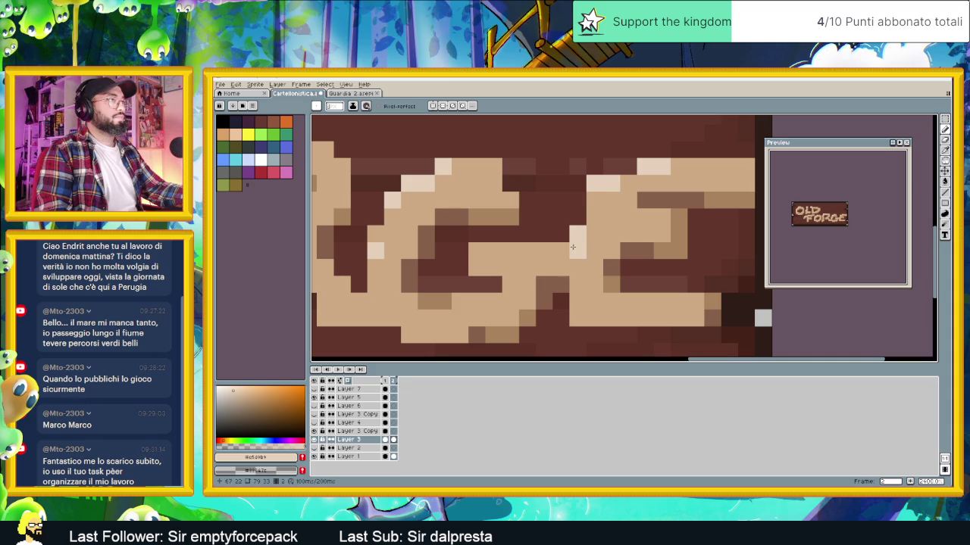
pyautogui.scroll(-3, 649, 314)
pyautogui.scroll(-2, 649, 314)
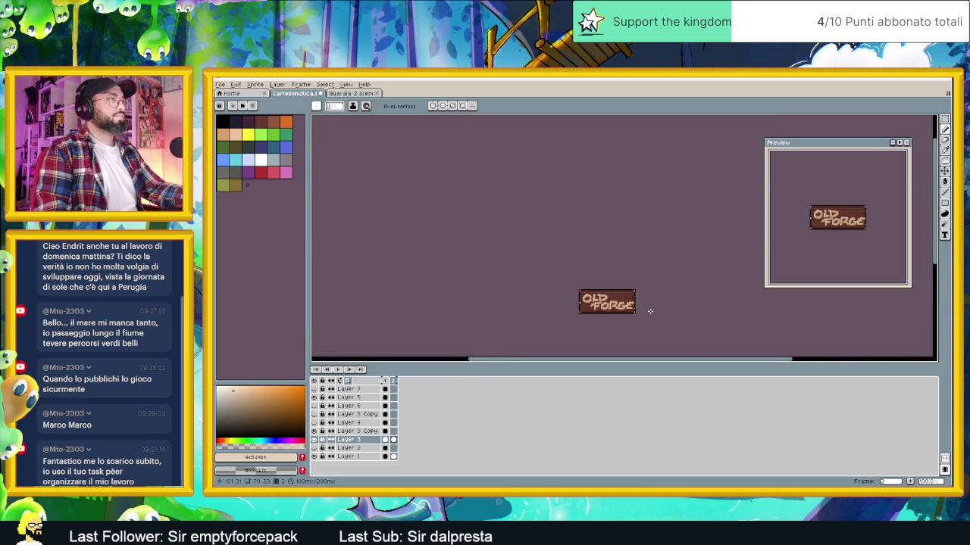
pyautogui.moveTo(630, 319); pyautogui.dragTo(602, 278)
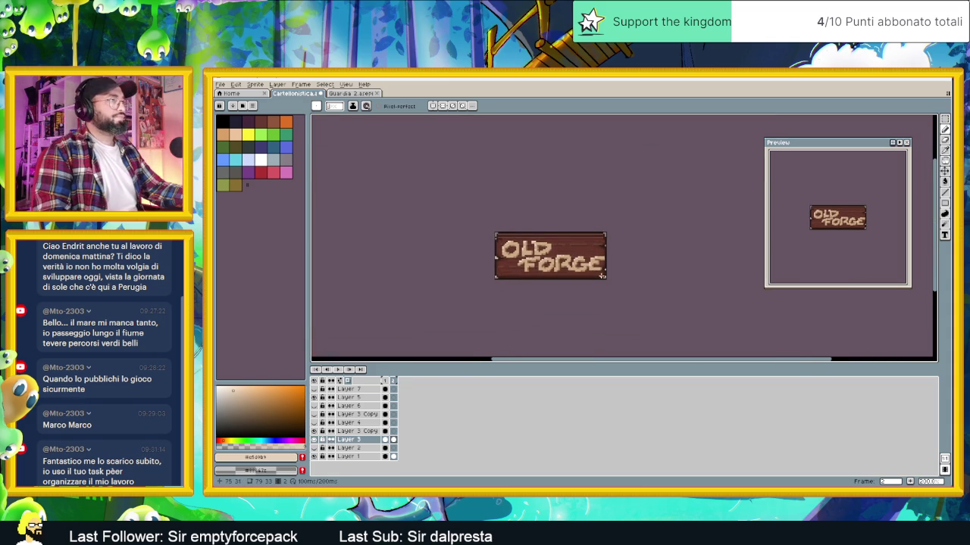
pyautogui.scroll(1, 602, 277)
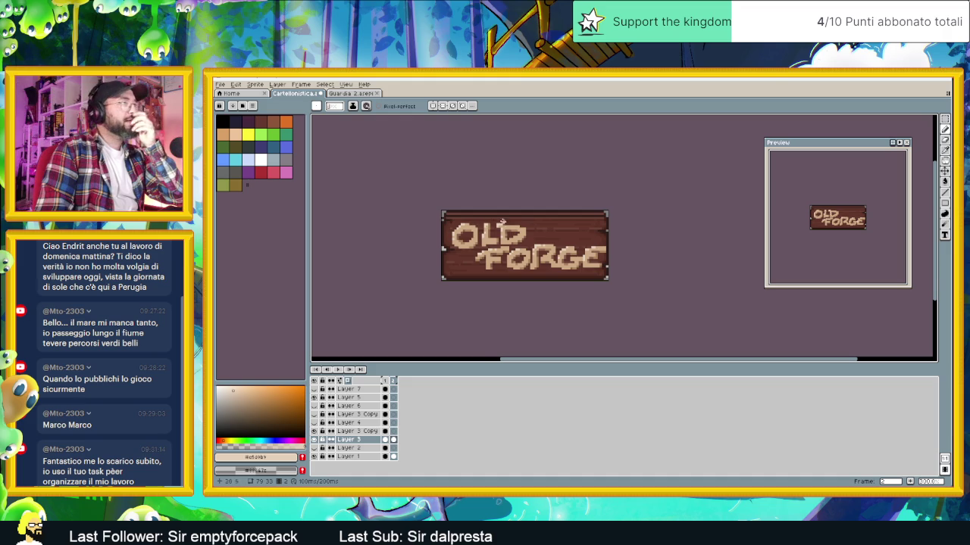
pyautogui.scroll(1, 517, 235)
pyautogui.click(239, 84)
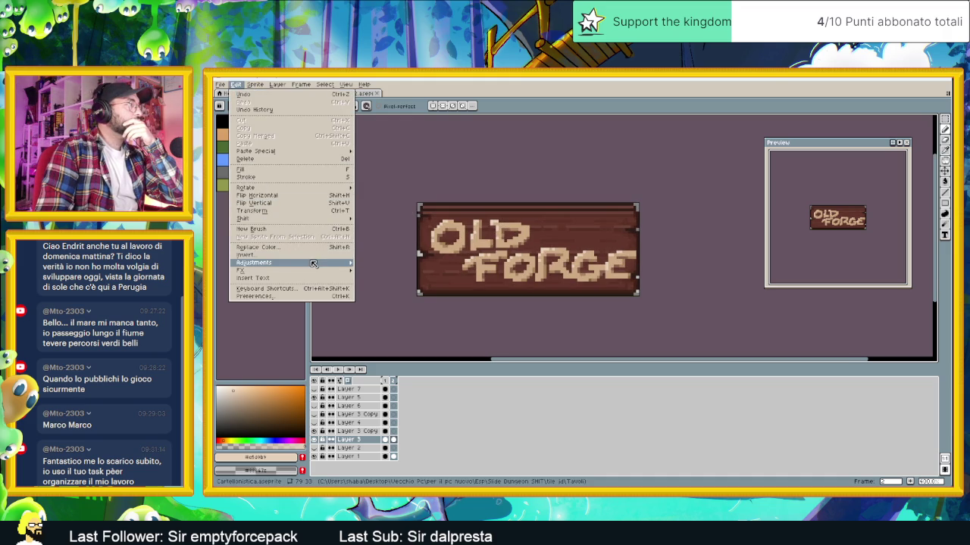
# Apply Hue/Saturation to the lettering: hue -5, saturation -13, lightness -11
pyautogui.moveTo(273, 262)
pyautogui.click(388, 268)
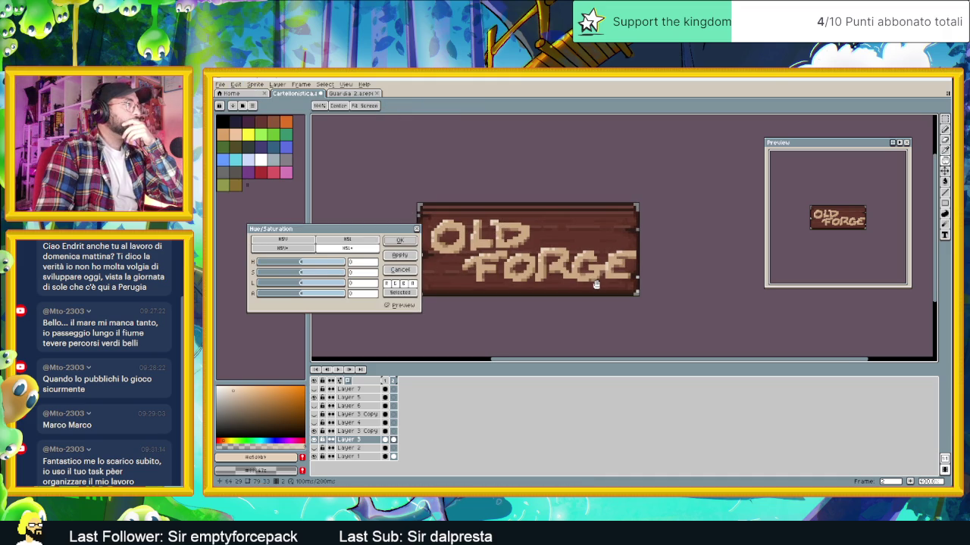
pyautogui.moveTo(299, 277); pyautogui.dragTo(296, 286)
pyautogui.click(297, 284)
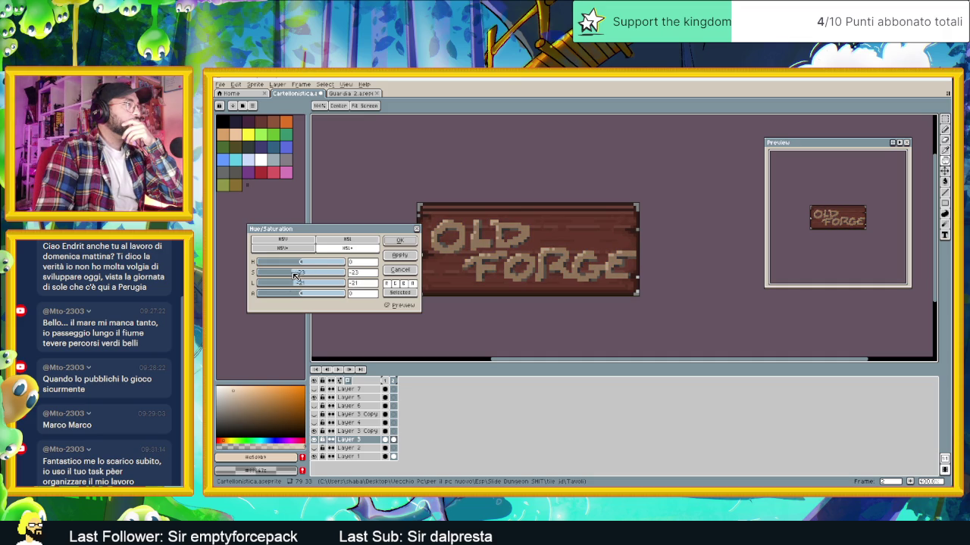
pyautogui.moveTo(297, 282); pyautogui.dragTo(301, 263)
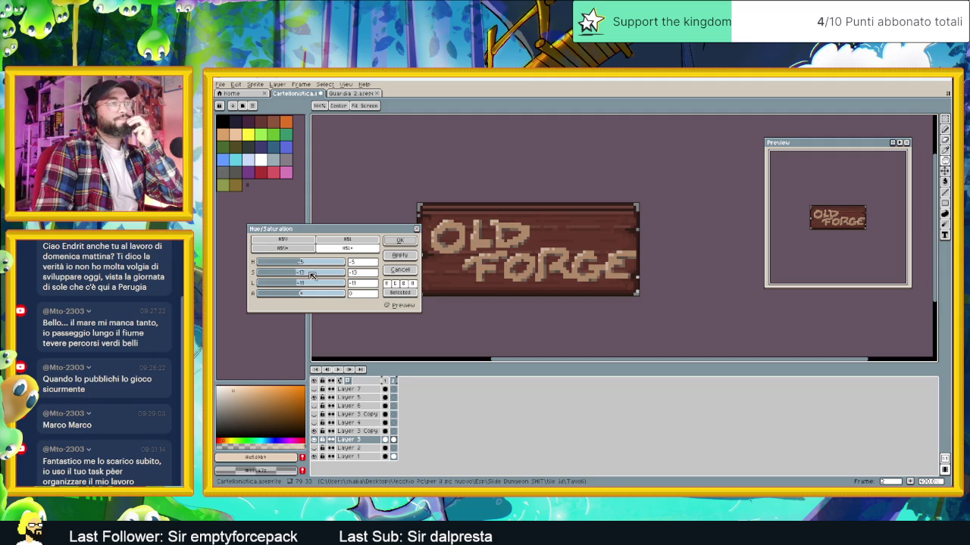
pyautogui.click(404, 243)
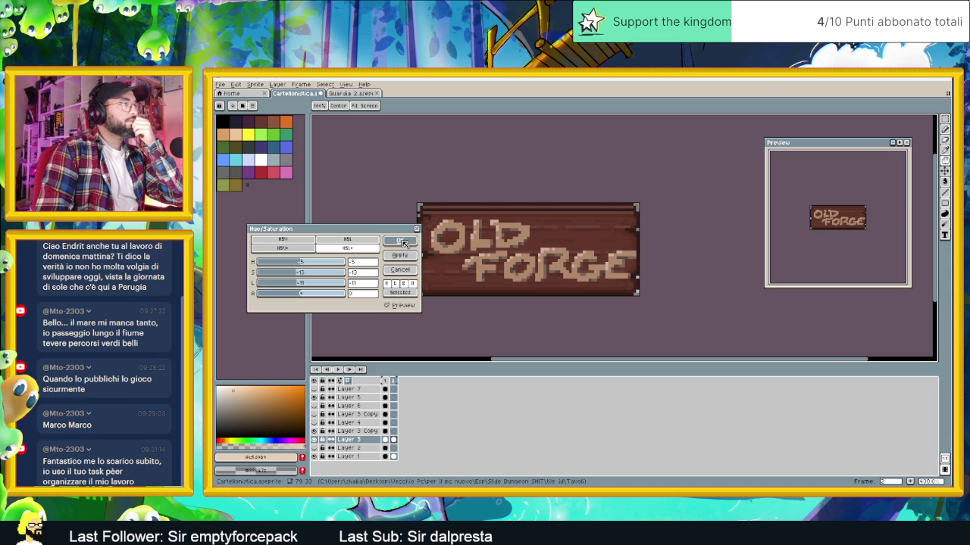
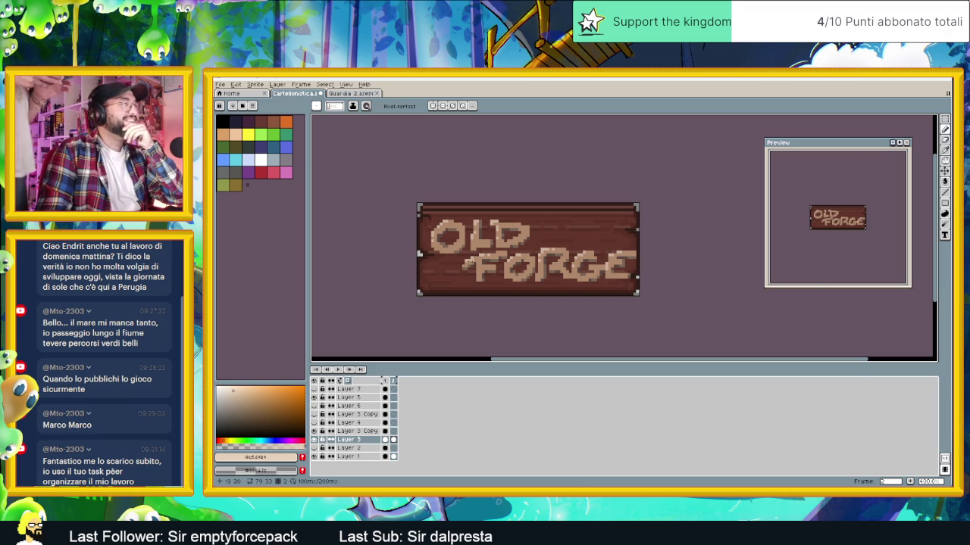
# Sample the sign's dark brown wood as the foreground colour, zooming around the sign
pyautogui.scroll(1, 468, 243)
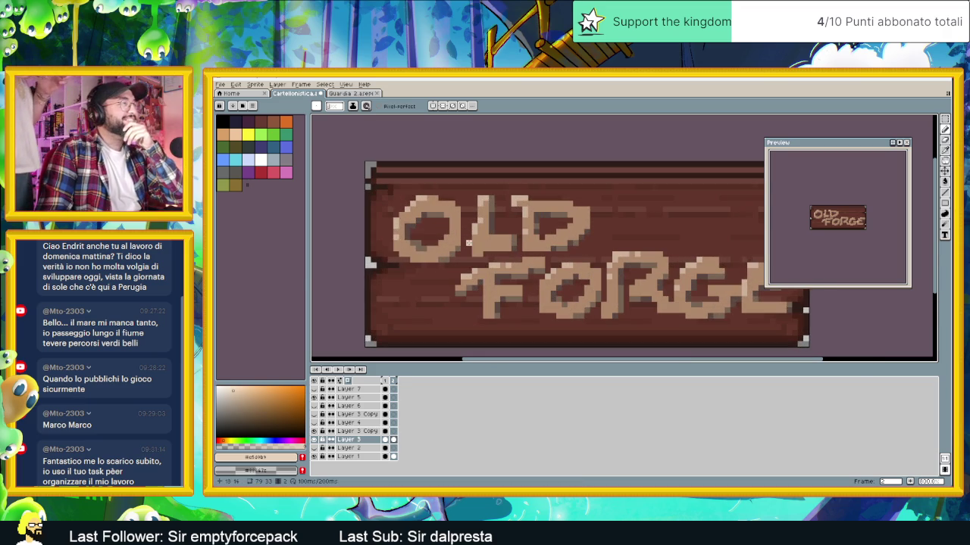
pyautogui.scroll(1, 469, 243)
pyautogui.keyDown('alt'); pyautogui.click(394, 208); pyautogui.keyUp('alt')
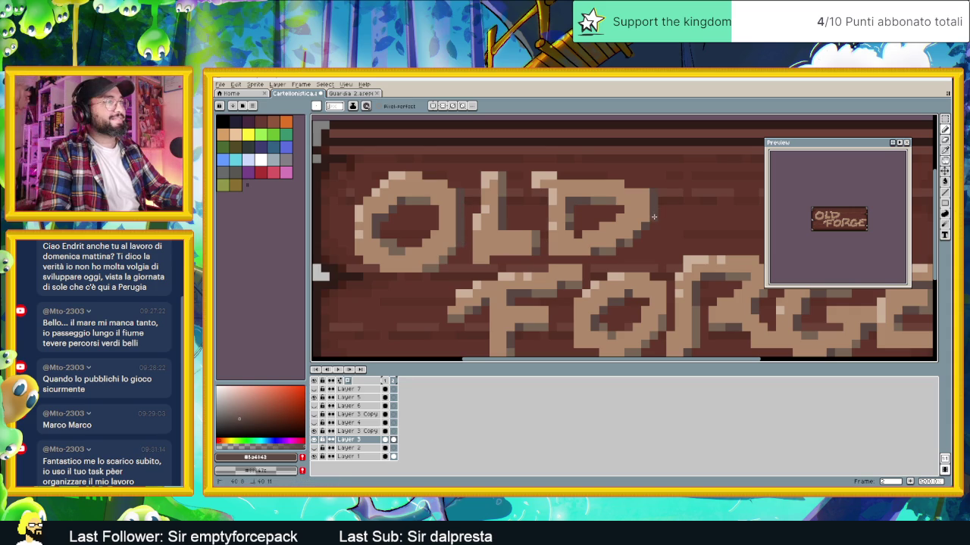
pyautogui.scroll(-3, 589, 292)
pyautogui.scroll(-1, 599, 272)
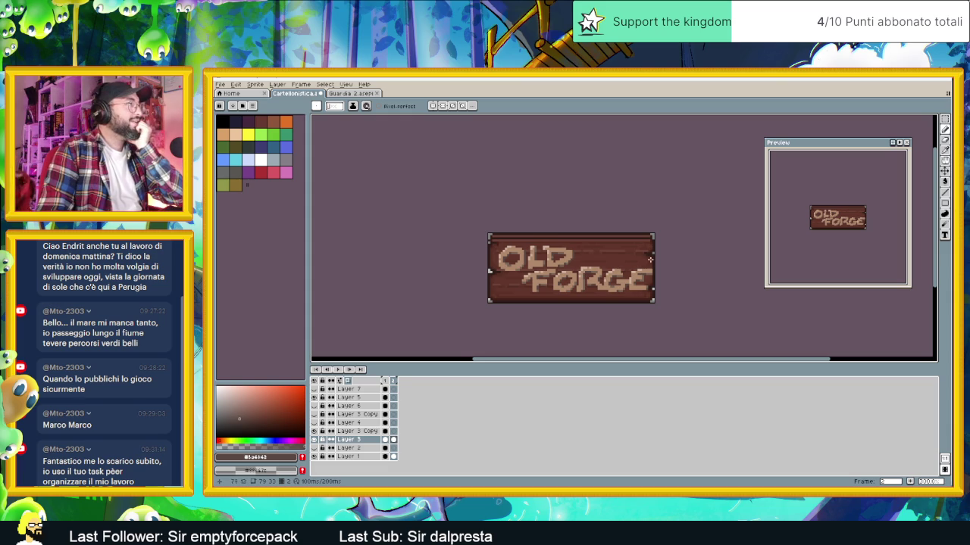
pyautogui.scroll(1, 649, 260)
pyautogui.scroll(1, 611, 266)
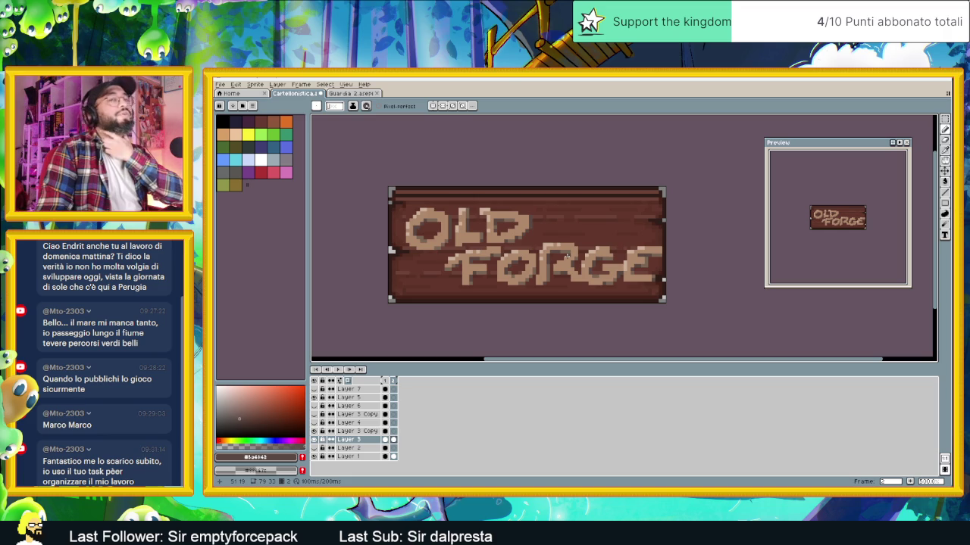
pyautogui.scroll(1, 485, 244)
pyautogui.scroll(1, 486, 244)
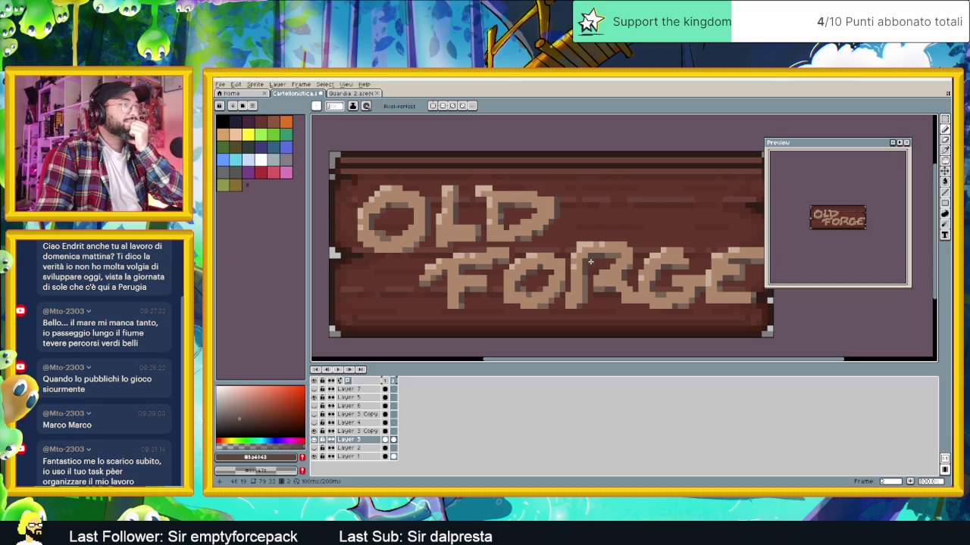
pyautogui.scroll(-2, 590, 262)
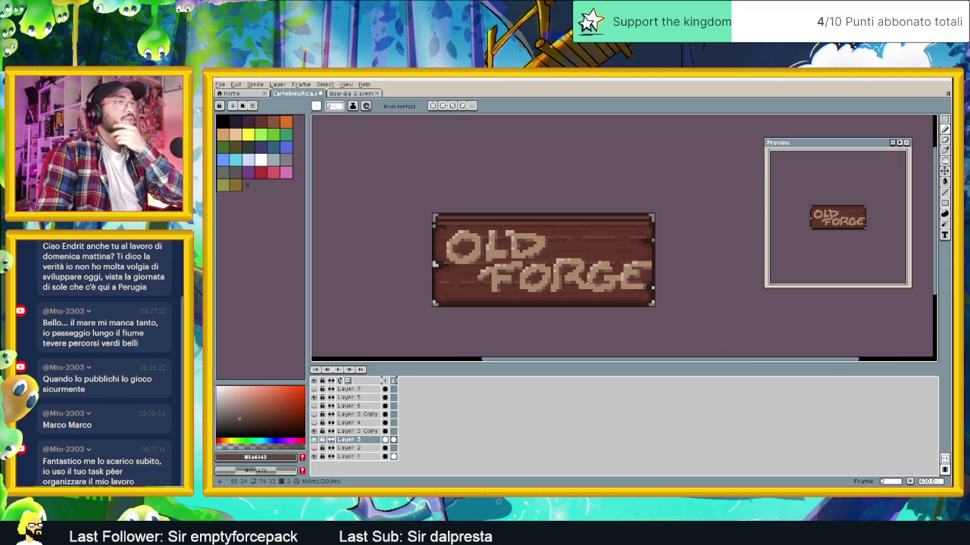
pyautogui.scroll(-2, 587, 282)
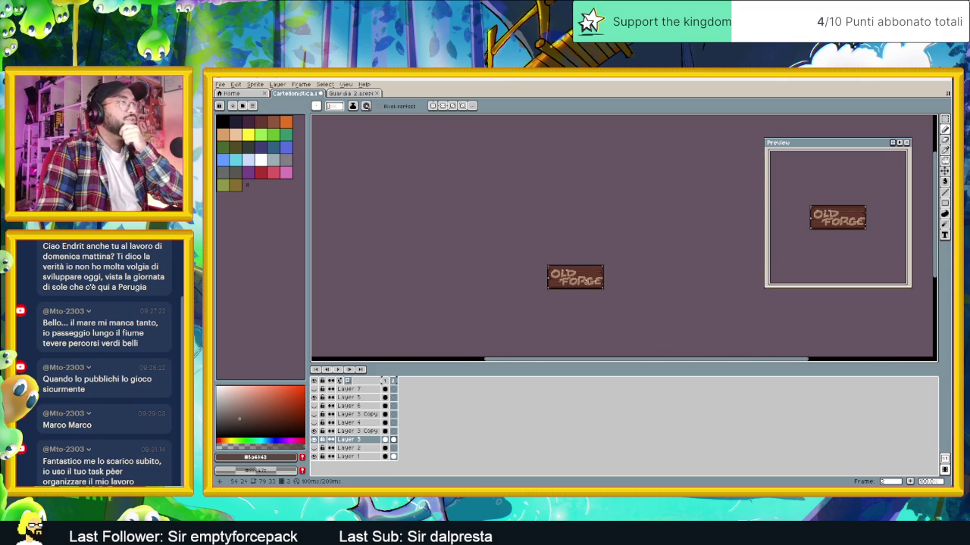
pyautogui.scroll(1, 585, 282)
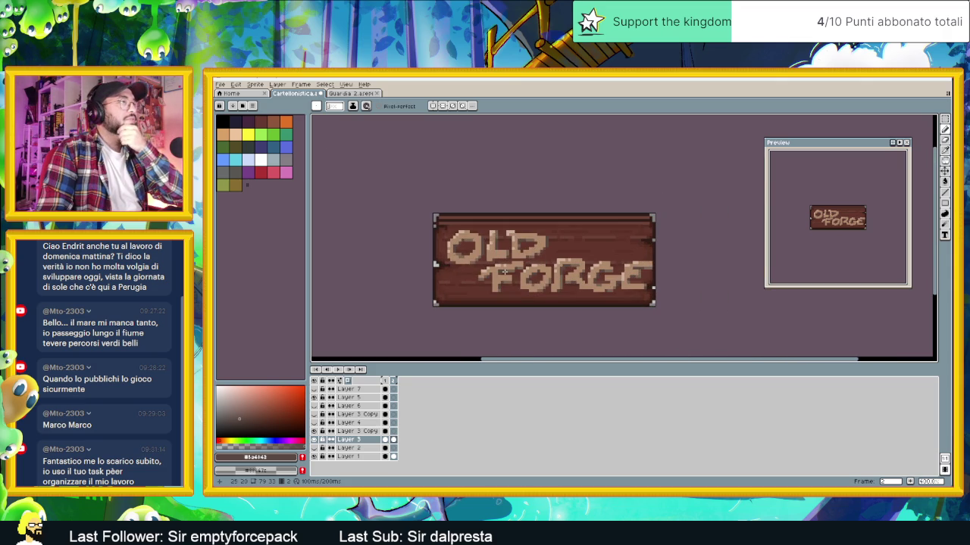
pyautogui.scroll(1, 503, 272)
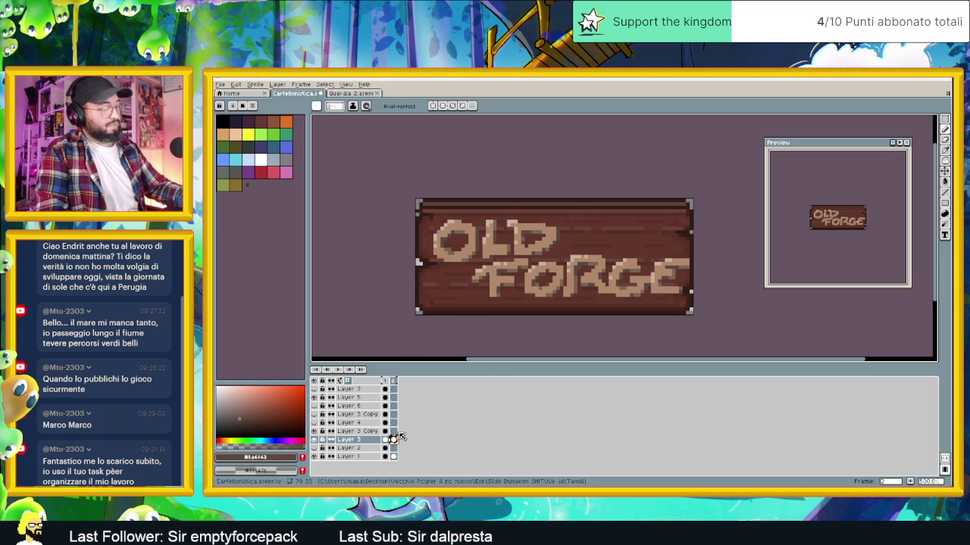
# On Layer 3 Copy, bucket-fill each letter of OLD and FORGE dark grey
pyautogui.click(394, 431)
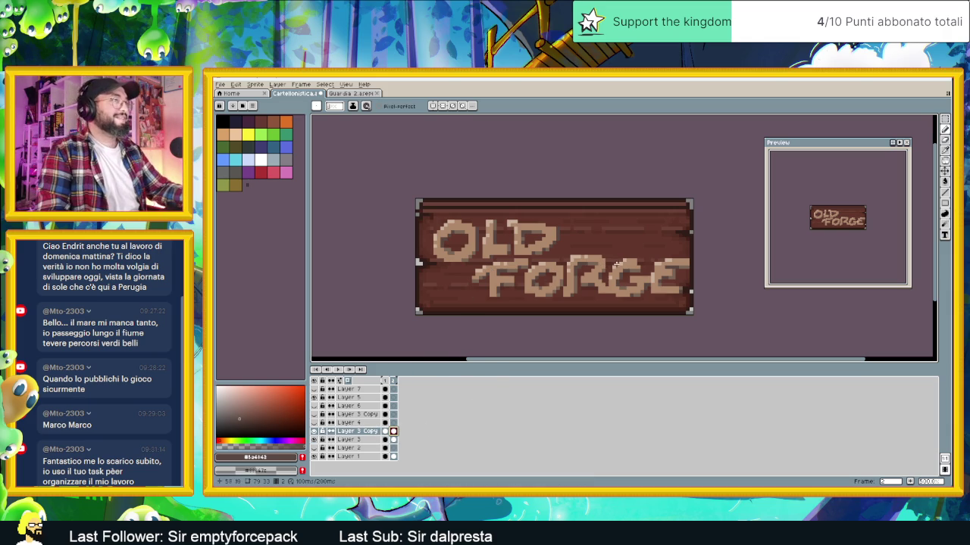
pyautogui.scroll(2, 609, 276)
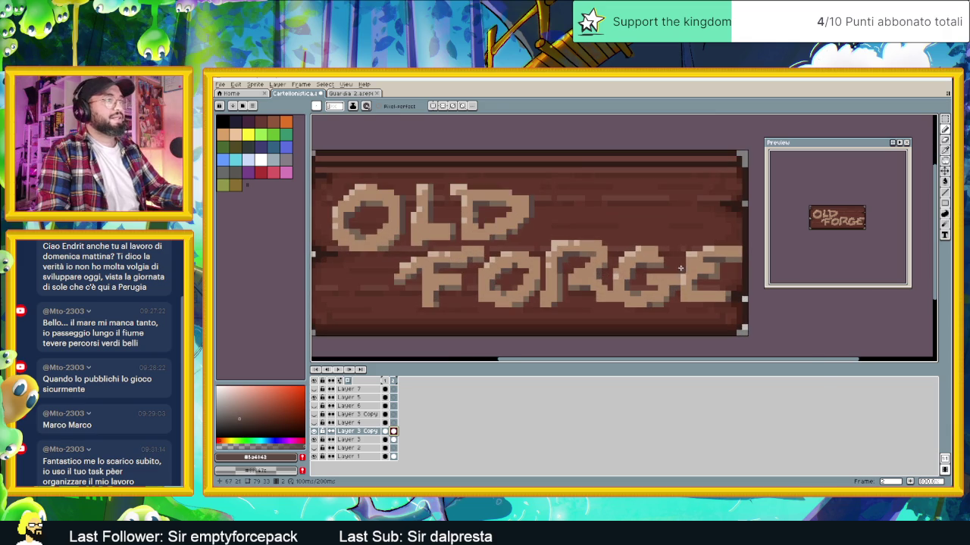
pyautogui.press('i')
pyautogui.press('g')
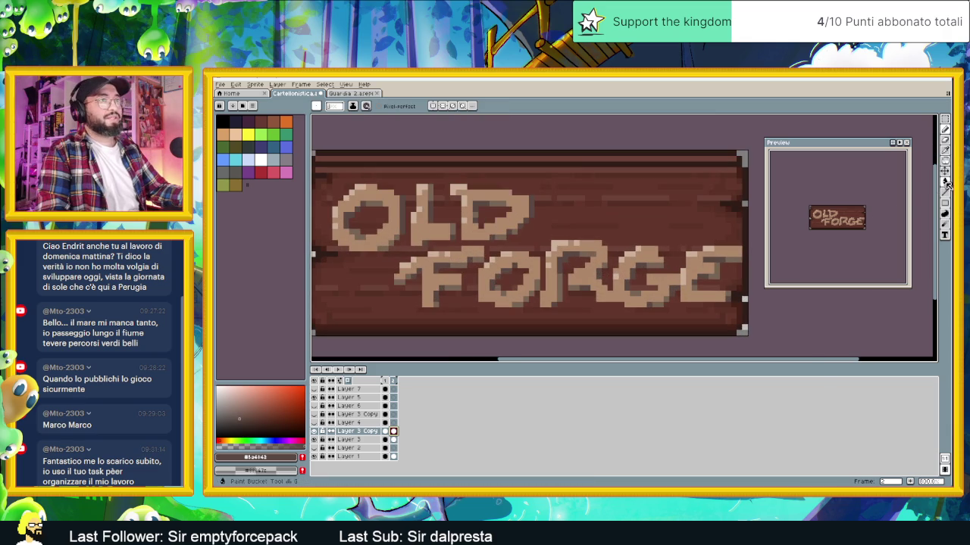
pyautogui.click(653, 264)
pyautogui.click(717, 258)
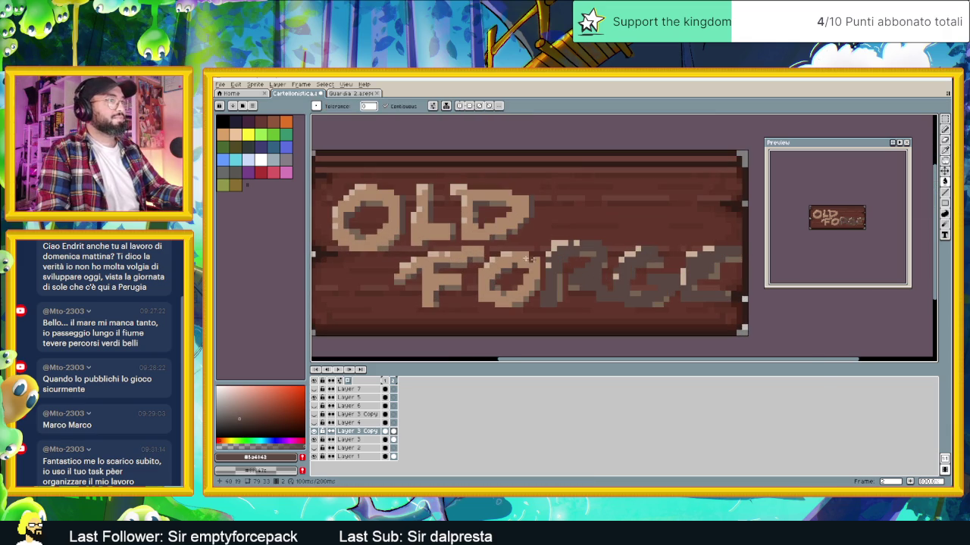
pyautogui.click(455, 262)
pyautogui.click(518, 257)
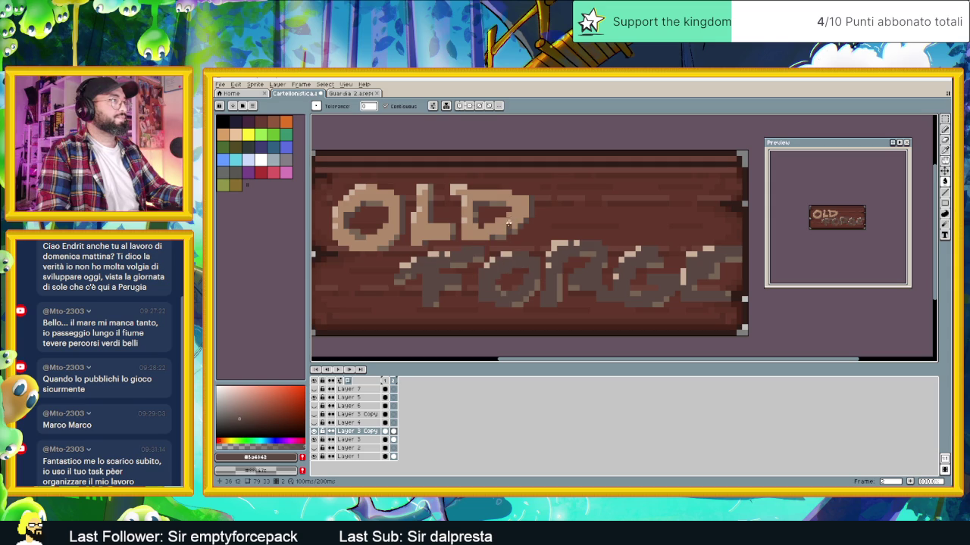
pyautogui.click(509, 221)
pyautogui.click(424, 221)
pyautogui.click(384, 233)
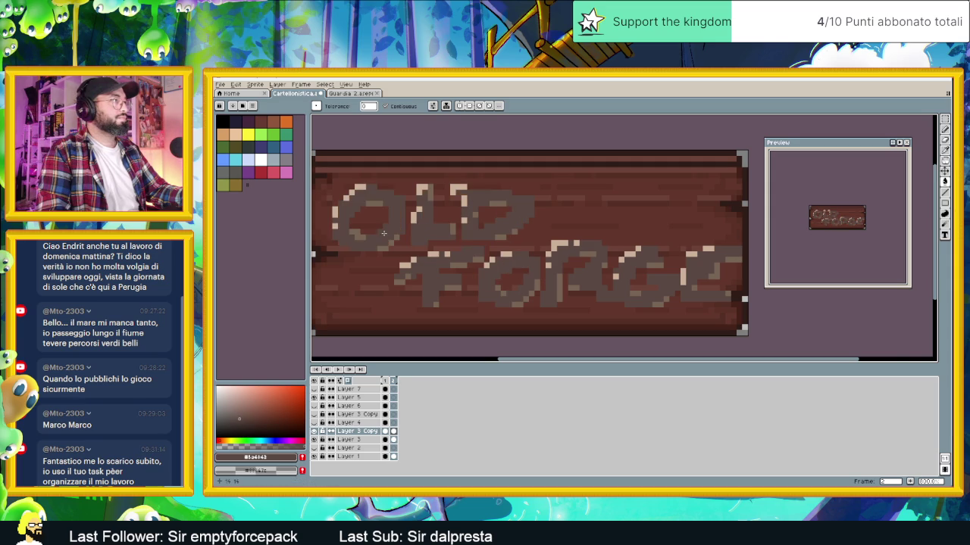
pyautogui.scroll(-3, 467, 262)
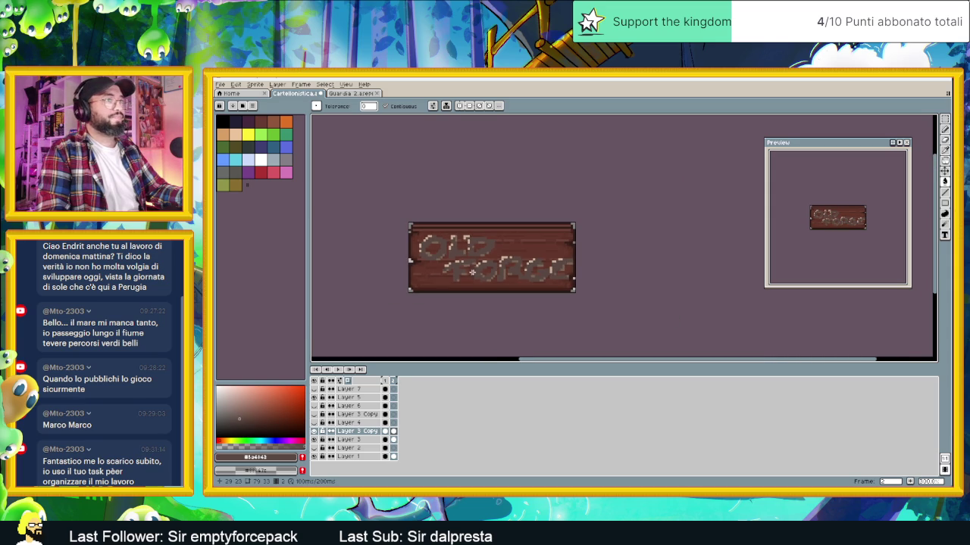
pyautogui.scroll(1, 474, 271)
pyautogui.scroll(1, 425, 250)
pyautogui.scroll(2, 396, 237)
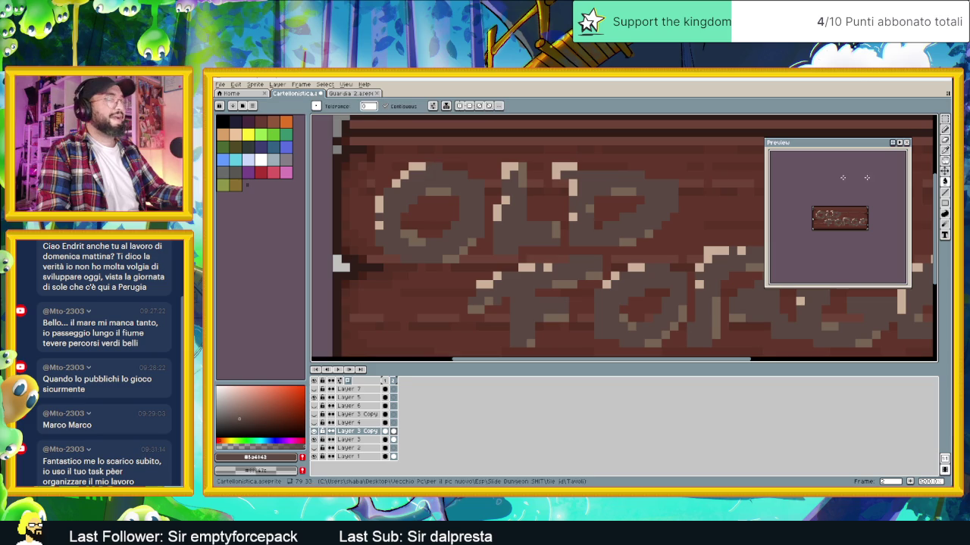
# Pencil over leftover light pixels on the O and L with the lettering grey
pyautogui.click(944, 139)
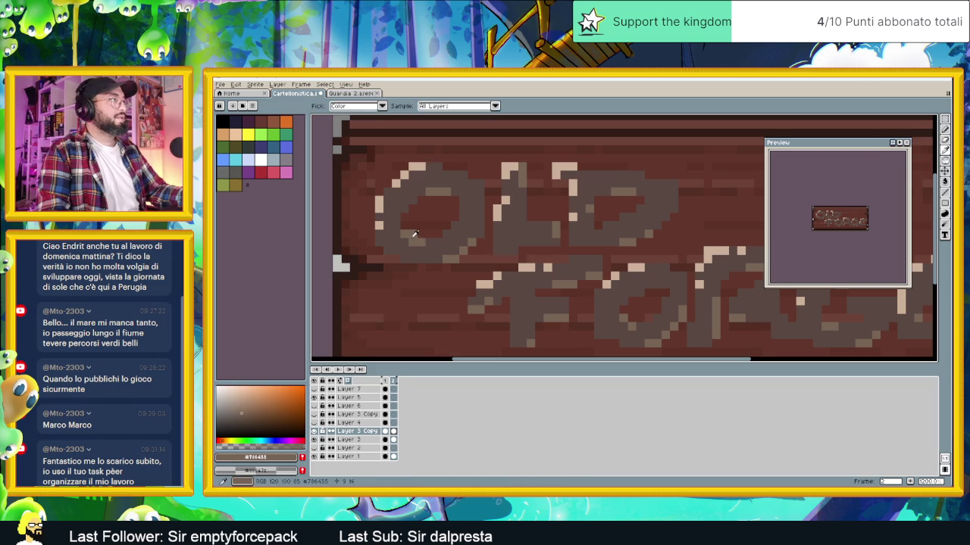
pyautogui.moveTo(381, 224); pyautogui.dragTo(378, 197)
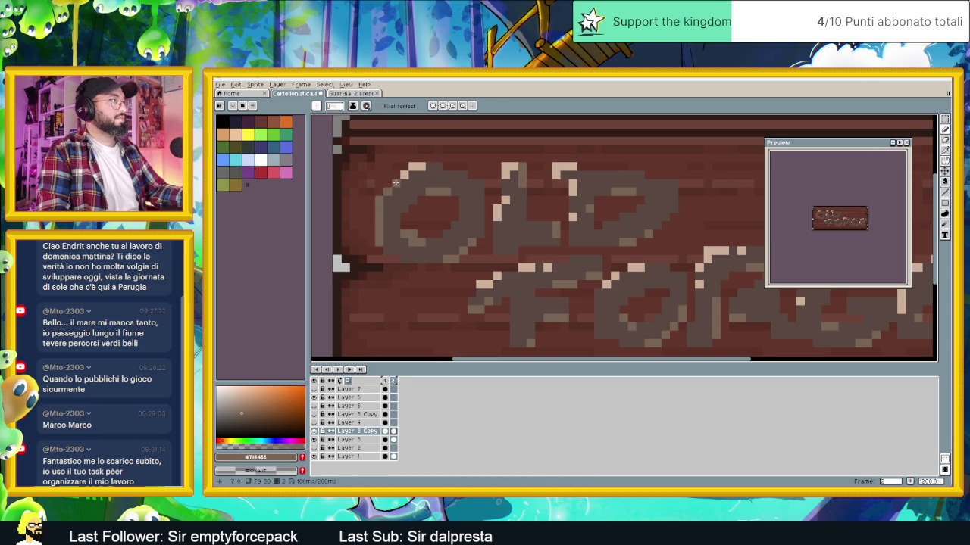
pyautogui.moveTo(408, 171); pyautogui.dragTo(424, 166)
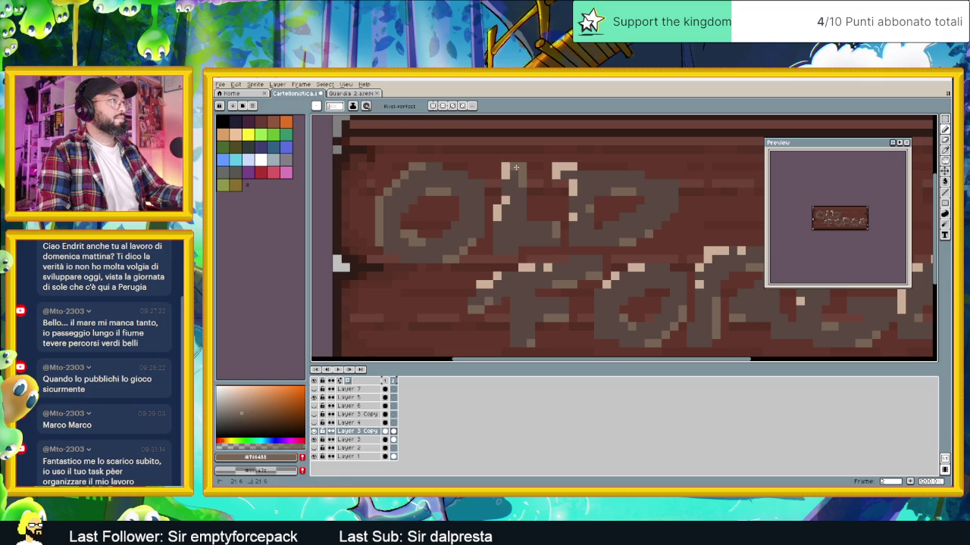
pyautogui.moveTo(506, 173); pyautogui.dragTo(503, 195)
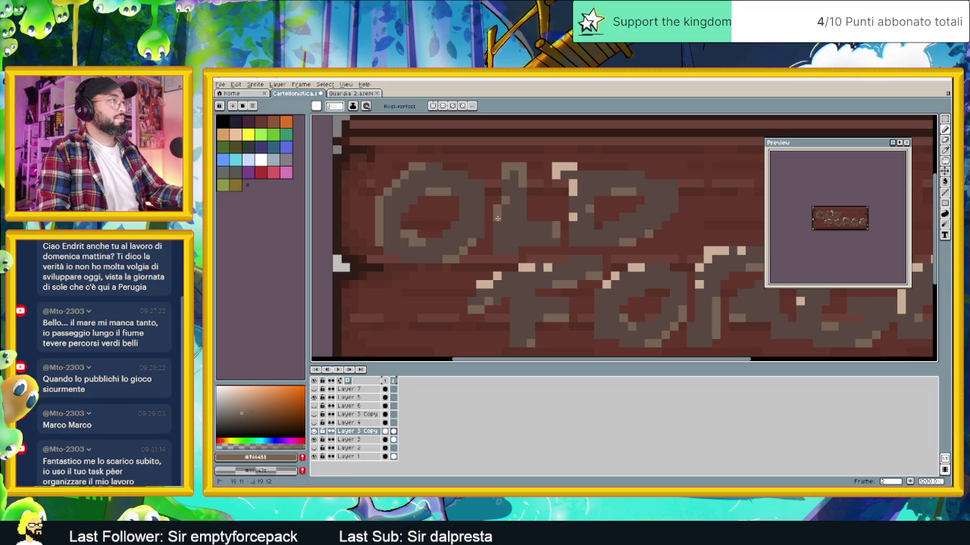
pyautogui.scroll(-3, 498, 218)
pyautogui.scroll(1, 558, 253)
pyautogui.scroll(3, 558, 253)
pyautogui.scroll(1, 530, 182)
pyautogui.moveTo(512, 186)
pyautogui.mouseDown()
pyautogui.moveTo(509, 198)
pyautogui.moveTo(530, 215)
pyautogui.moveTo(531, 257)
pyautogui.mouseUp()
pyautogui.scroll(-2, 531, 256)
pyautogui.scroll(-1, 546, 265)
# Open Replace Color and move its window off the sign
pyautogui.press('v')
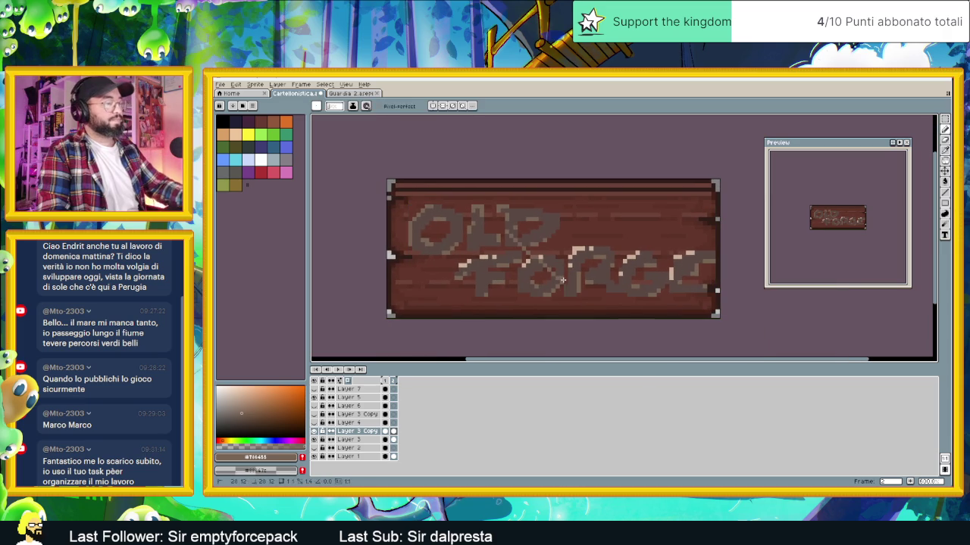
pyautogui.hotkey('shift', 'r')
pyautogui.moveTo(516, 189); pyautogui.dragTo(699, 216)
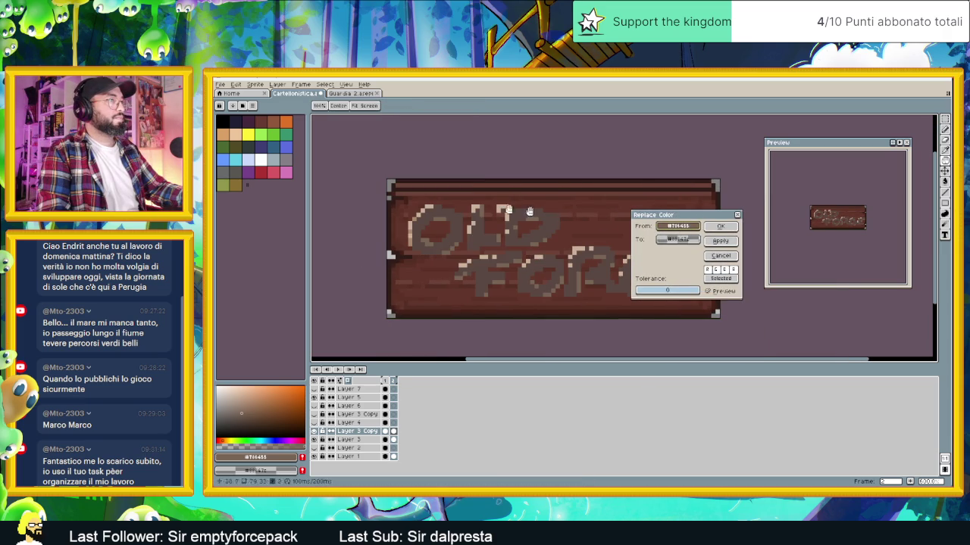
# Replace the lettering grey with a dark brown through Replace Color
pyautogui.rightClick(455, 231)
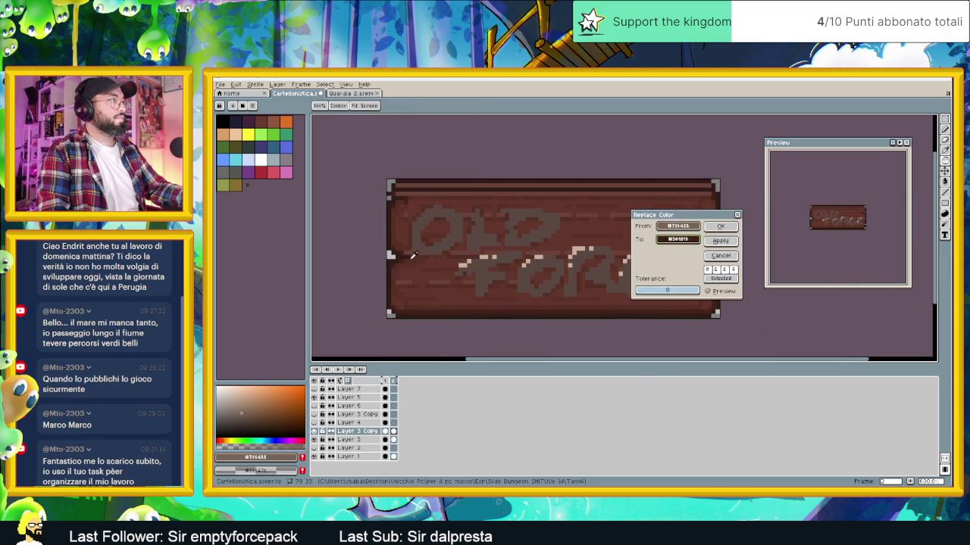
pyautogui.rightClick(587, 281)
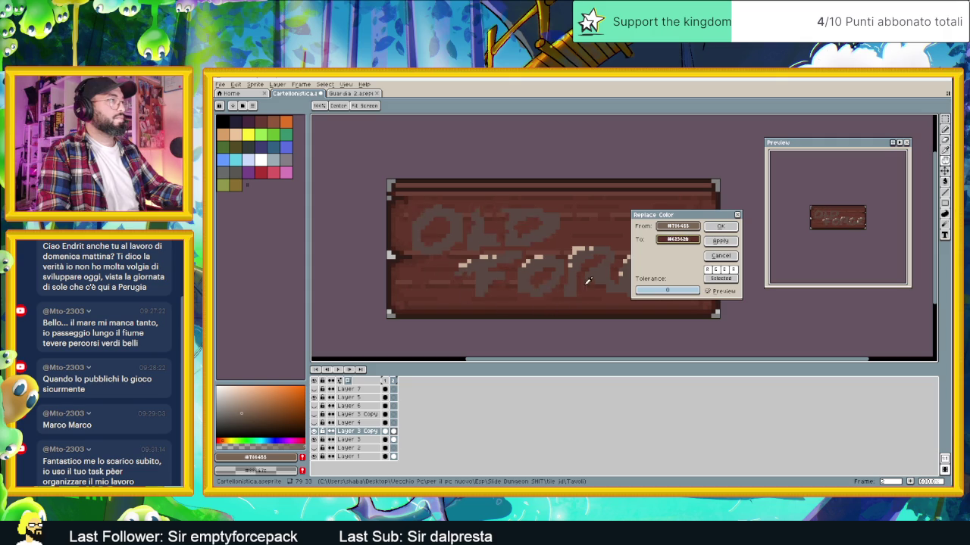
pyautogui.rightClick(596, 275)
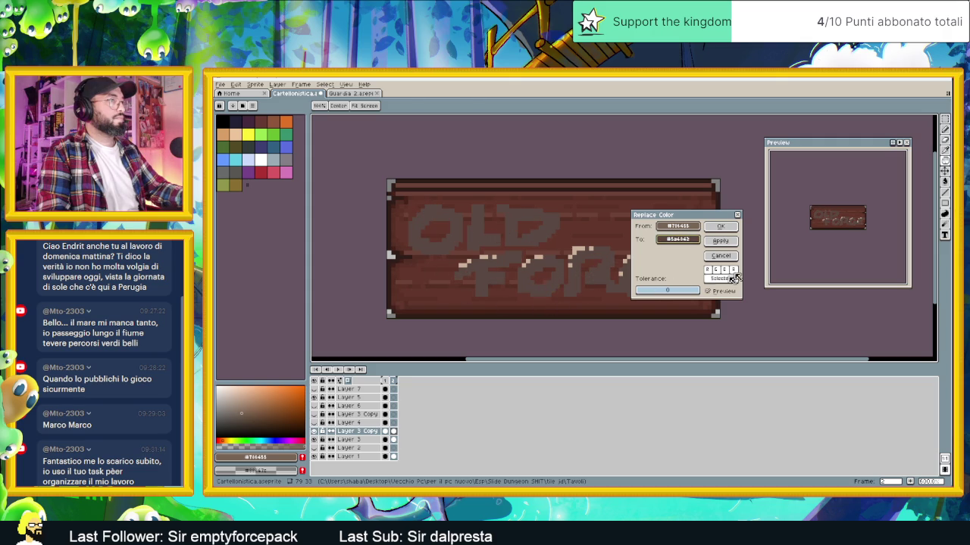
pyautogui.click(677, 240)
pyautogui.click(643, 238)
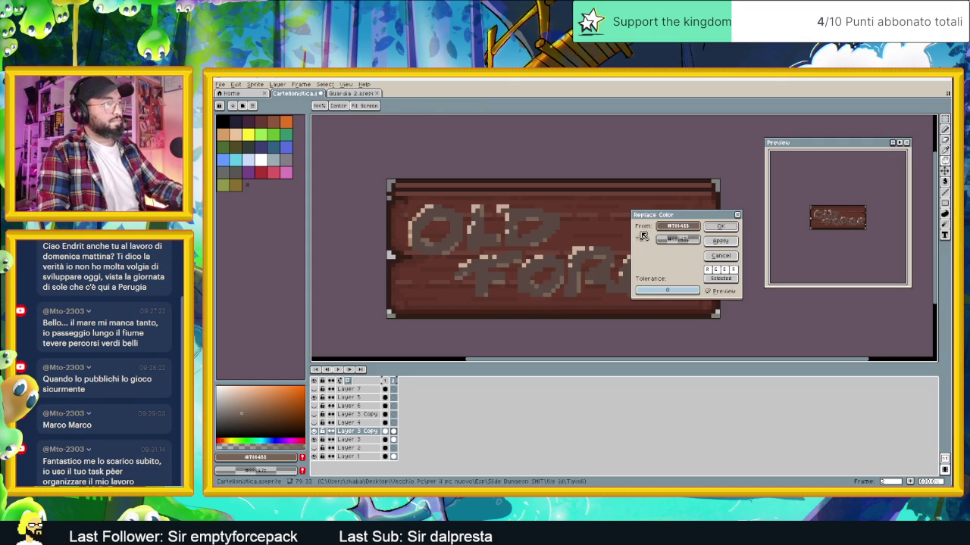
pyautogui.moveTo(677, 225); pyautogui.dragTo(587, 244)
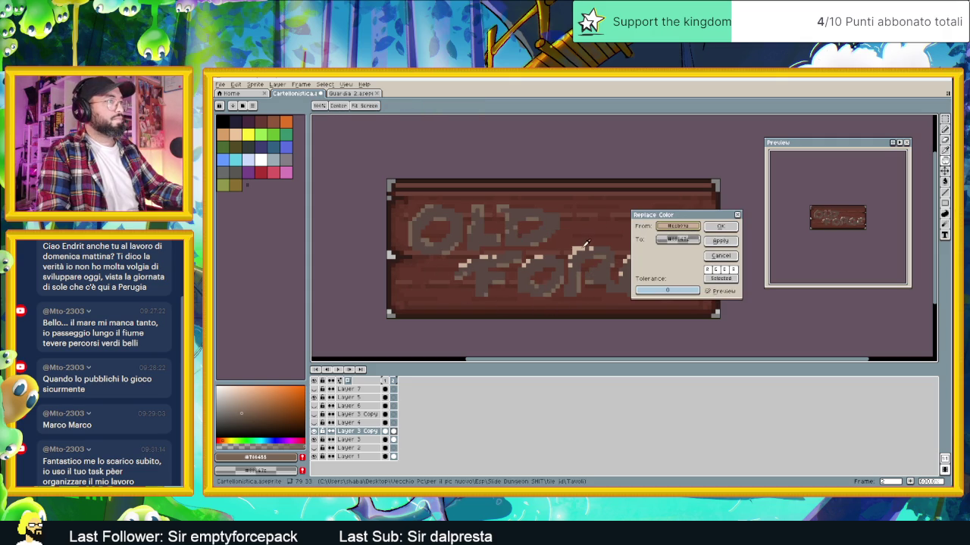
pyautogui.moveTo(678, 239)
pyautogui.mouseDown()
pyautogui.moveTo(519, 205)
pyautogui.moveTo(576, 252)
pyautogui.mouseUp()
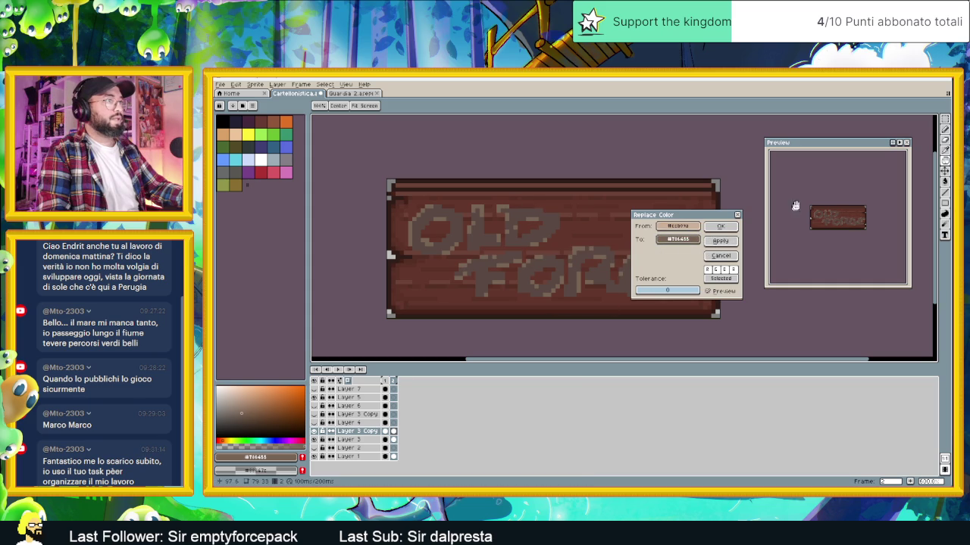
pyautogui.click(721, 225)
pyautogui.scroll(-1, 595, 282)
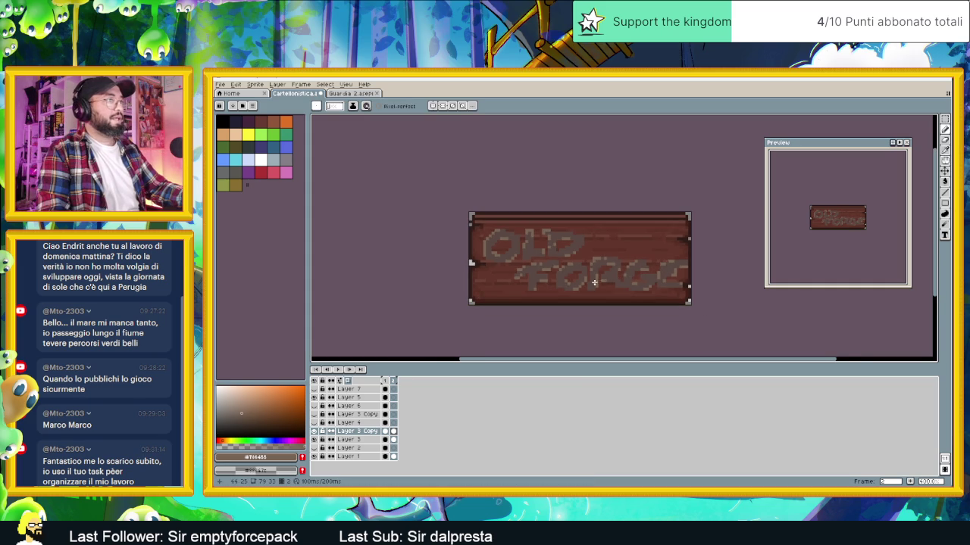
pyautogui.scroll(1, 595, 282)
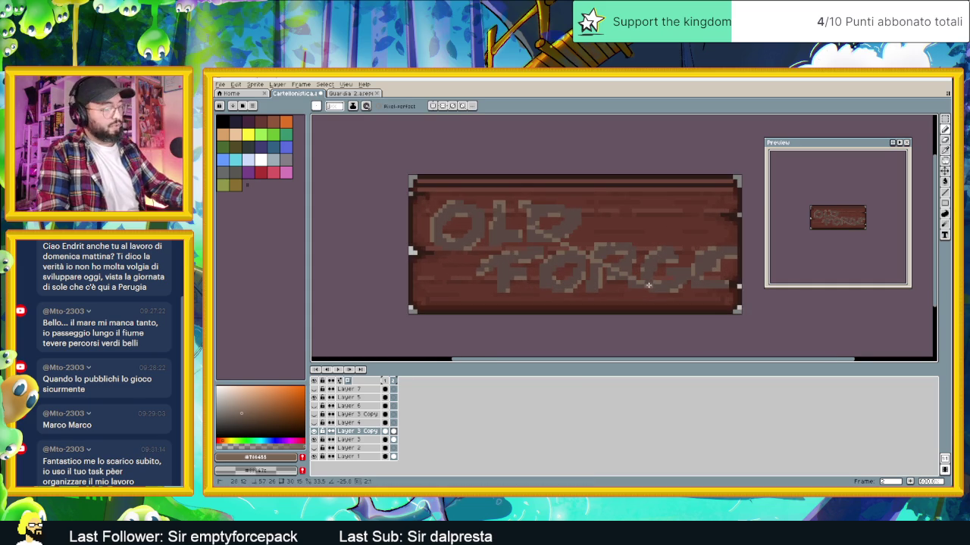
# Rerun Replace Color with dark brown #5a4442 as the new lettering colour
pyautogui.hotkey('shift', 'r')
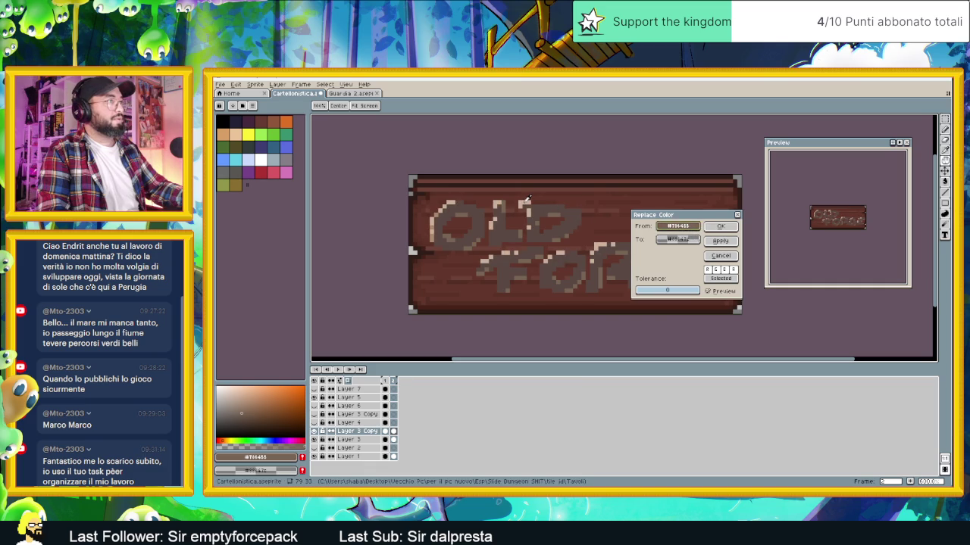
pyautogui.rightClick(500, 207)
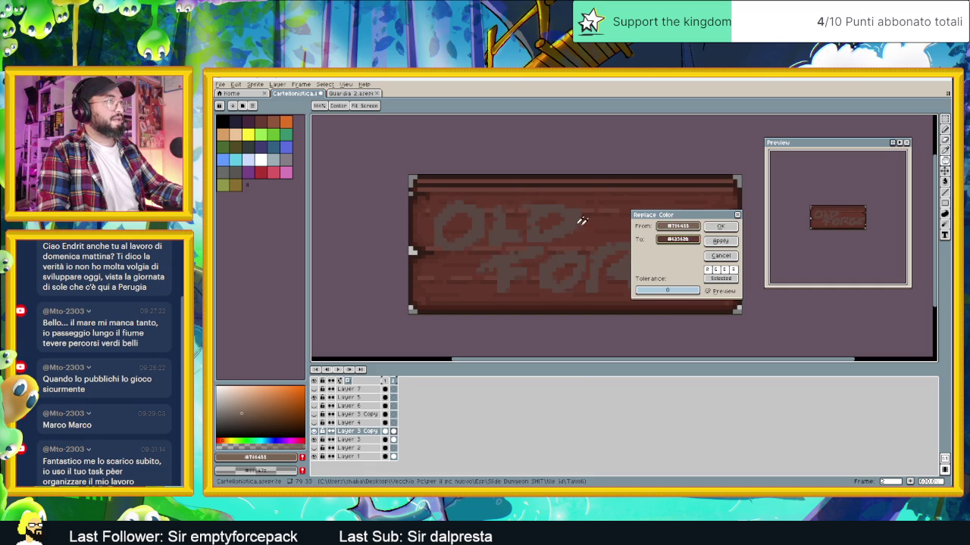
pyautogui.click(721, 226)
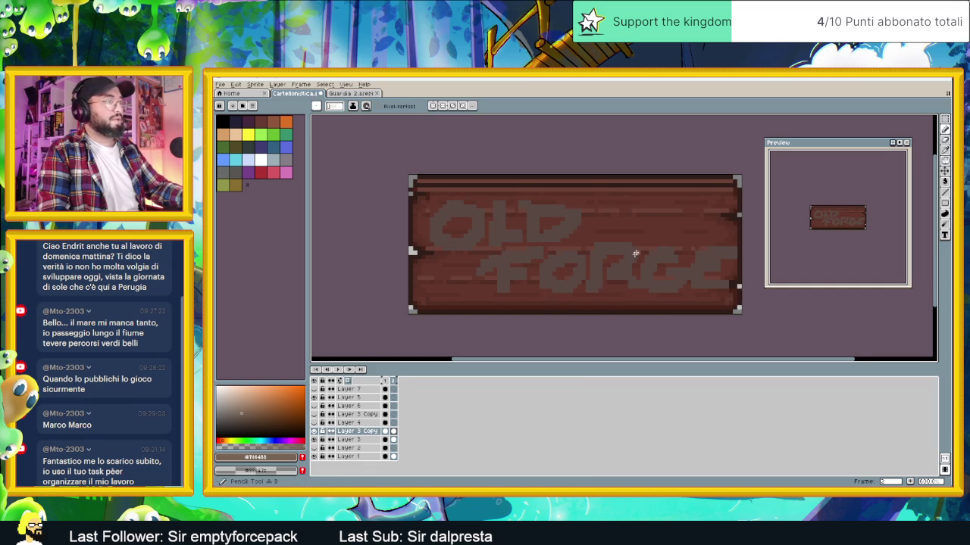
pyautogui.scroll(1, 628, 265)
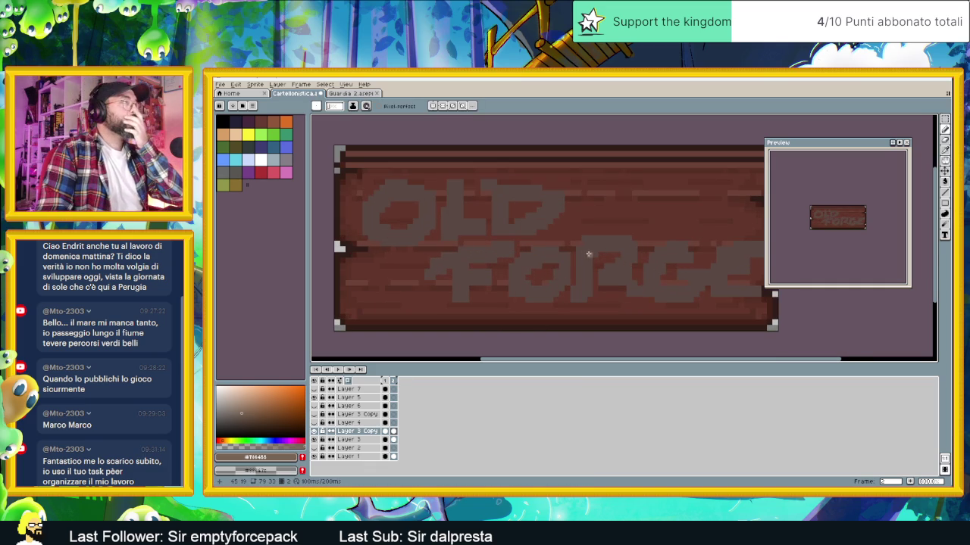
# Magic-wand select the wood, then narrow the selection to just the OLD FORGE letters
pyautogui.click(945, 119)
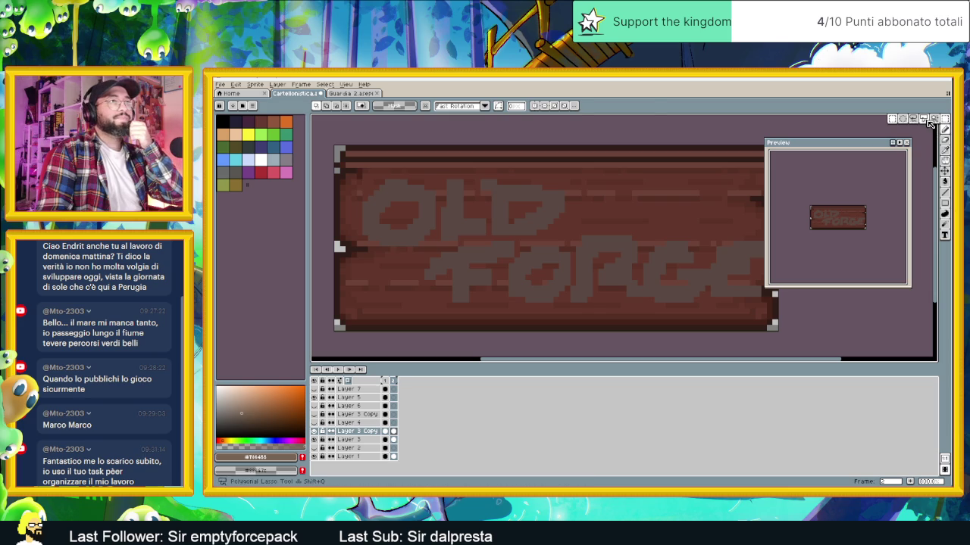
pyautogui.click(927, 121)
pyautogui.click(535, 212)
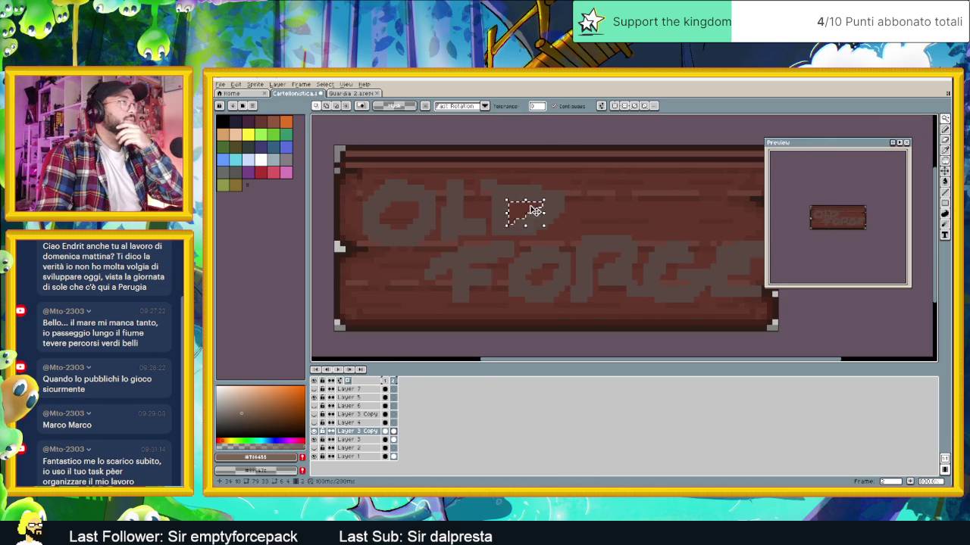
pyautogui.click(598, 189)
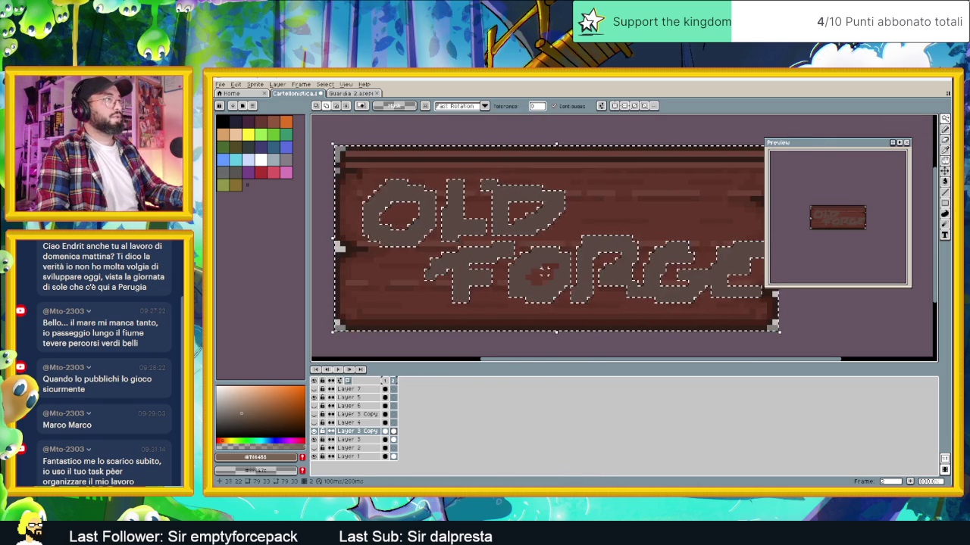
pyautogui.click(670, 250)
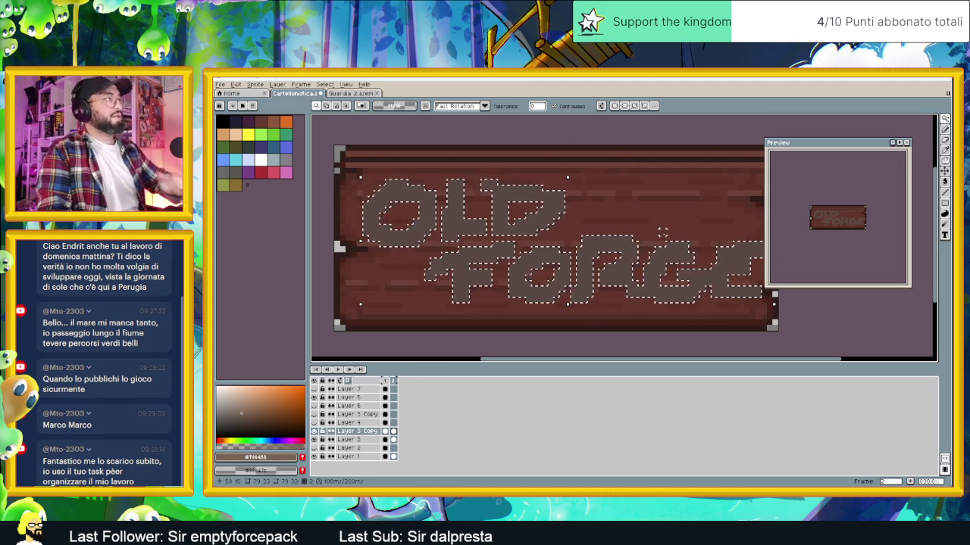
# Draw peach diagonal stripes across the O, L, D and F with the Line tool
pyautogui.click(945, 193)
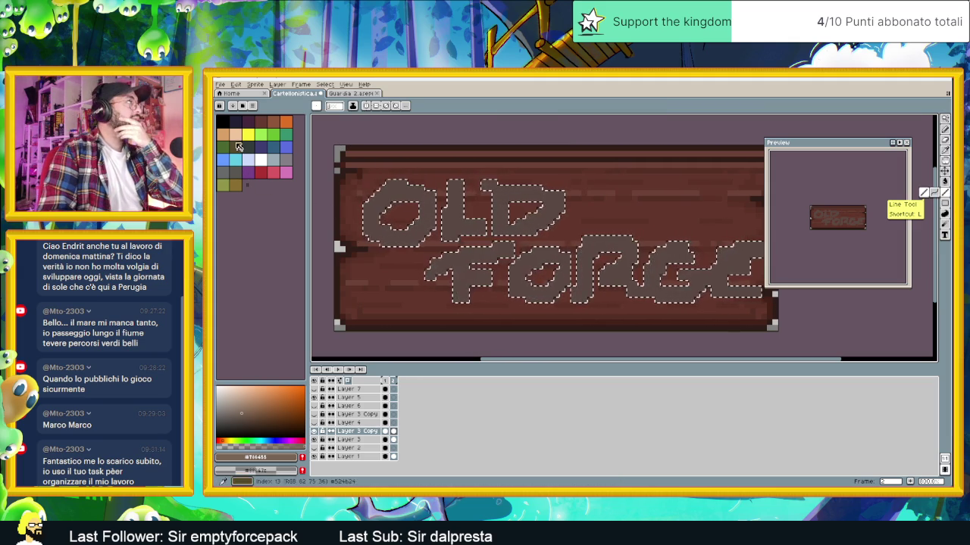
pyautogui.click(235, 134)
pyautogui.moveTo(367, 225); pyautogui.dragTo(423, 187)
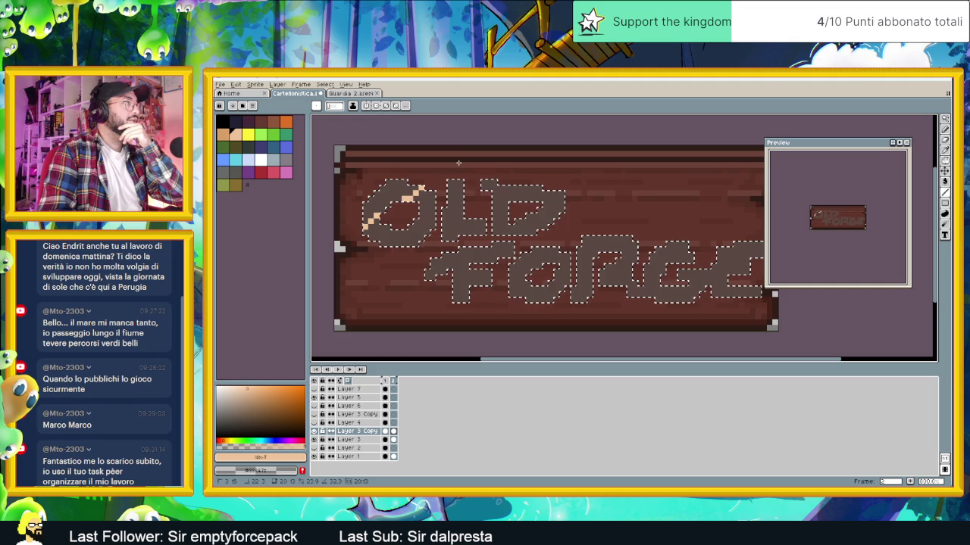
pyautogui.moveTo(366, 240); pyautogui.dragTo(435, 201)
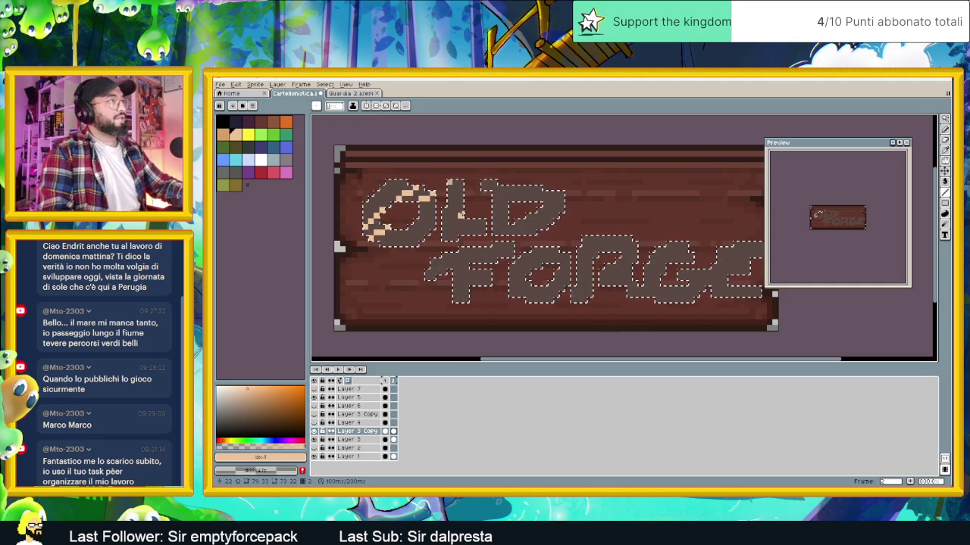
pyautogui.hotkey('ctrl', 'z')
pyautogui.moveTo(437, 193); pyautogui.dragTo(368, 240)
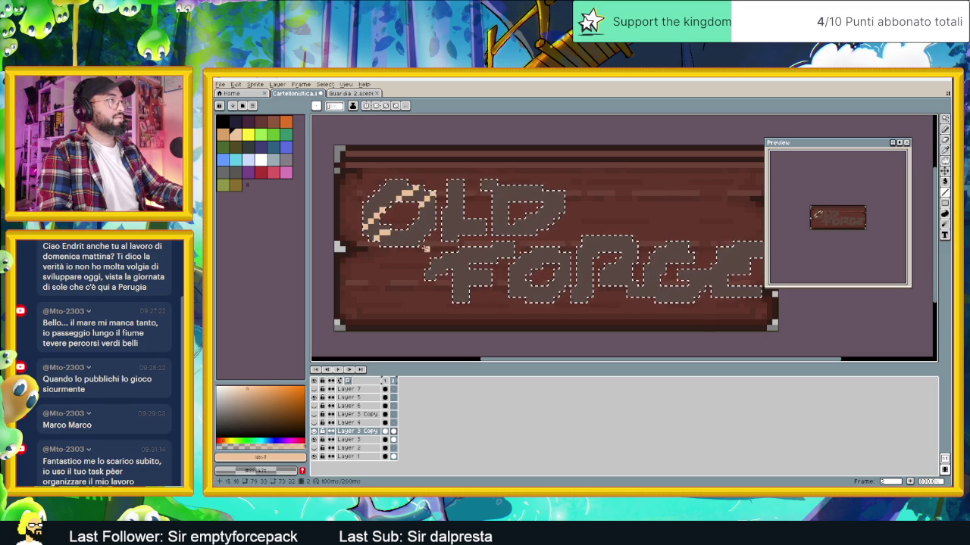
pyautogui.moveTo(445, 234); pyautogui.dragTo(480, 194)
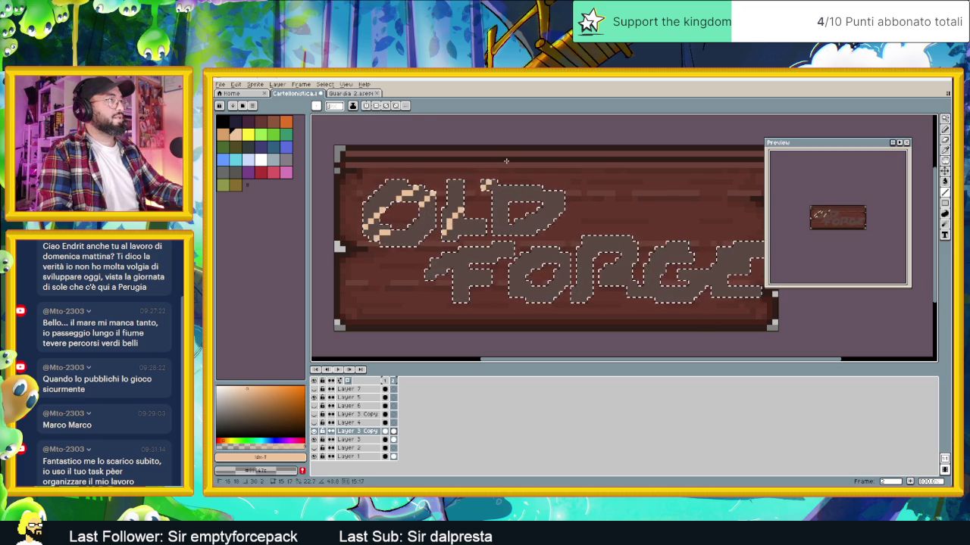
pyautogui.moveTo(462, 227)
pyautogui.mouseDown()
pyautogui.moveTo(500, 190)
pyautogui.moveTo(526, 220)
pyautogui.mouseUp()
pyautogui.moveTo(485, 246); pyautogui.dragTo(435, 277)
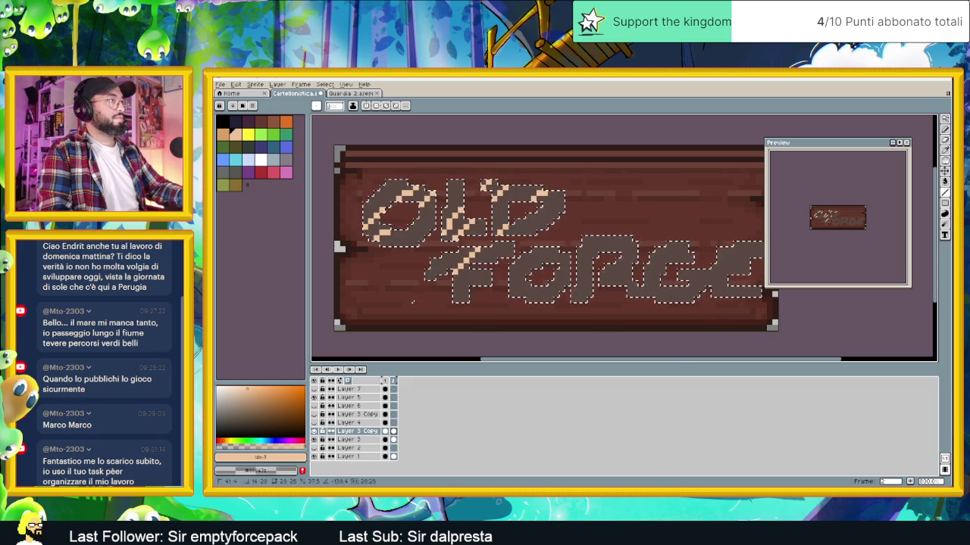
pyautogui.moveTo(496, 246); pyautogui.dragTo(440, 297)
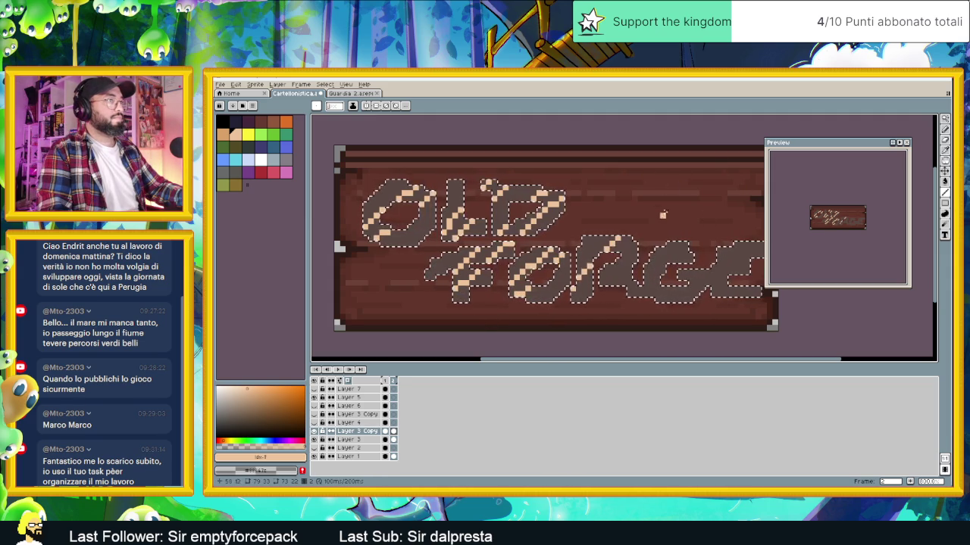
pyautogui.moveTo(752, 276); pyautogui.dragTo(698, 281)
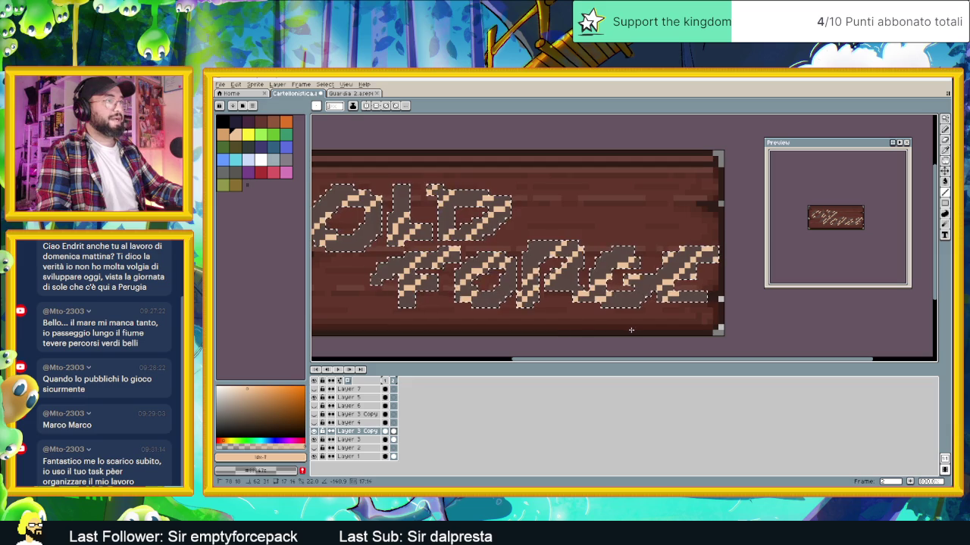
# Bucket-fill the top part of the O with peach
pyautogui.scroll(-1, 675, 274)
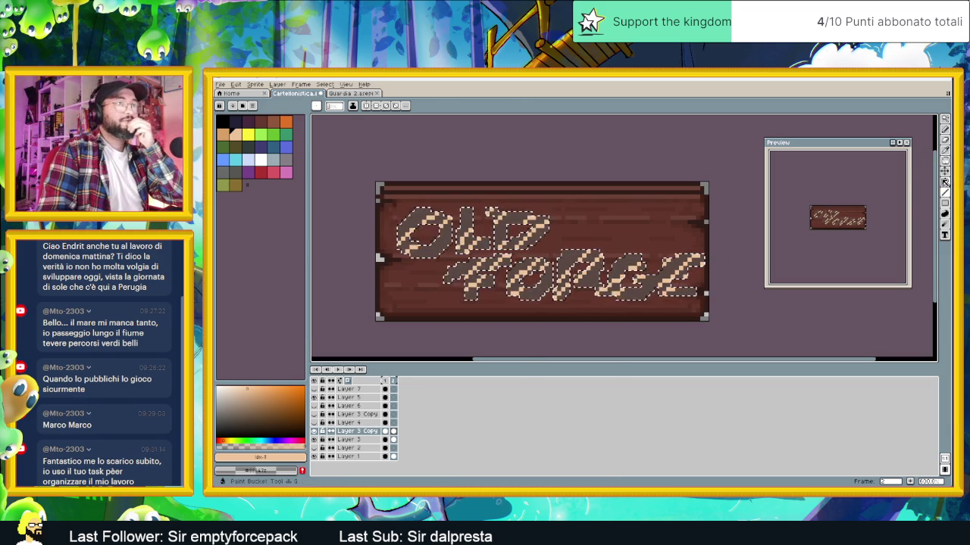
pyautogui.click(944, 182)
pyautogui.click(429, 215)
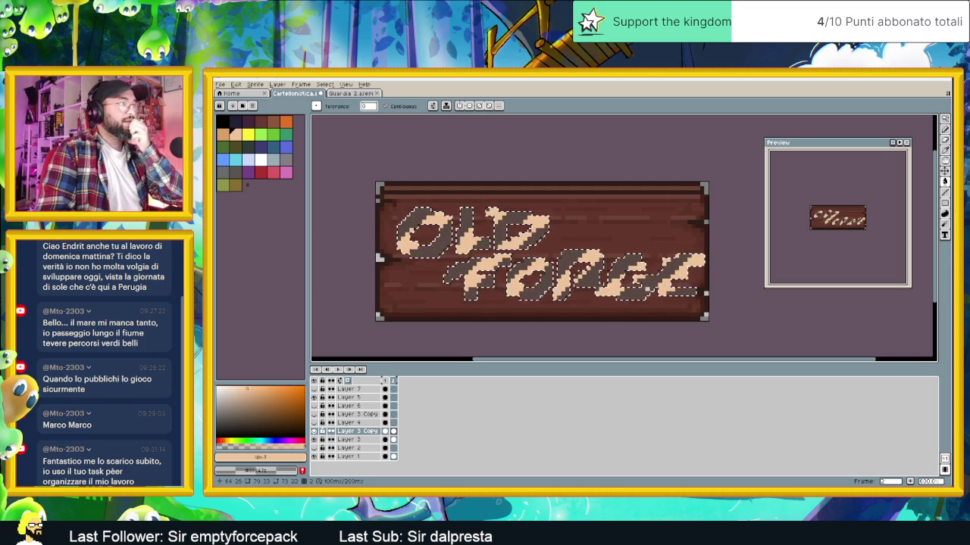
# Deselect the letters and bring the whole sign into view
pyautogui.press('v')
pyautogui.press('w')
pyautogui.hotkey('ctrl', 'd')
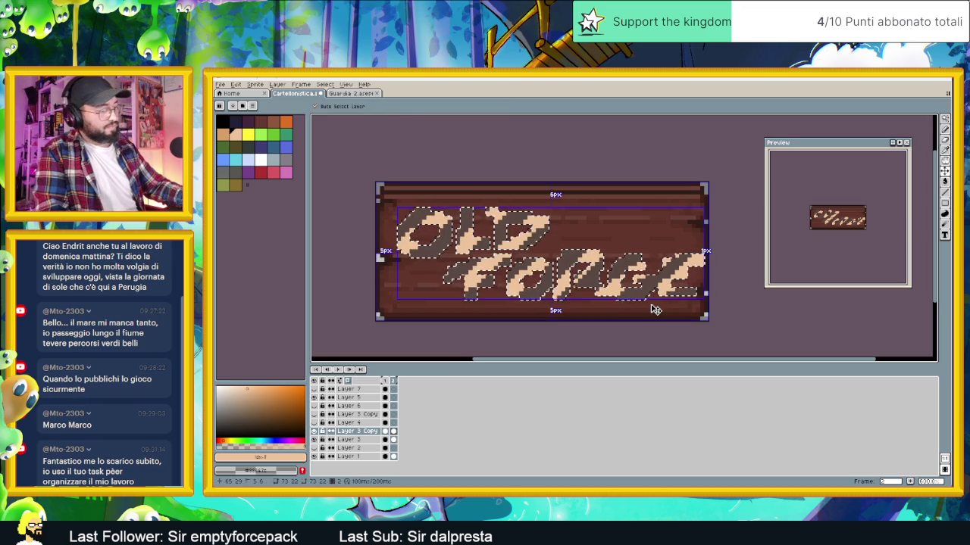
pyautogui.scroll(-2, 603, 297)
pyautogui.scroll(-2, 603, 297)
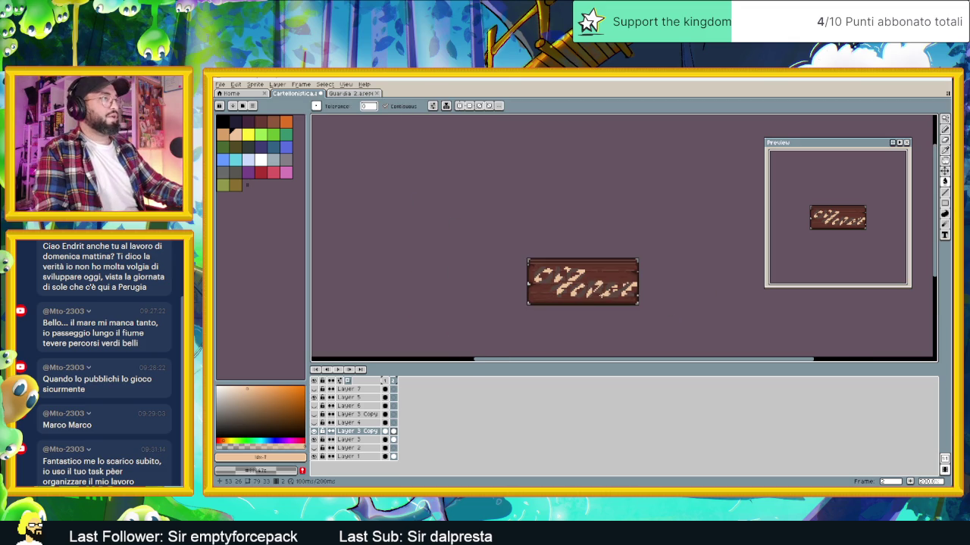
pyautogui.scroll(2, 615, 288)
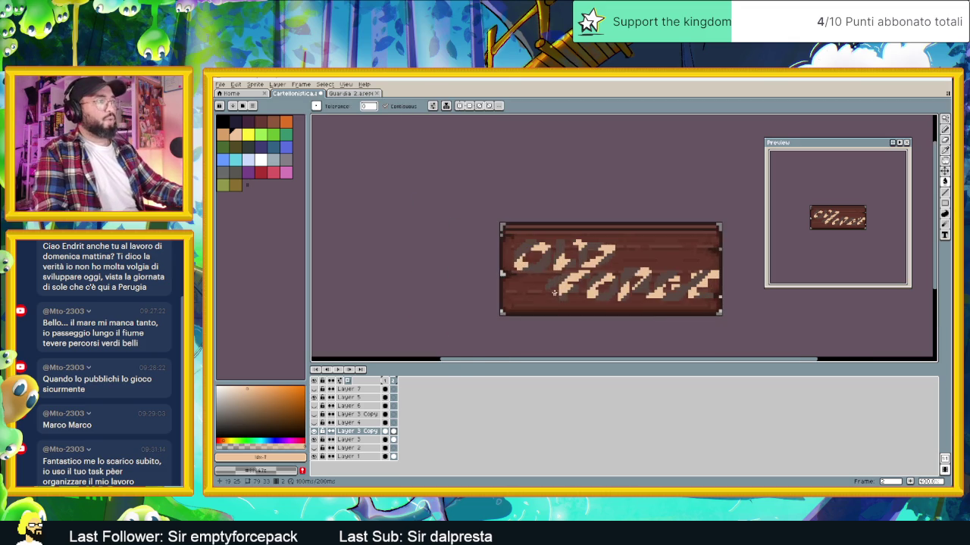
pyautogui.moveTo(615, 288); pyautogui.dragTo(583, 288)
pyautogui.scroll(1, 739, 240)
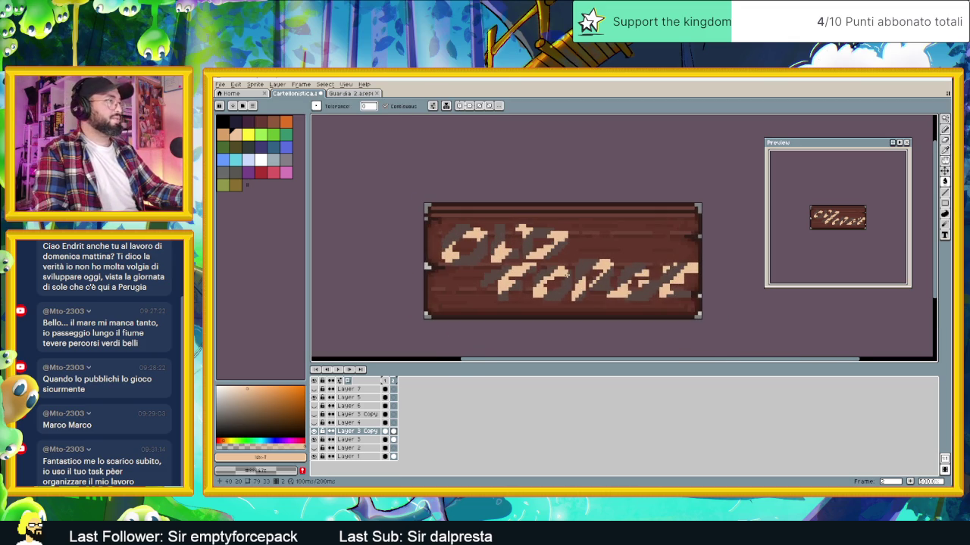
# Replace the letters' peach with a slightly lightened grey via Replace Color
pyautogui.hotkey('shift', 'r')
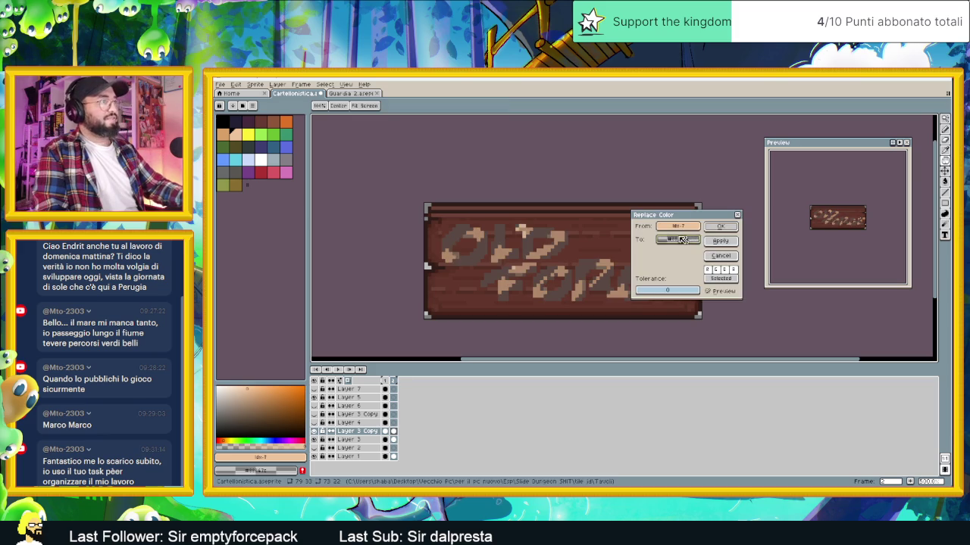
pyautogui.click(486, 234)
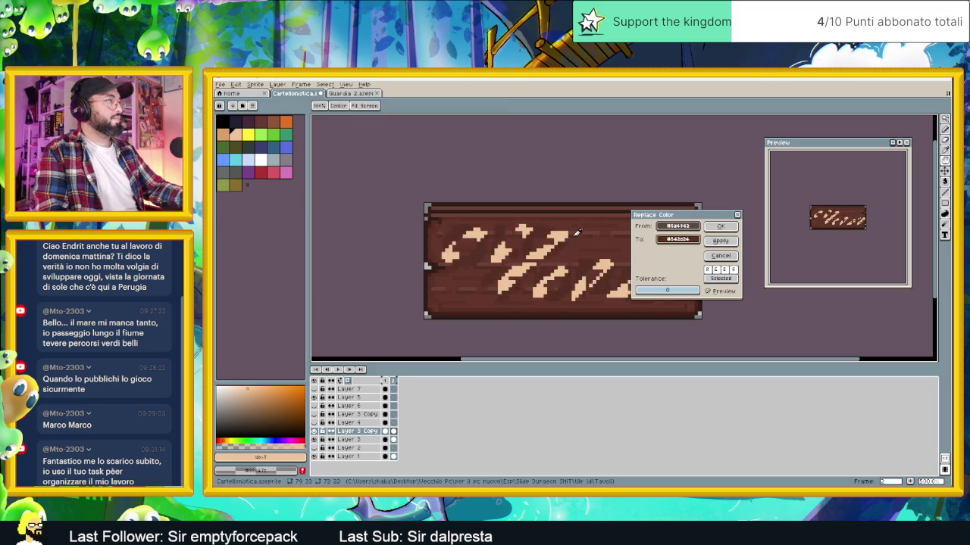
pyautogui.click(247, 157)
pyautogui.click(236, 171)
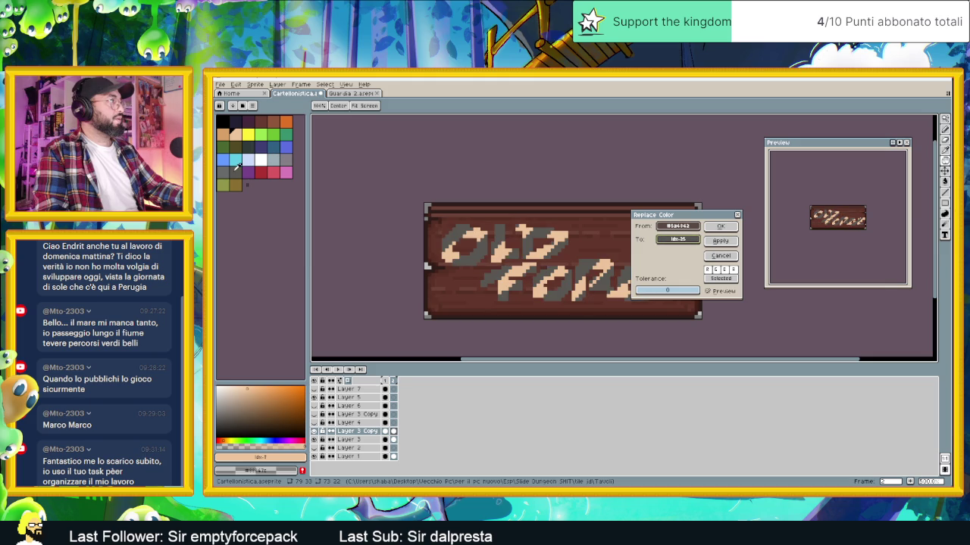
pyautogui.click(683, 240)
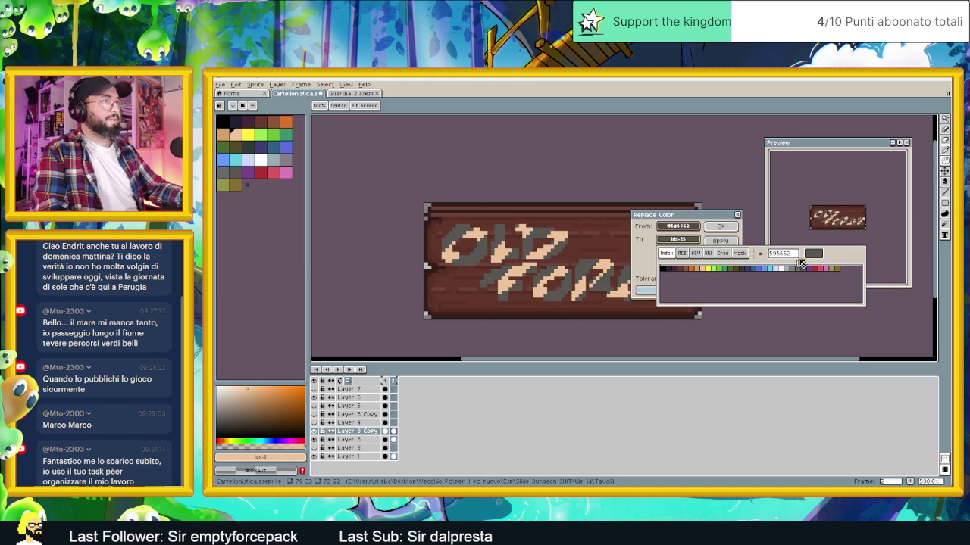
pyautogui.click(682, 253)
pyautogui.click(695, 253)
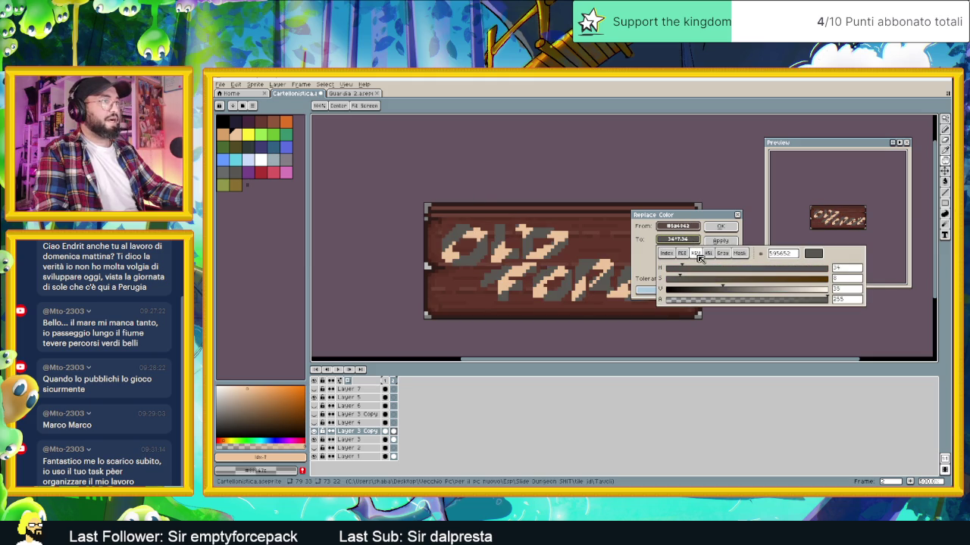
pyautogui.moveTo(727, 288); pyautogui.dragTo(732, 290)
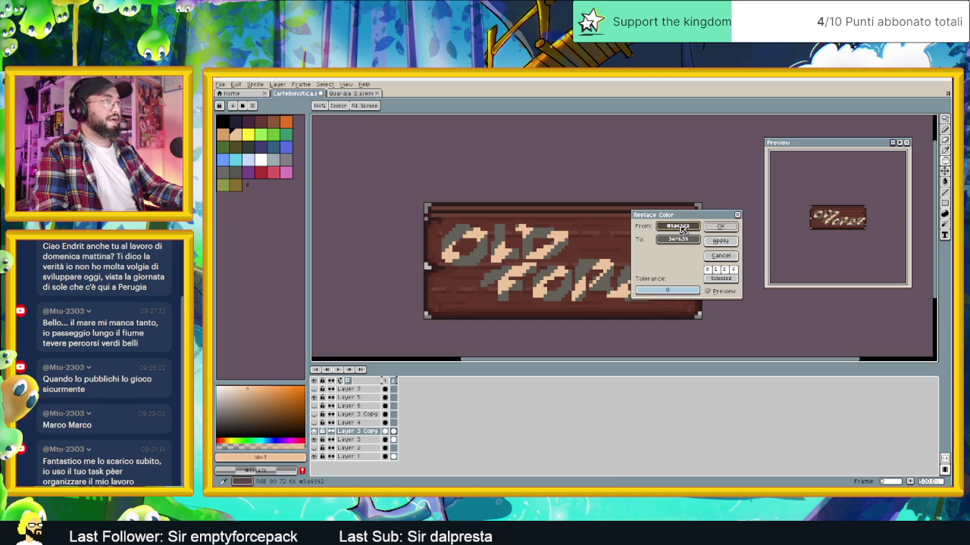
pyautogui.click(500, 223)
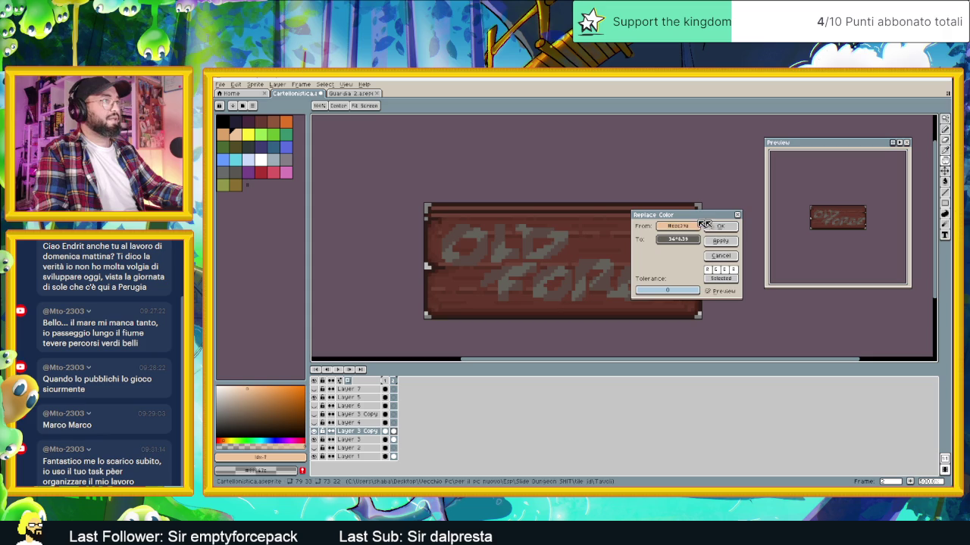
pyautogui.click(729, 226)
# Run Replace Color again to apply the new grey to the lettering
pyautogui.scroll(-2, 728, 292)
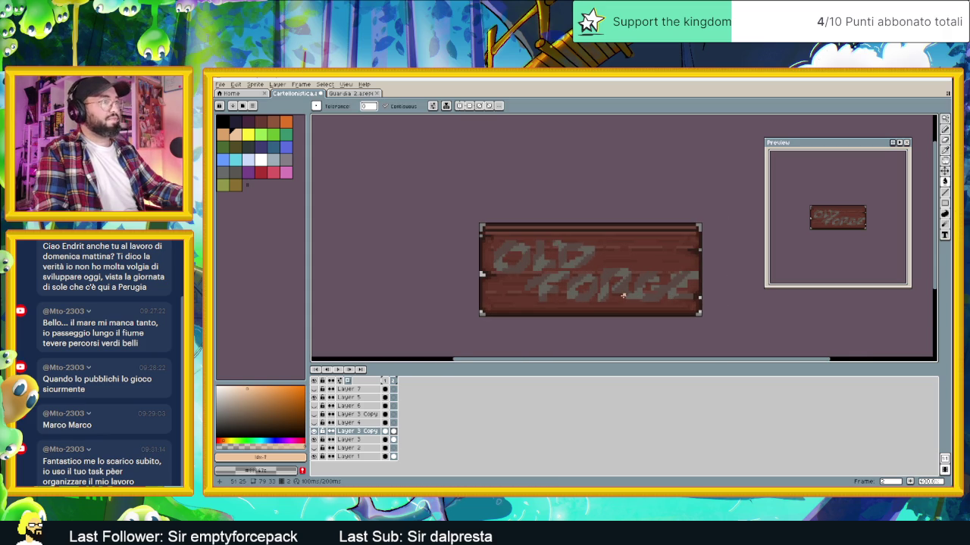
pyautogui.press('ctrl')
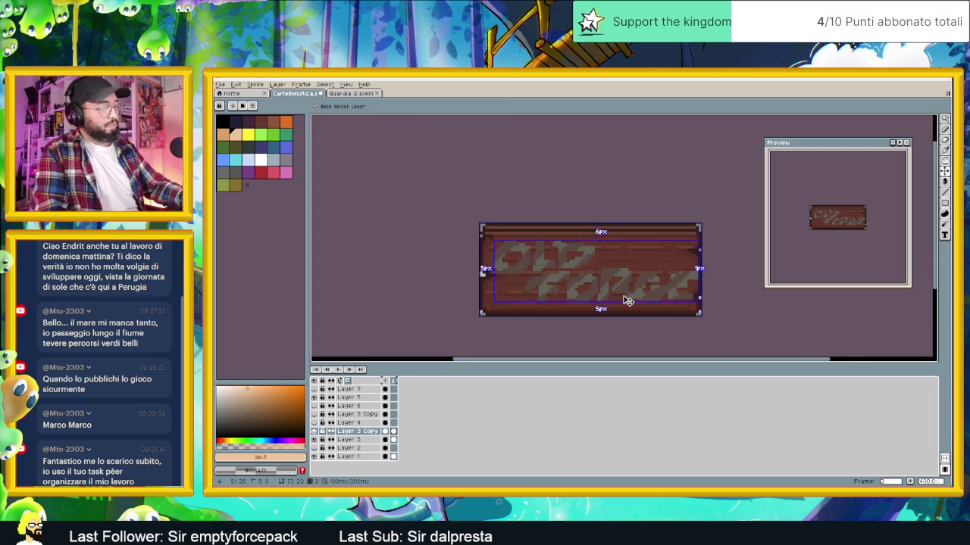
pyautogui.press('ctrl')
pyautogui.hotkey('shift', 'r')
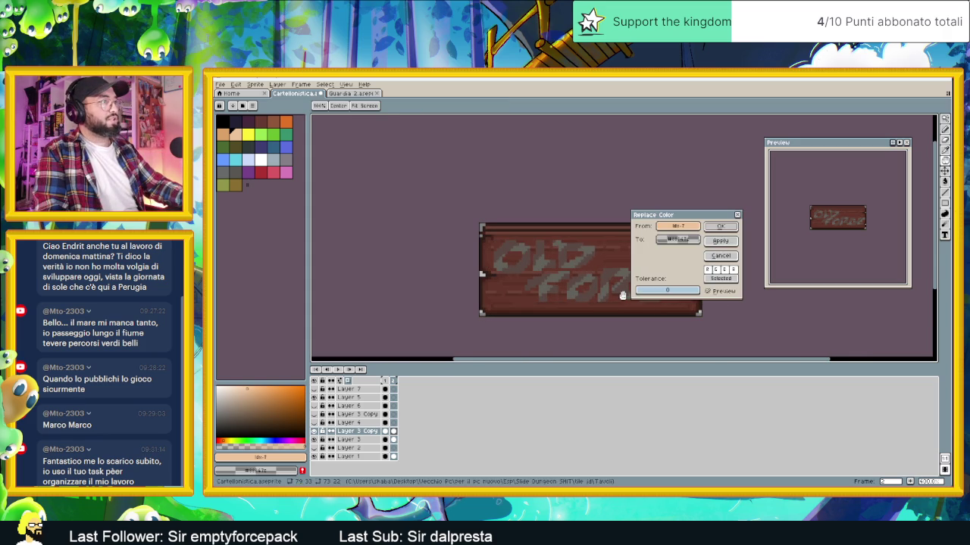
pyautogui.click(732, 224)
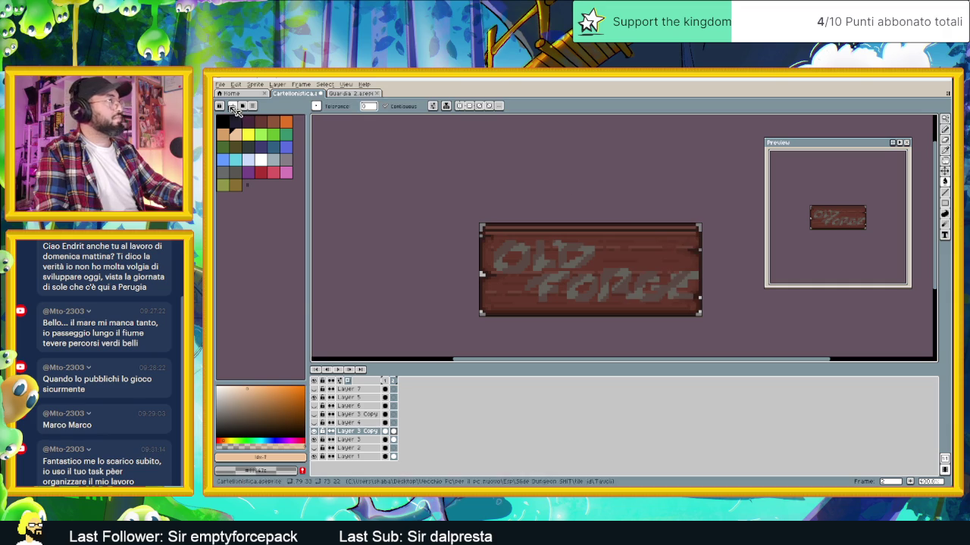
pyautogui.click(237, 84)
pyautogui.moveTo(291, 271)
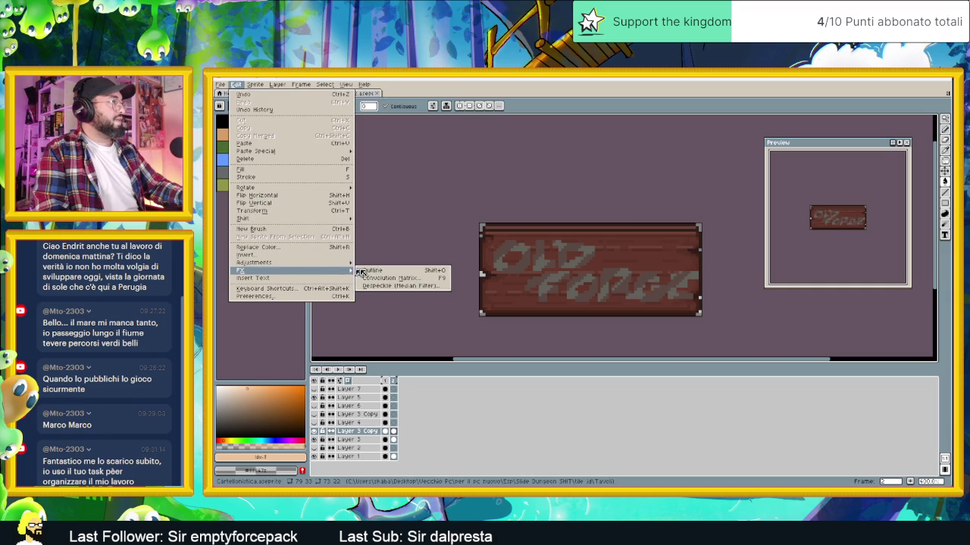
pyautogui.click(381, 273)
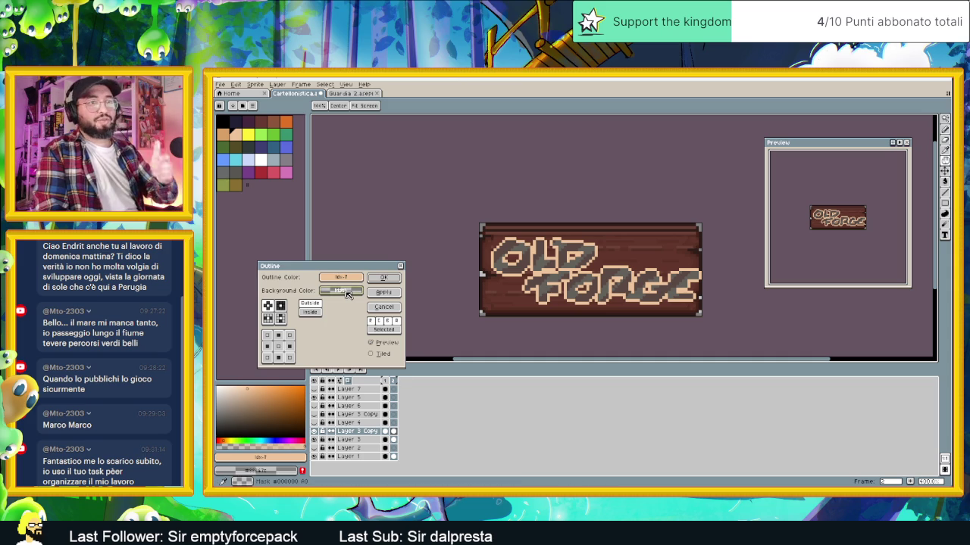
pyautogui.moveTo(341, 277)
pyautogui.mouseDown()
pyautogui.moveTo(390, 267)
pyautogui.moveTo(337, 291)
pyautogui.mouseUp()
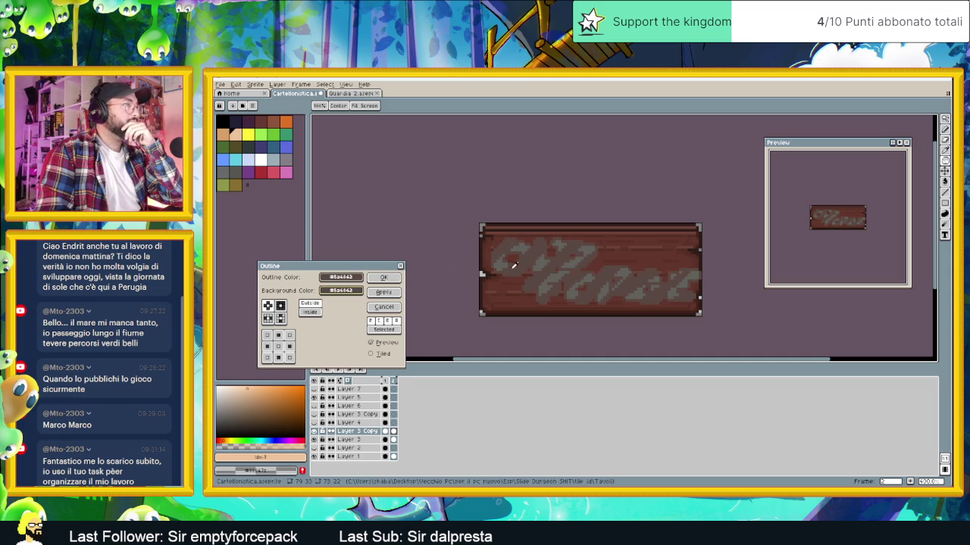
pyautogui.moveTo(521, 262); pyautogui.dragTo(304, 286)
pyautogui.click(341, 291)
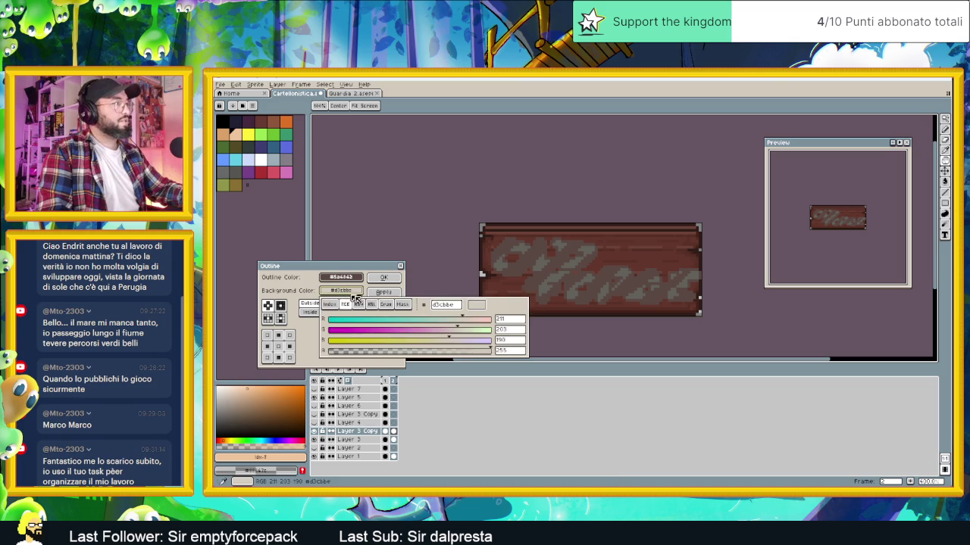
pyautogui.click(402, 266)
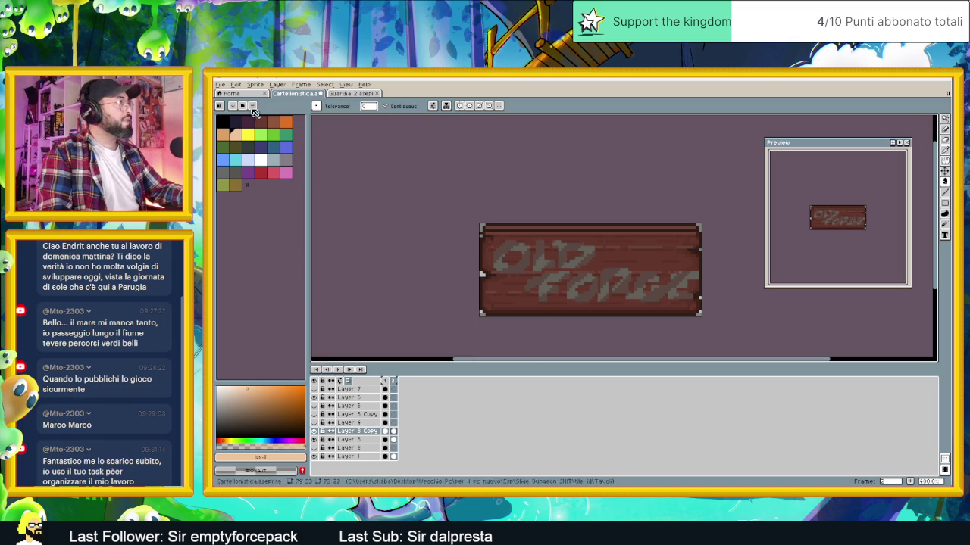
pyautogui.click(237, 84)
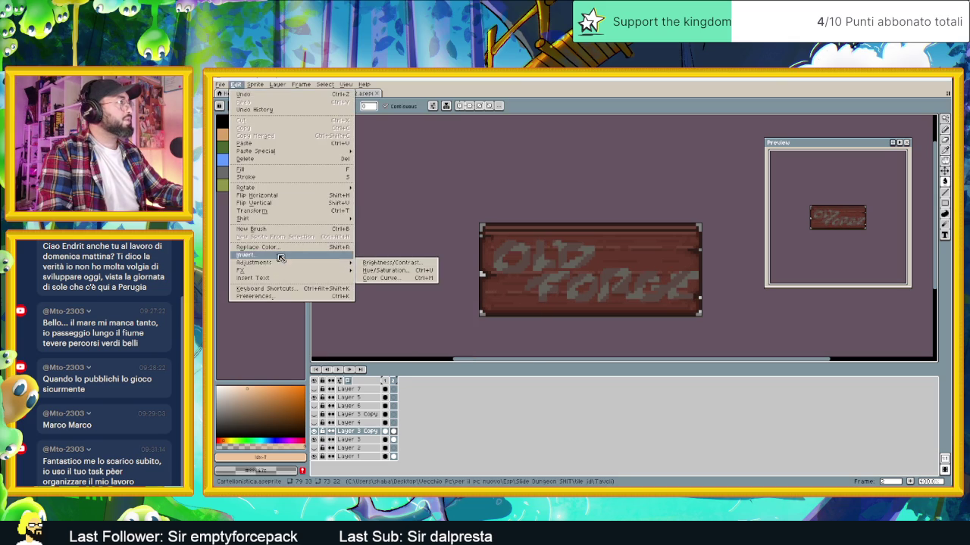
# Open the Outline effect and try palette greys before choosing black for the outline
pyautogui.moveTo(241, 270)
pyautogui.click(372, 270)
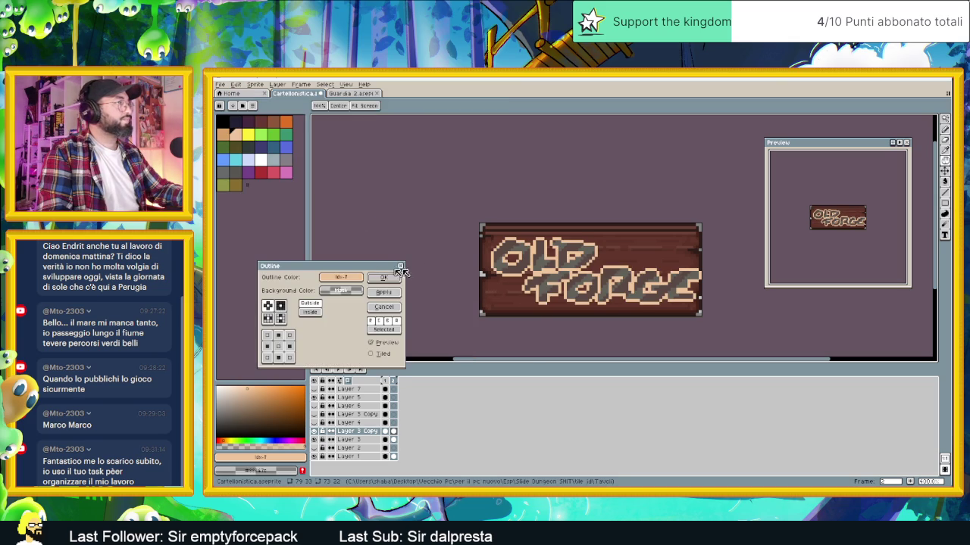
pyautogui.click(333, 291)
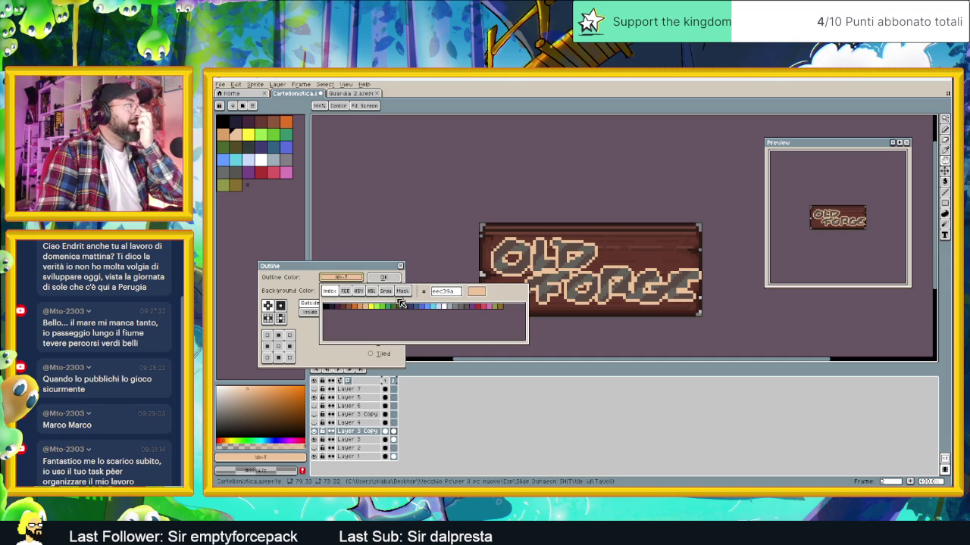
pyautogui.click(451, 307)
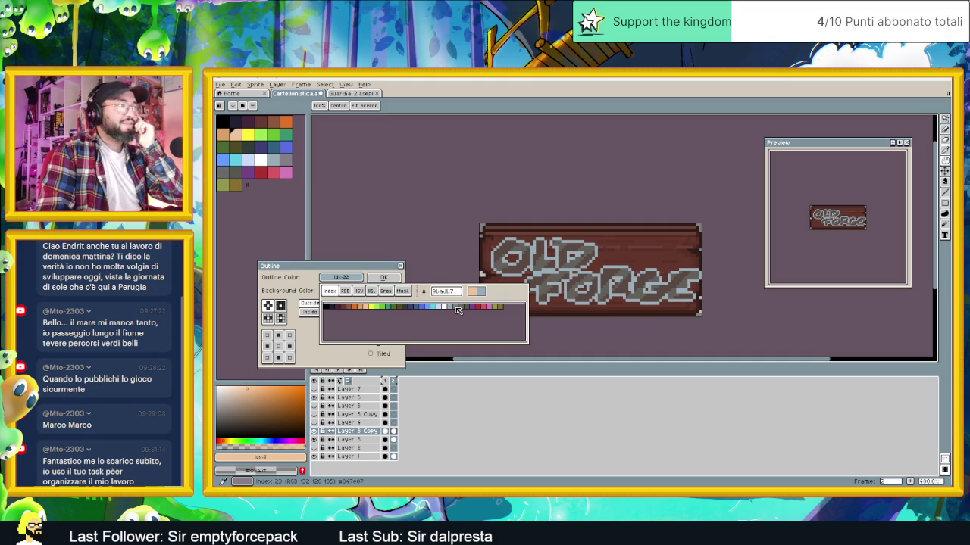
pyautogui.click(456, 308)
pyautogui.click(464, 307)
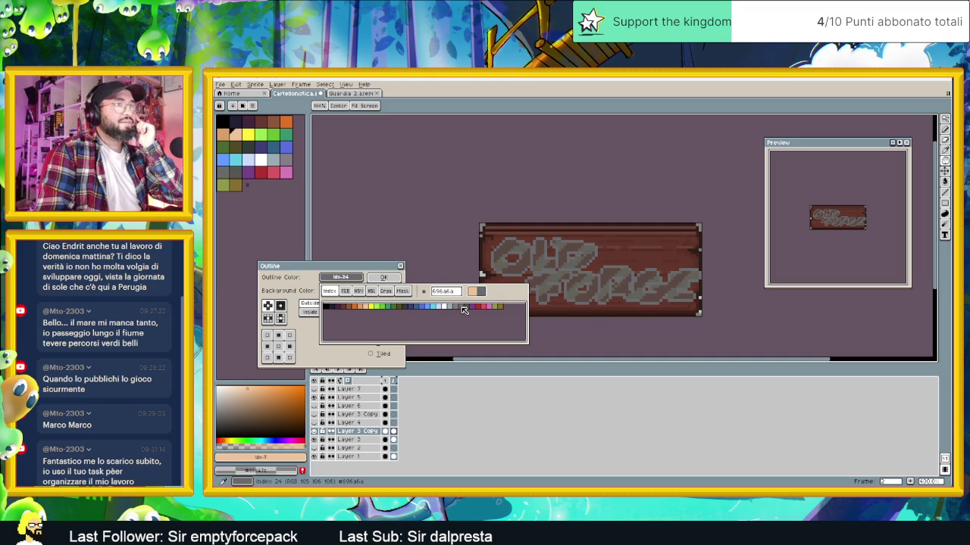
pyautogui.click(469, 307)
pyautogui.click(407, 309)
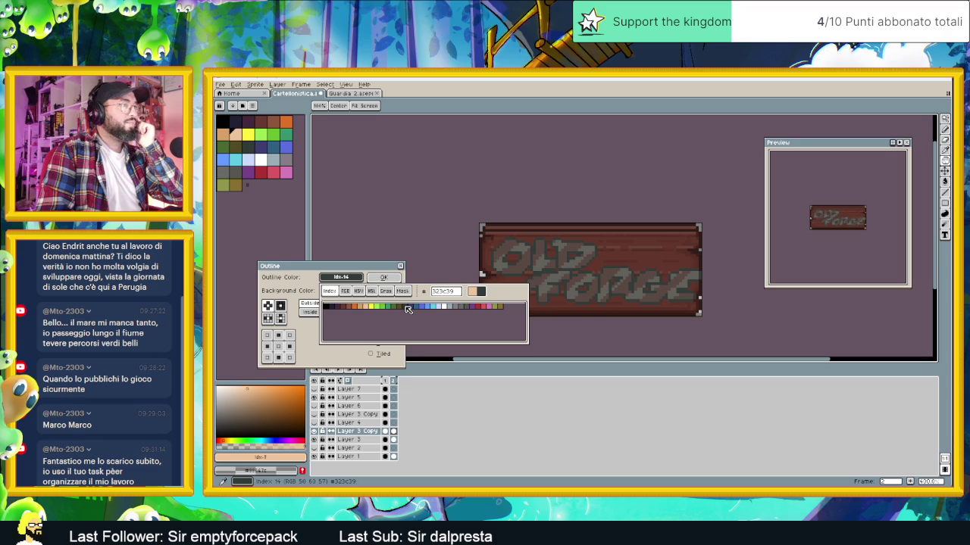
pyautogui.click(334, 308)
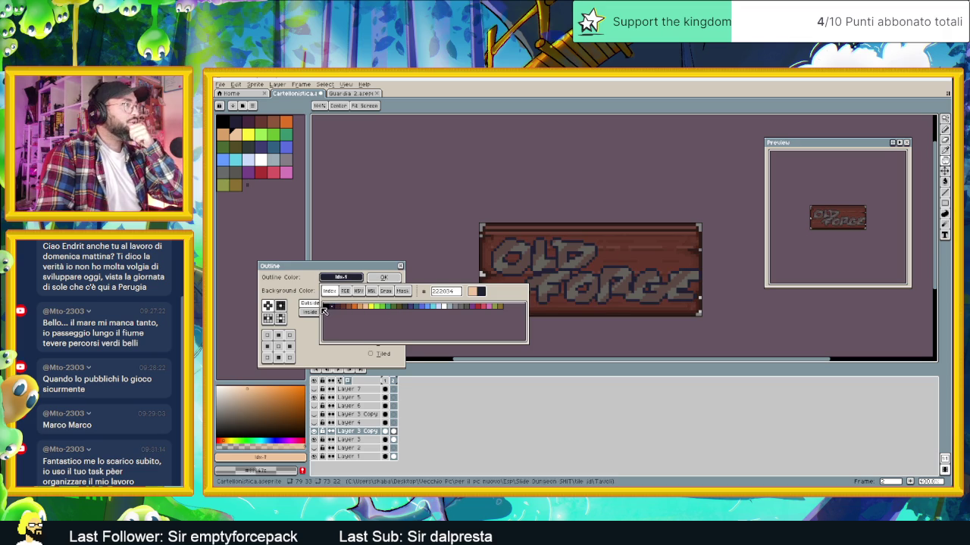
pyautogui.click(327, 308)
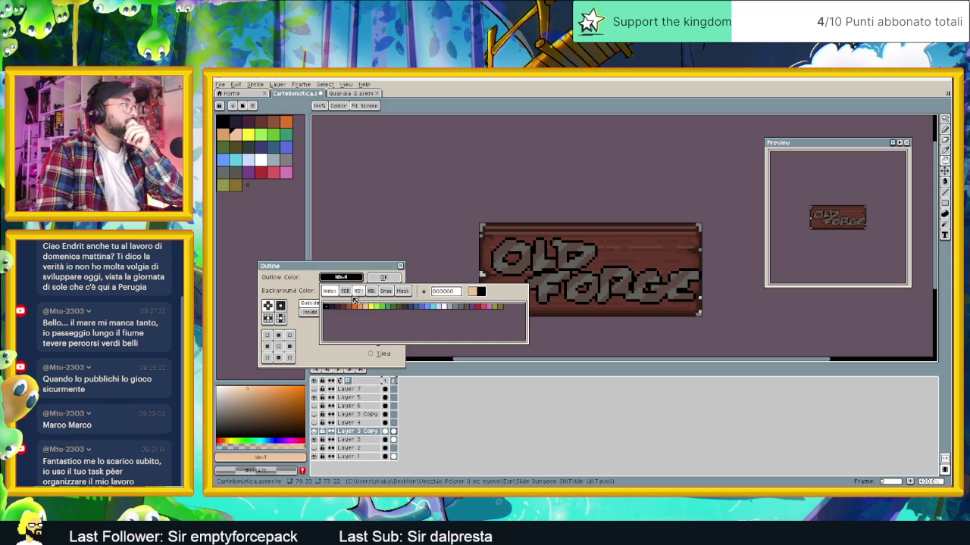
pyautogui.click(316, 276)
# Tune the outline to near-black blue-purple, HSV 216/60/19, and apply it
pyautogui.click(339, 277)
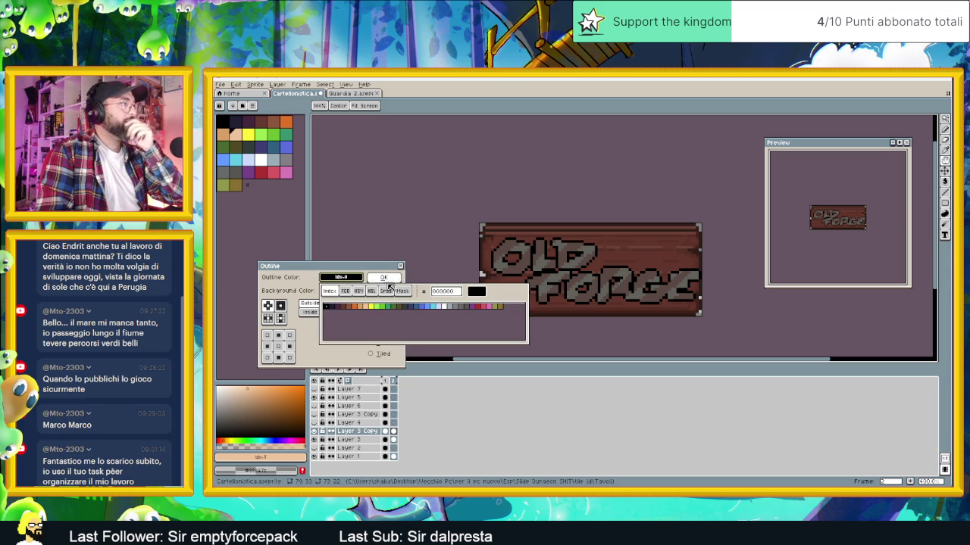
pyautogui.click(359, 292)
pyautogui.click(338, 326)
pyautogui.moveTo(340, 326)
pyautogui.mouseDown()
pyautogui.moveTo(361, 330)
pyautogui.moveTo(349, 331)
pyautogui.mouseUp()
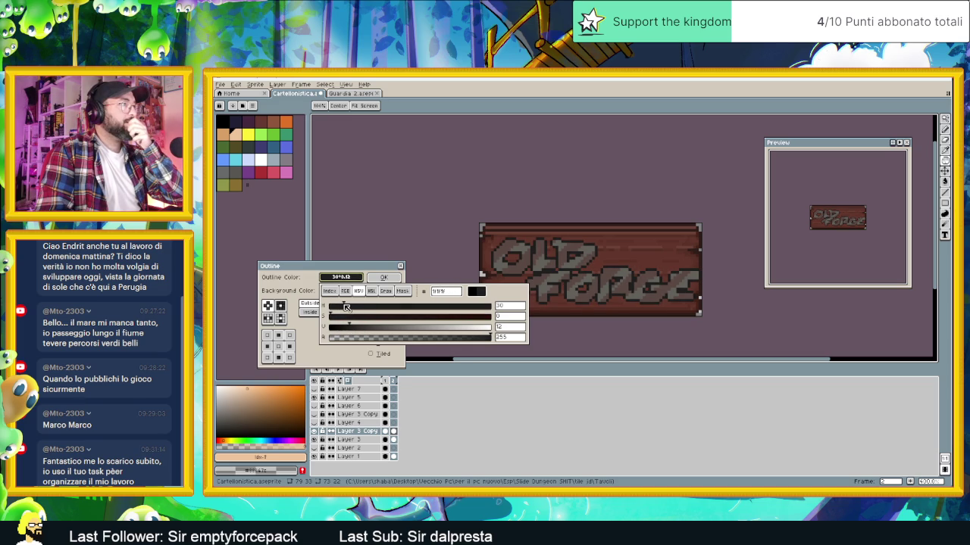
pyautogui.moveTo(427, 308); pyautogui.dragTo(459, 307)
pyautogui.moveTo(330, 318)
pyautogui.mouseDown()
pyautogui.moveTo(465, 318)
pyautogui.moveTo(429, 322)
pyautogui.moveTo(426, 306)
pyautogui.mouseUp()
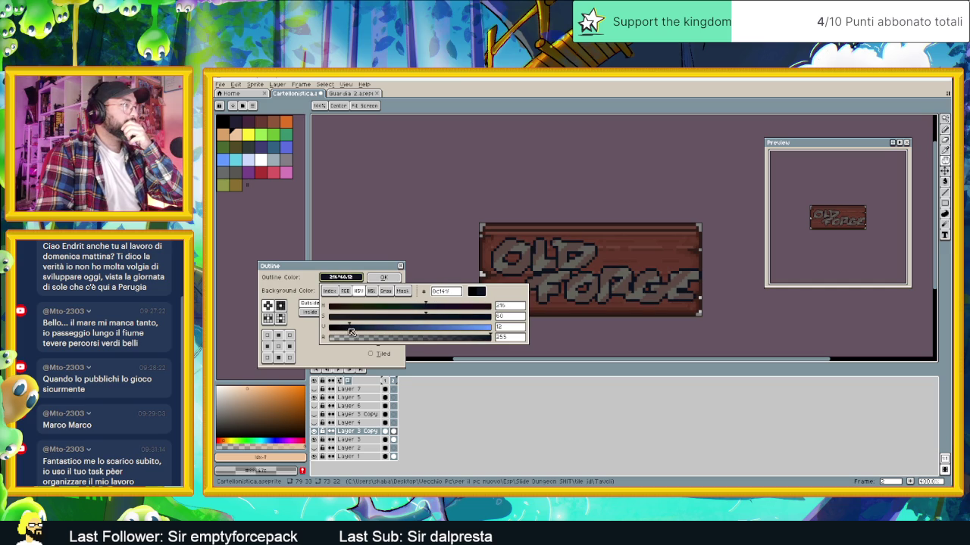
pyautogui.moveTo(357, 329); pyautogui.dragTo(363, 330)
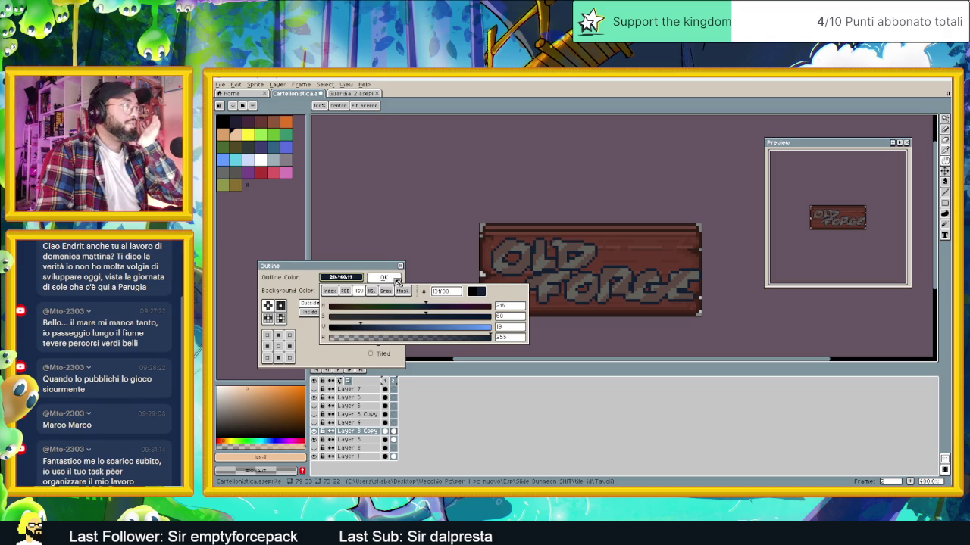
pyautogui.click(383, 277)
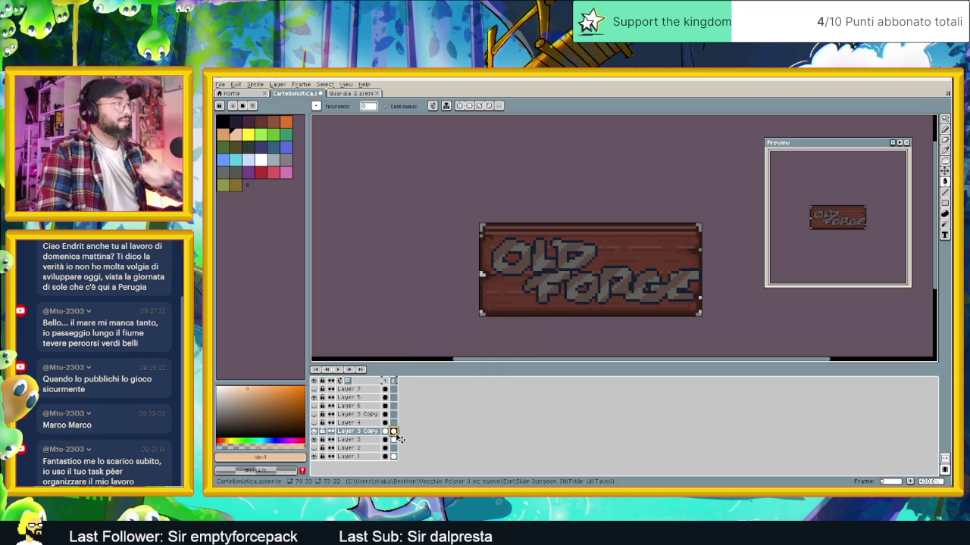
# Duplicate the lettering layer and preview the blur and contrast convolution filters on the copy
pyautogui.rightClick(347, 431)
pyautogui.moveTo(371, 447)
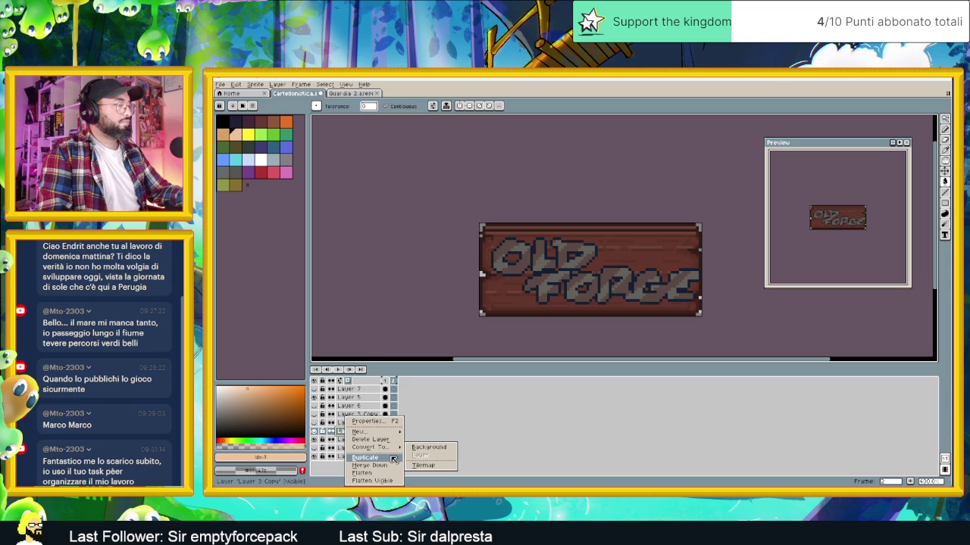
pyautogui.click(393, 459)
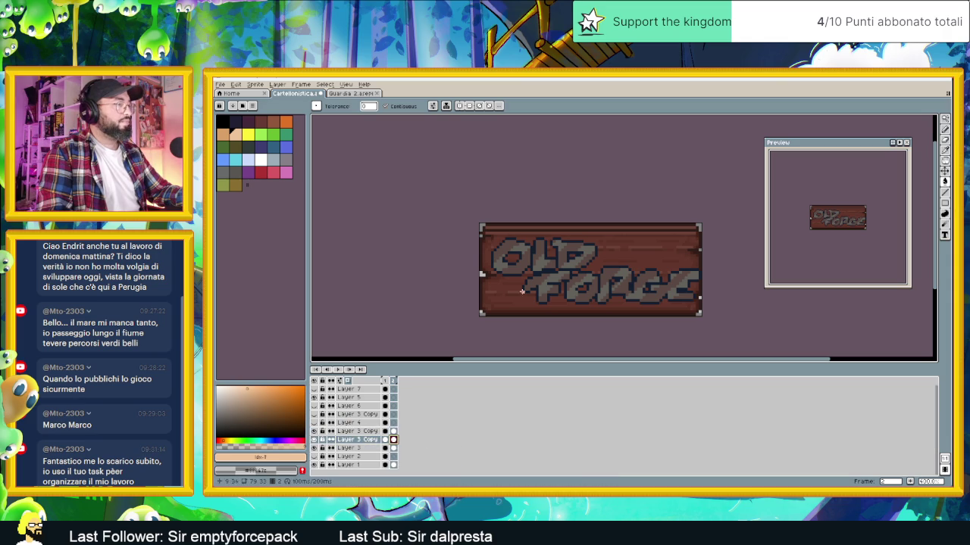
pyautogui.click(237, 85)
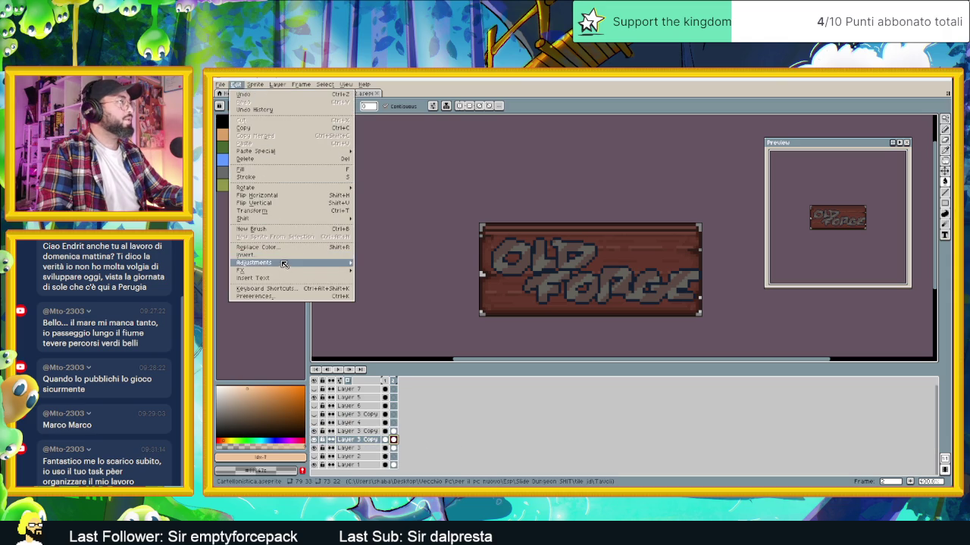
pyautogui.moveTo(241, 270)
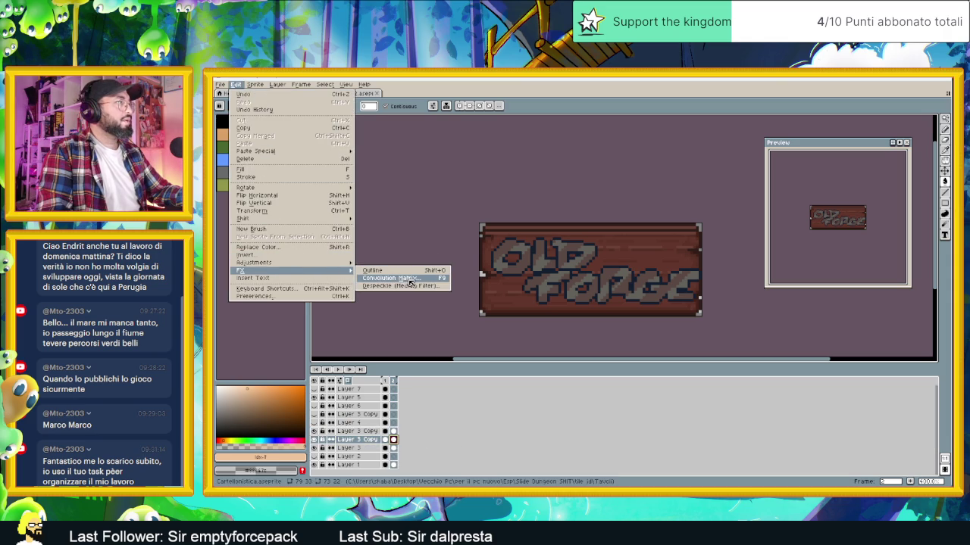
pyautogui.click(412, 282)
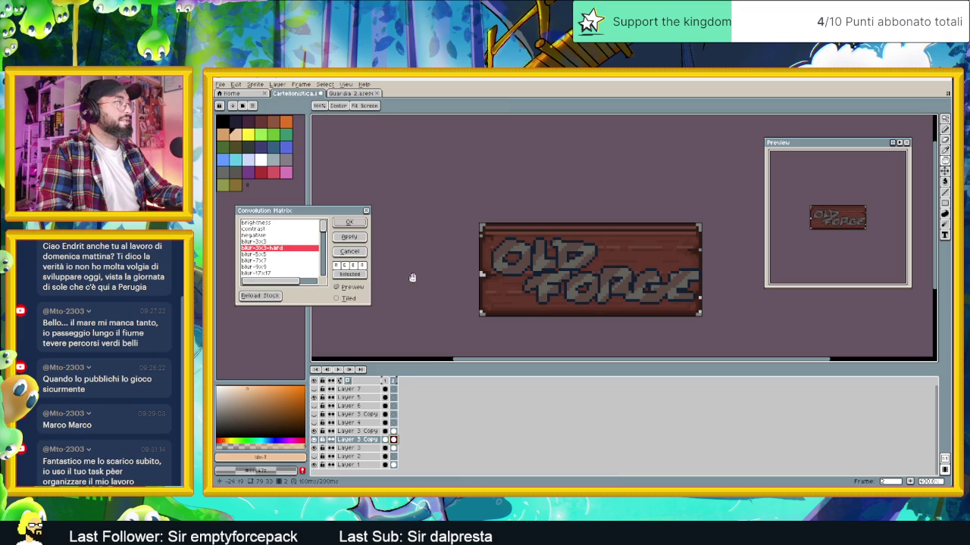
pyautogui.click(272, 254)
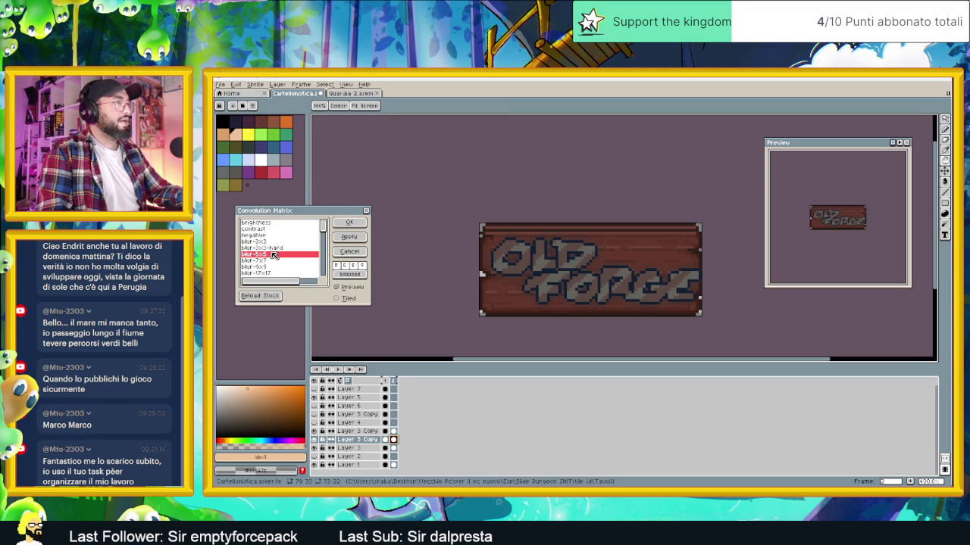
pyautogui.click(273, 248)
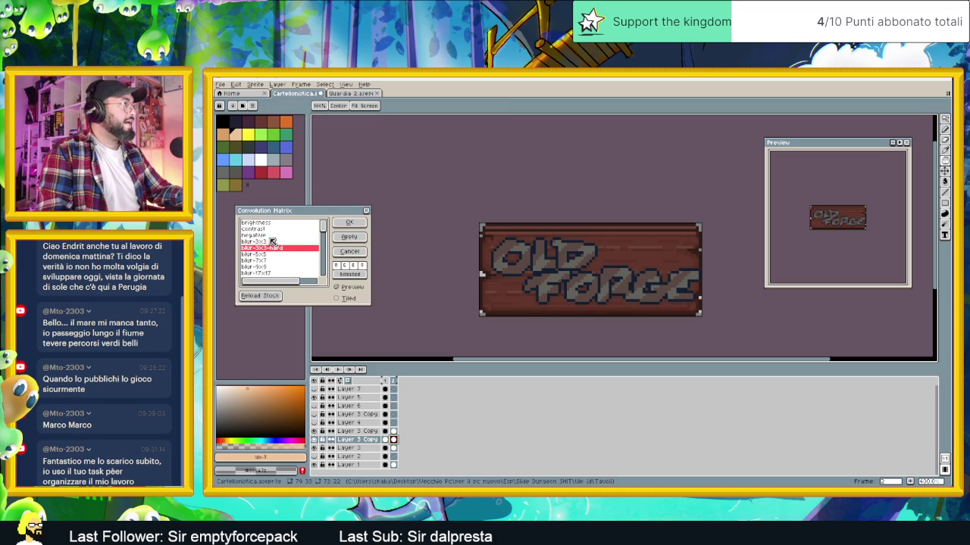
pyautogui.click(272, 241)
pyautogui.click(273, 229)
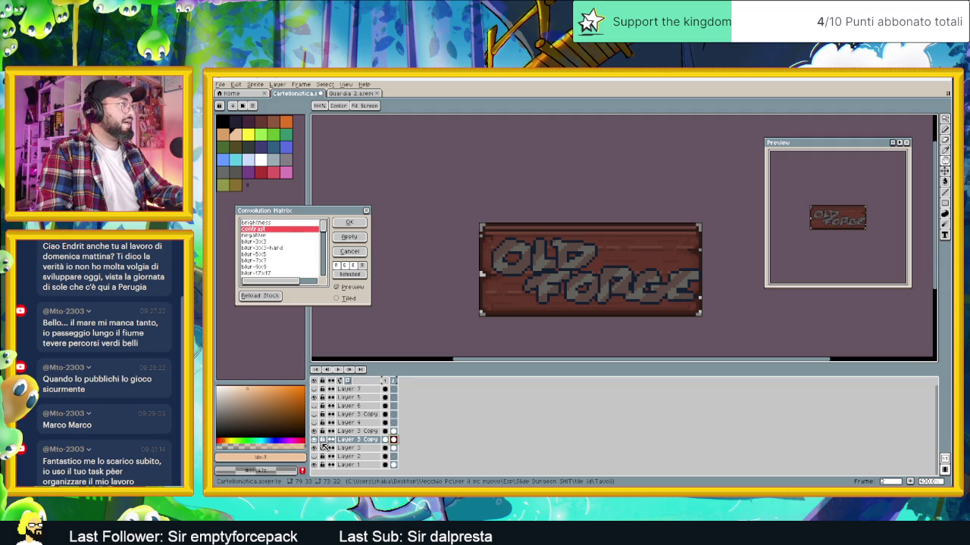
pyautogui.click(280, 261)
pyautogui.click(280, 268)
# Preview blur-5x5-diagonal, the edges-find filters, and misc contour, texturize and emboss on the sign
pyautogui.scroll(-2, 277, 261)
pyautogui.scroll(-2, 276, 257)
pyautogui.scroll(-2, 289, 254)
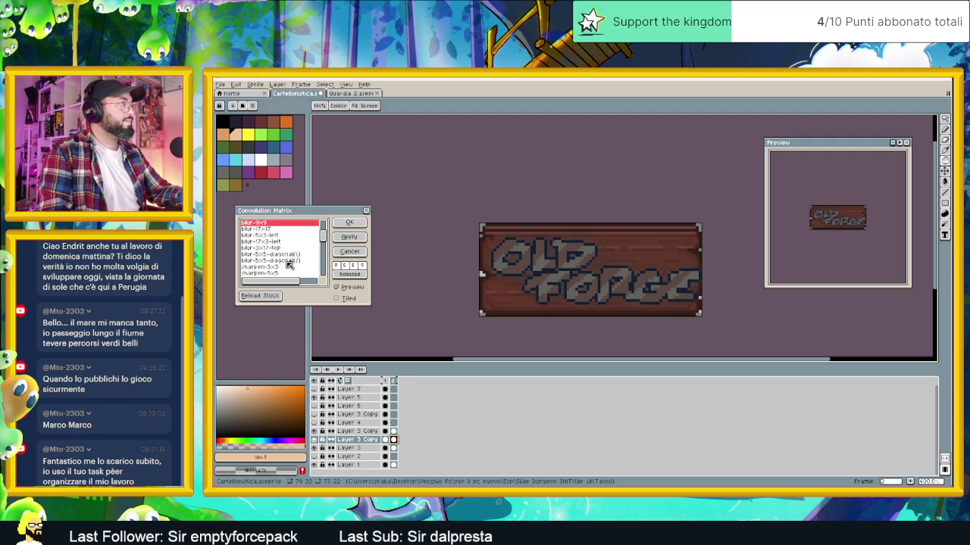
pyautogui.click(302, 260)
pyautogui.scroll(-2, 288, 266)
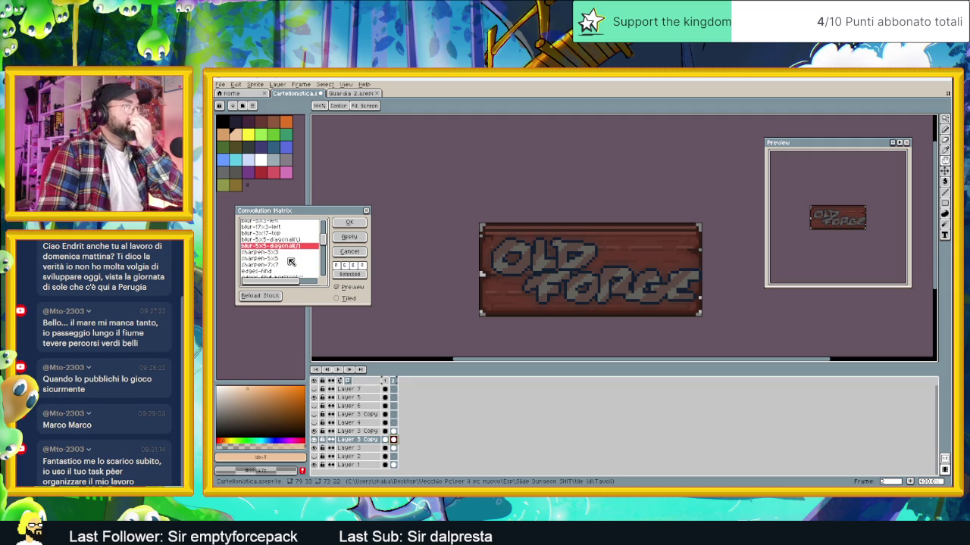
pyautogui.scroll(-2, 282, 274)
pyautogui.click(269, 257)
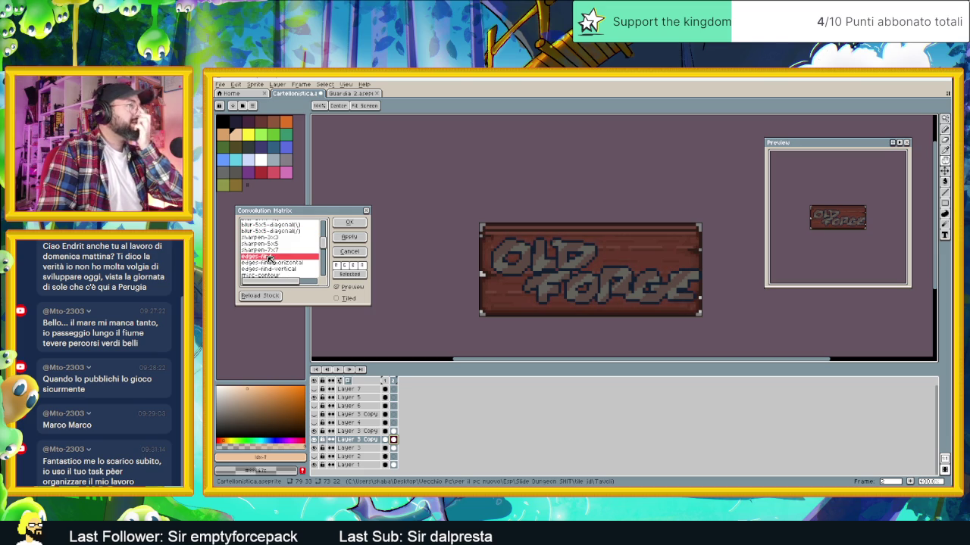
pyautogui.click(281, 262)
pyautogui.scroll(-2, 292, 271)
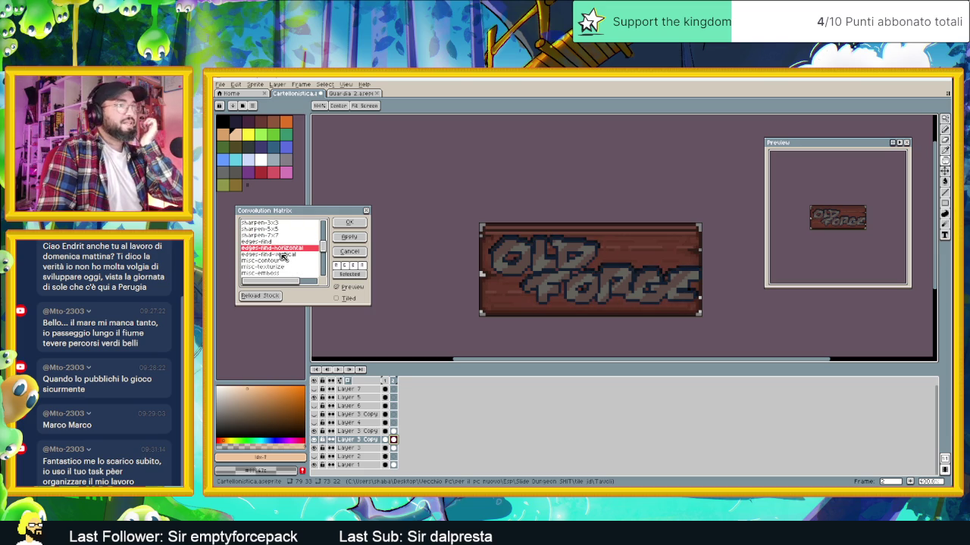
pyautogui.click(283, 255)
pyautogui.click(276, 262)
pyautogui.click(278, 267)
pyautogui.click(281, 274)
# Preview drunk-3x3_x, then apply the drunk-3x3_+ filter to the lettering copy
pyautogui.scroll(-3, 281, 257)
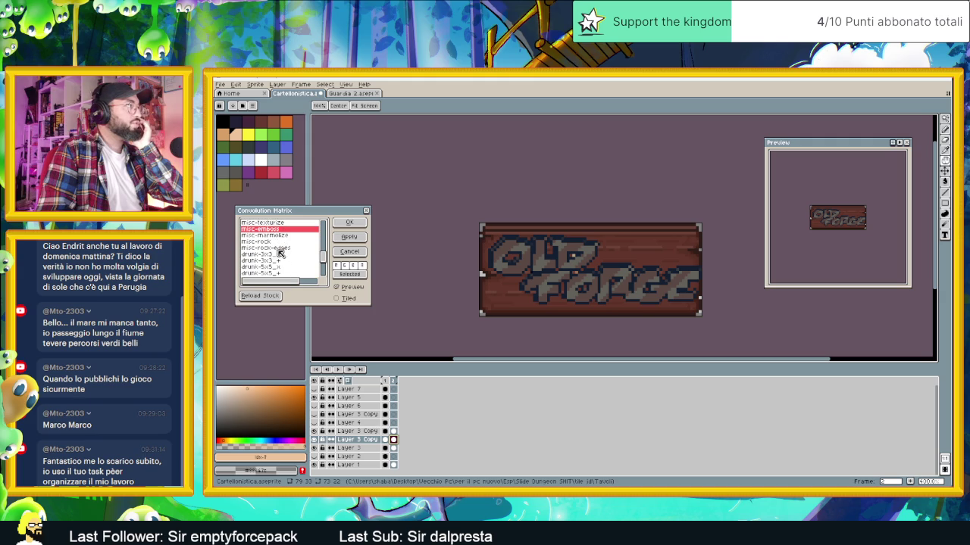
pyautogui.click(277, 255)
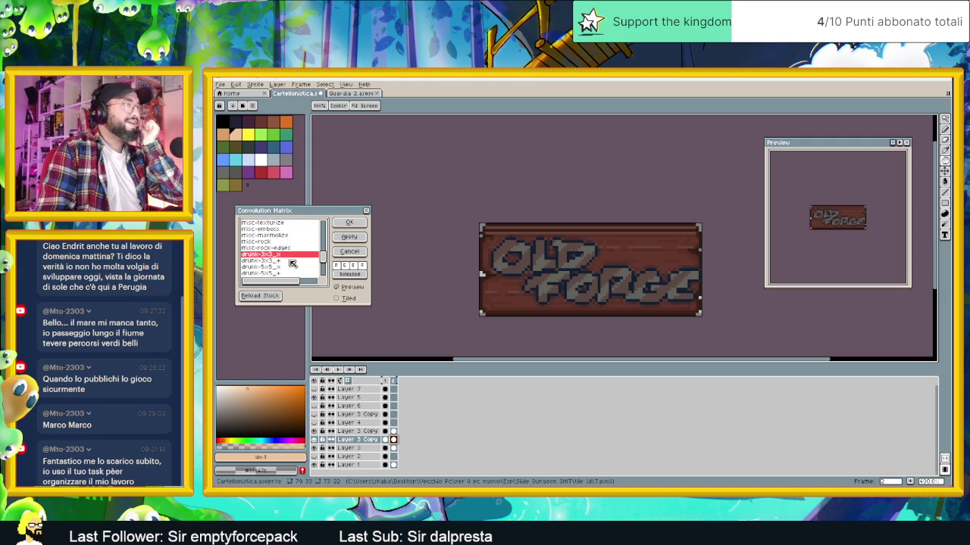
pyautogui.click(278, 261)
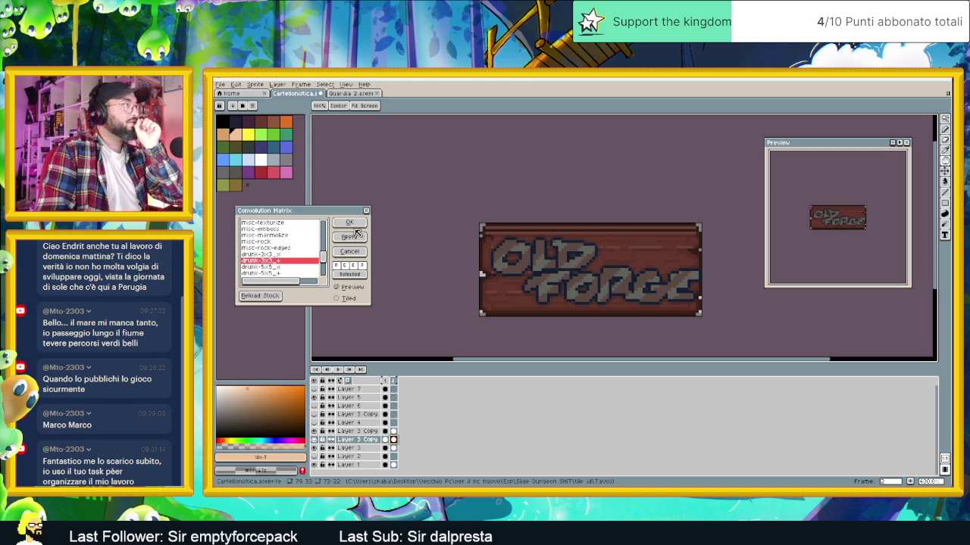
pyautogui.click(349, 222)
# Try Multiply at 70% opacity, then Subtract at 100%, on Layer 3 Copy
pyautogui.doubleClick(356, 440)
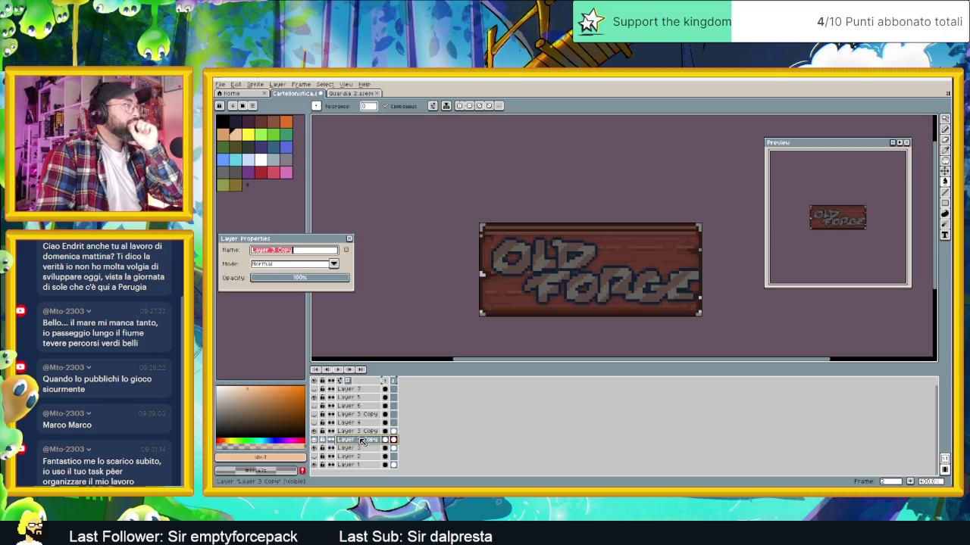
pyautogui.click(277, 264)
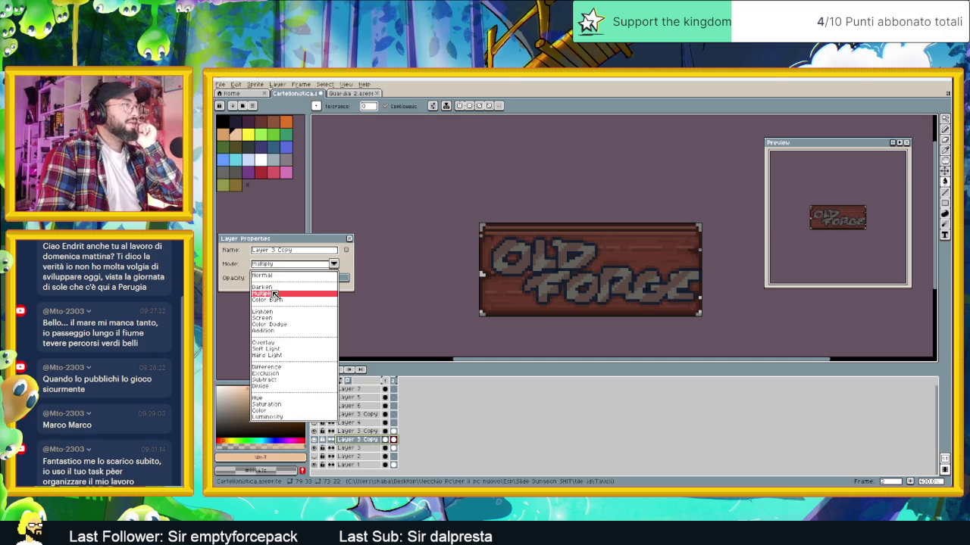
pyautogui.click(276, 293)
pyautogui.moveTo(293, 280); pyautogui.dragTo(317, 278)
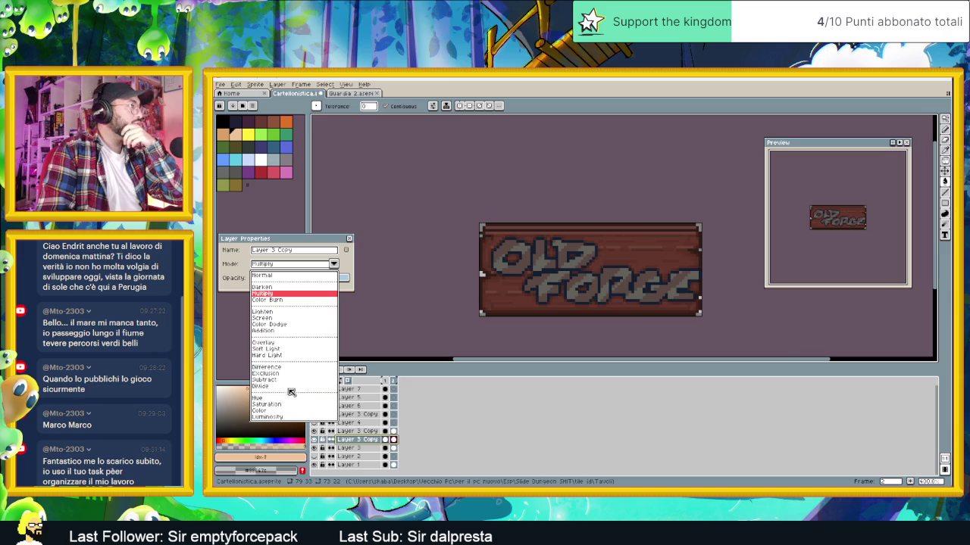
pyautogui.click(276, 380)
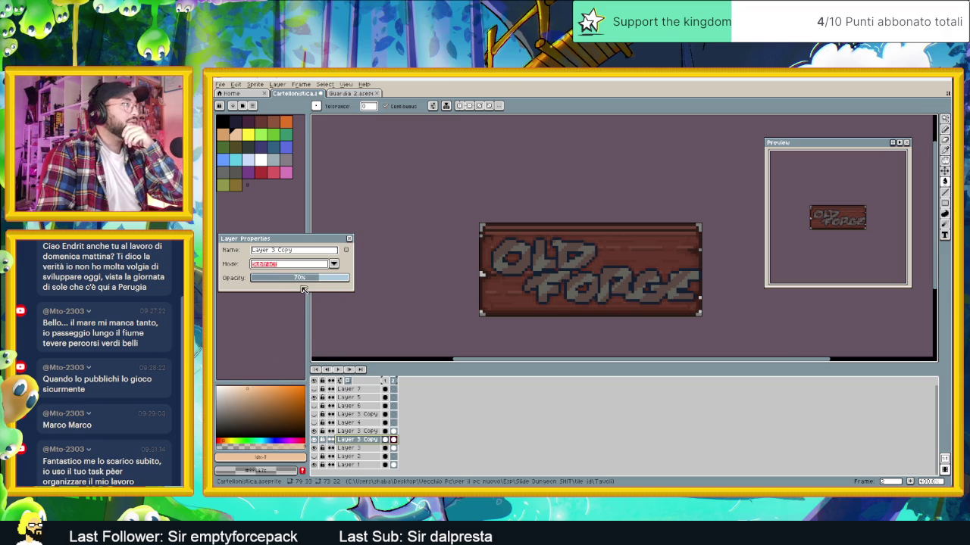
pyautogui.moveTo(322, 279); pyautogui.dragTo(360, 285)
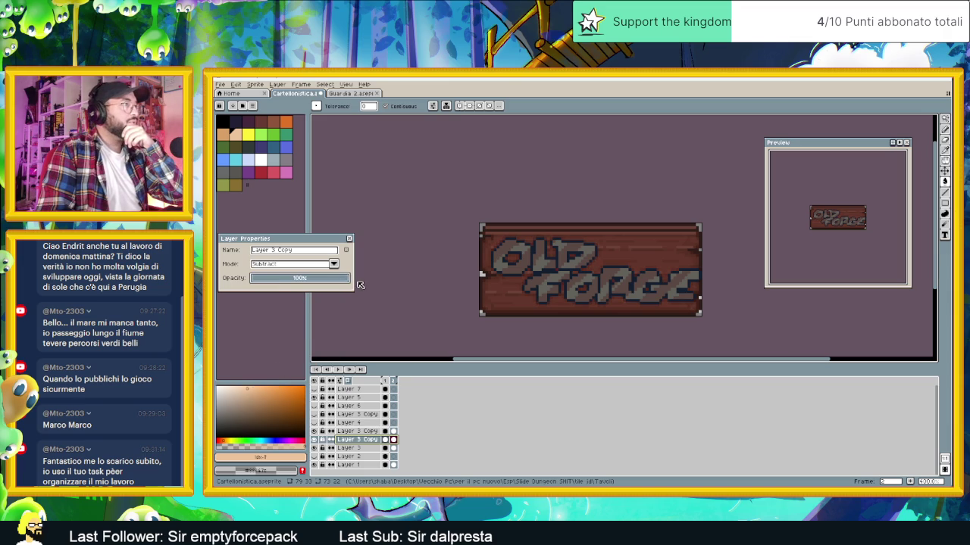
# Settle Layer 3 Copy on Color Burn blending at 76% opacity and keep the changes
pyautogui.click(308, 267)
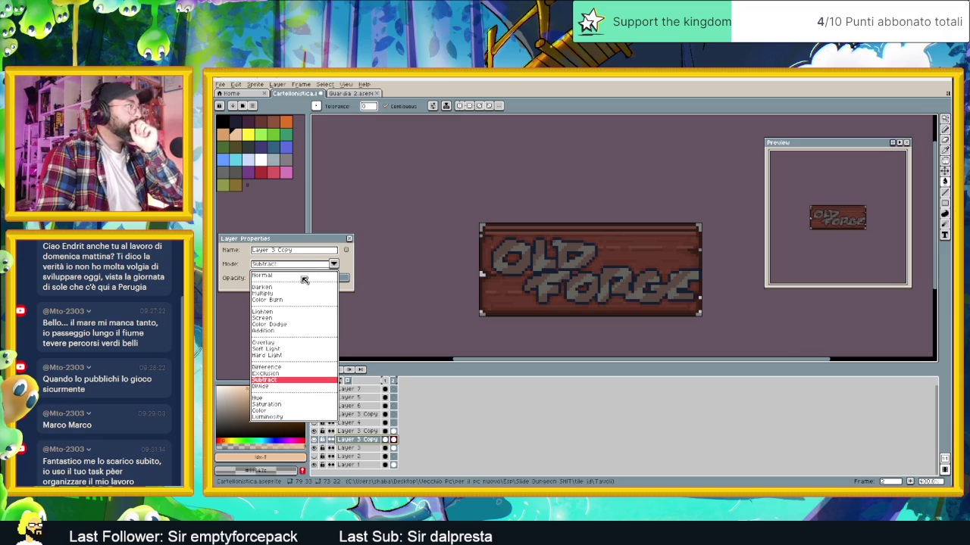
pyautogui.click(269, 300)
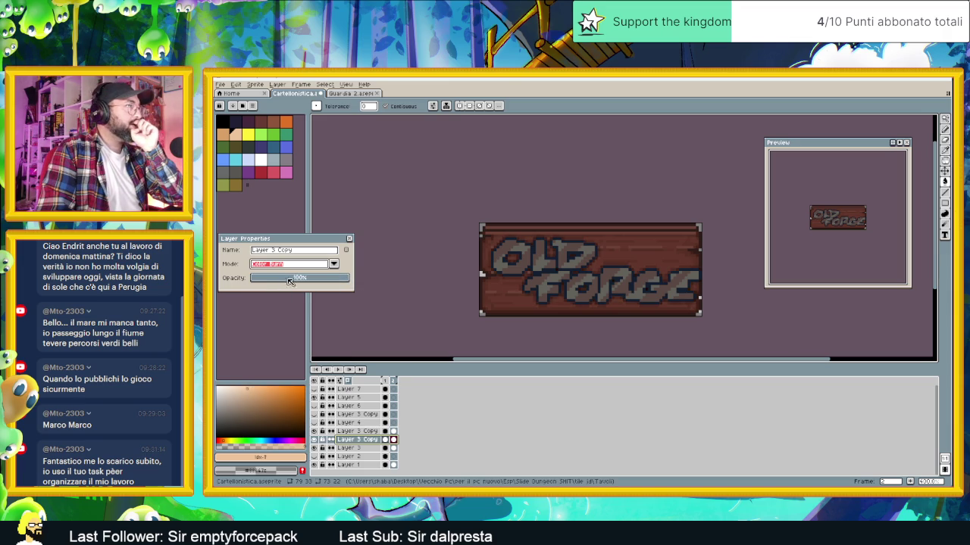
pyautogui.moveTo(296, 276); pyautogui.dragTo(294, 280)
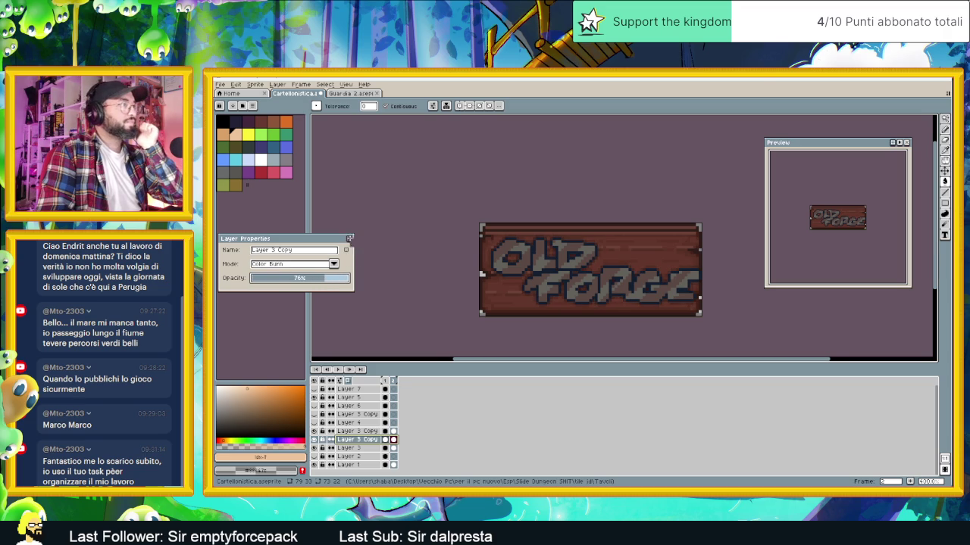
pyautogui.click(350, 239)
pyautogui.scroll(-1, 670, 303)
# Zoom in and eyedrop the dark navy outline colour #131f30 from the lettering
pyautogui.scroll(-1, 670, 303)
pyautogui.scroll(1, 669, 303)
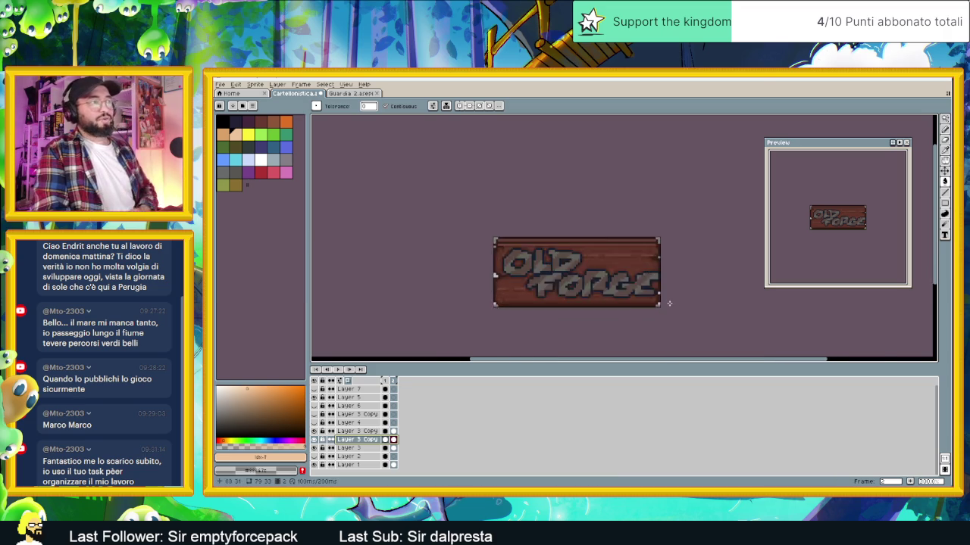
pyautogui.scroll(2, 659, 297)
pyautogui.scroll(1, 629, 273)
pyautogui.scroll(2, 606, 258)
pyautogui.keyDown('alt'); pyautogui.click(600, 241); pyautogui.keyUp('alt')
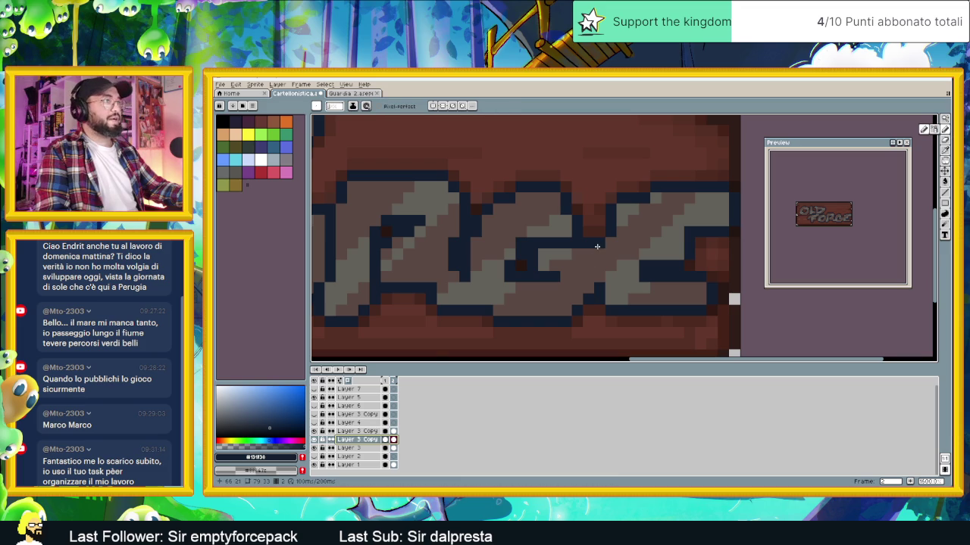
# Select the upper Layer 3 Copy layer and zoom back out over the sign
pyautogui.keyDown('ctrl'); pyautogui.click(672, 243); pyautogui.keyUp('ctrl')
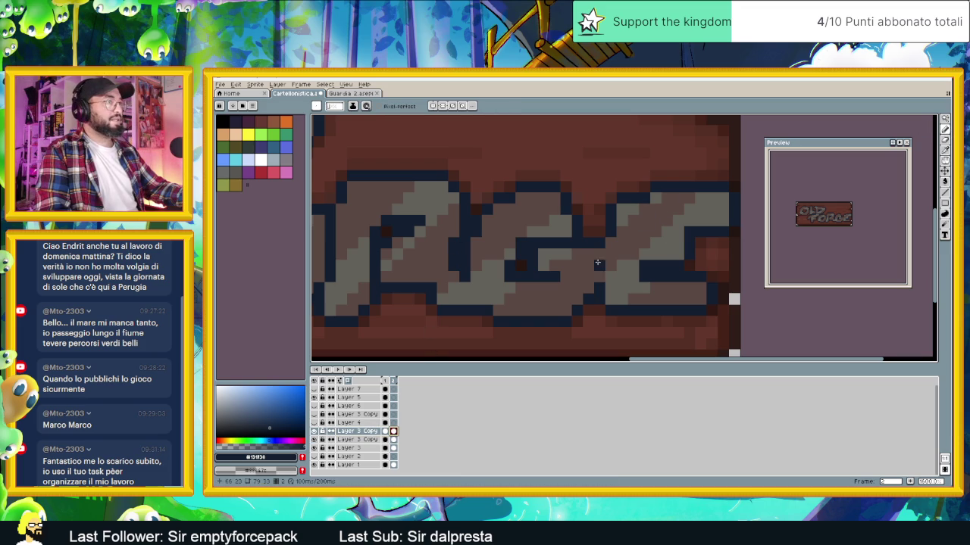
pyautogui.scroll(-1, 621, 317)
pyautogui.scroll(-2, 621, 317)
pyautogui.scroll(-1, 621, 318)
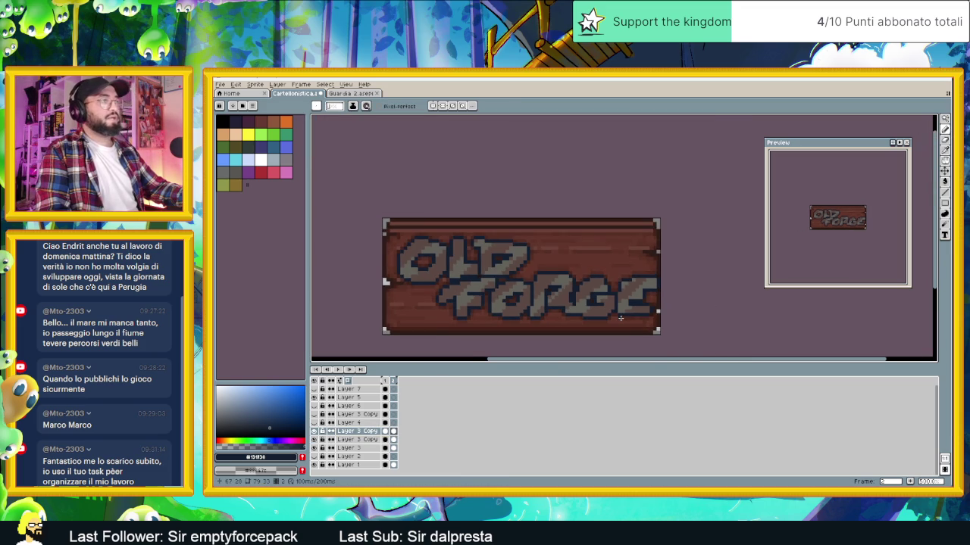
pyautogui.scroll(-1, 618, 327)
pyautogui.scroll(1, 598, 319)
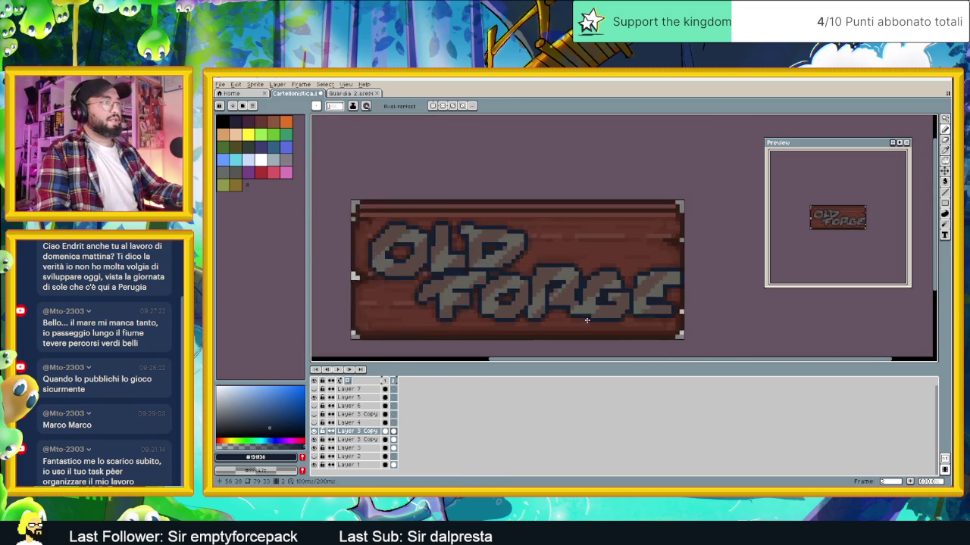
pyautogui.scroll(1, 579, 302)
pyautogui.scroll(-1, 579, 311)
pyautogui.scroll(-1, 585, 304)
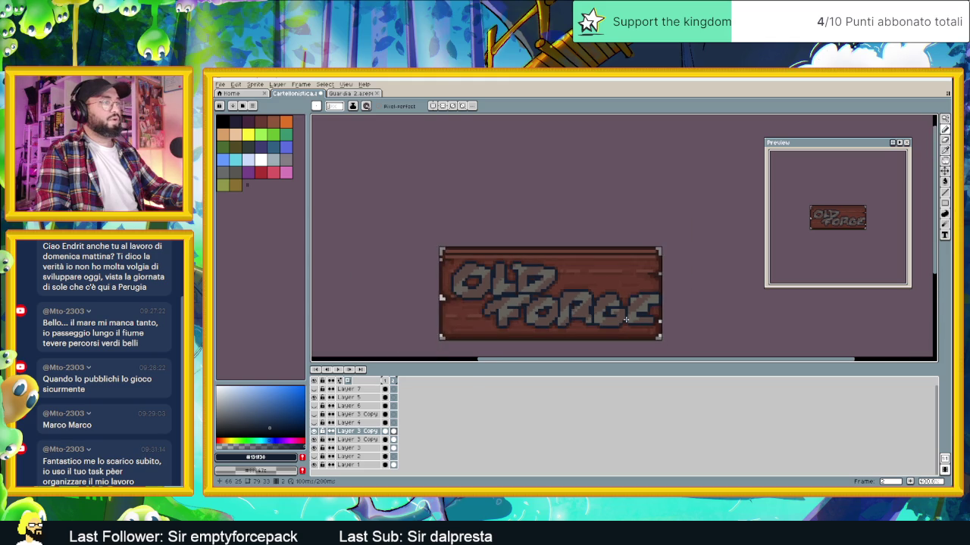
pyautogui.scroll(-1, 594, 297)
pyautogui.scroll(-1, 603, 290)
pyautogui.scroll(-1, 614, 278)
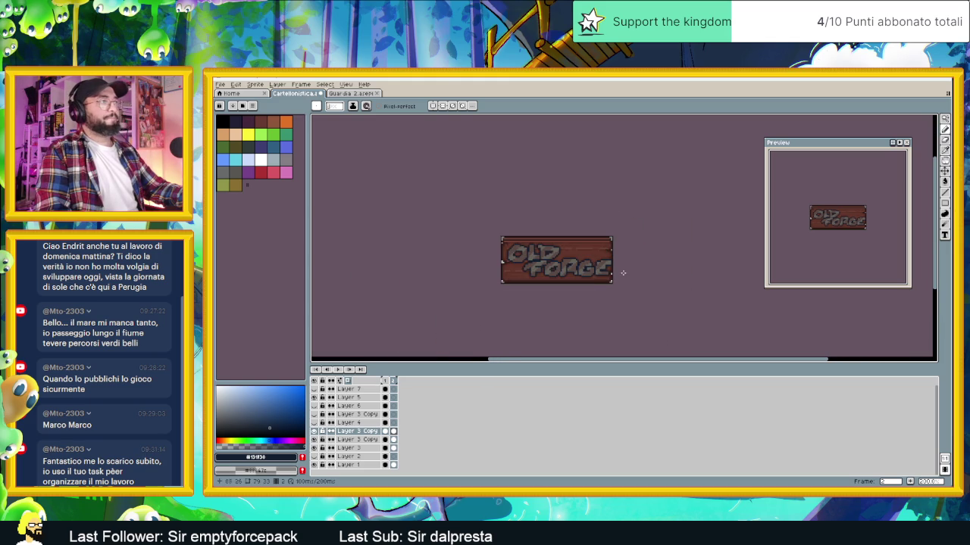
pyautogui.scroll(-2, 623, 271)
pyautogui.scroll(1, 628, 274)
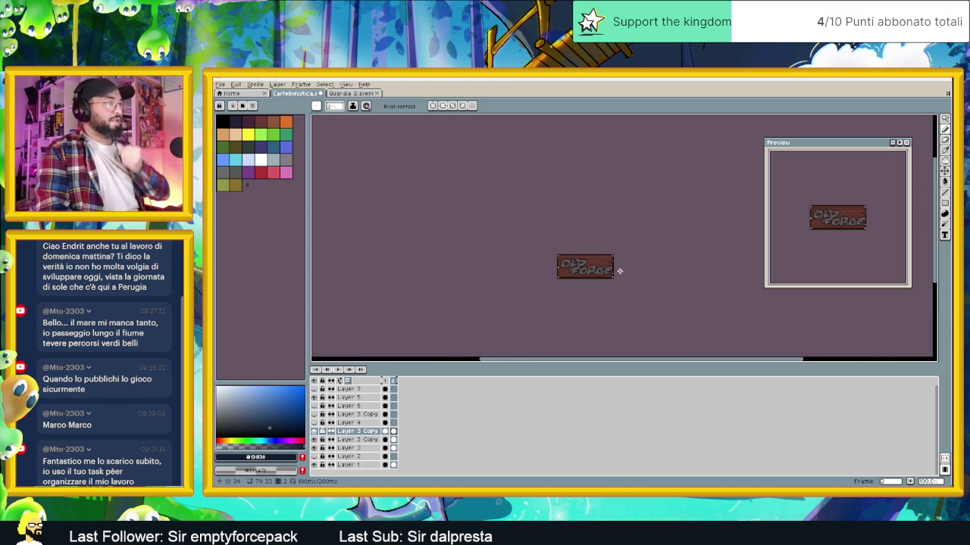
pyautogui.click(255, 85)
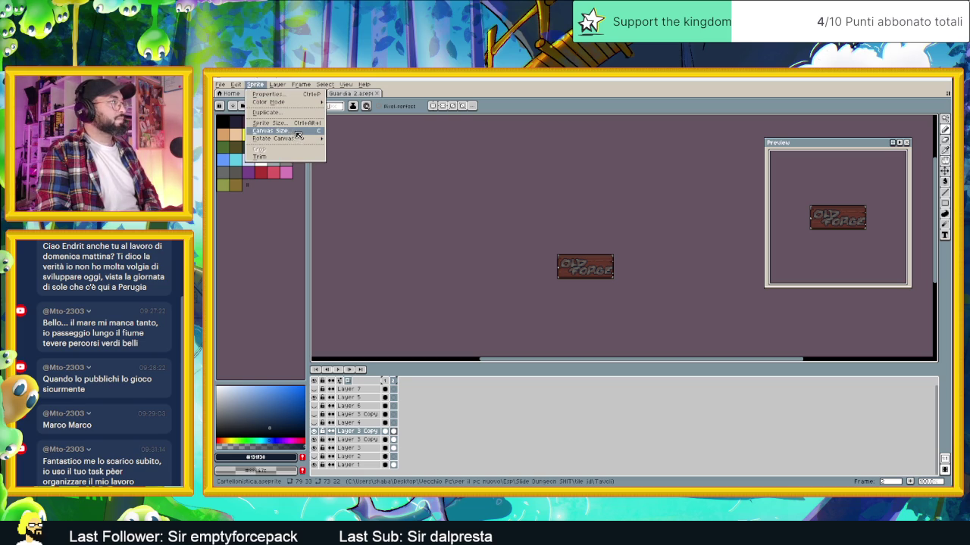
# Enlarge the canvas upward from 33 to 38 pixels tall and recentre the sign
pyautogui.click(299, 132)
pyautogui.scroll(2, 450, 255)
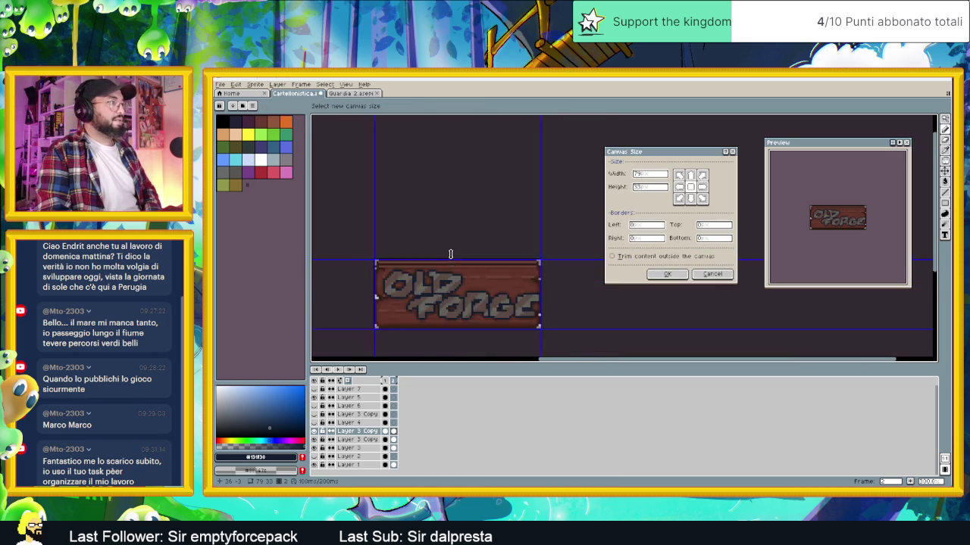
pyautogui.scroll(1, 450, 254)
pyautogui.moveTo(456, 261); pyautogui.dragTo(455, 238)
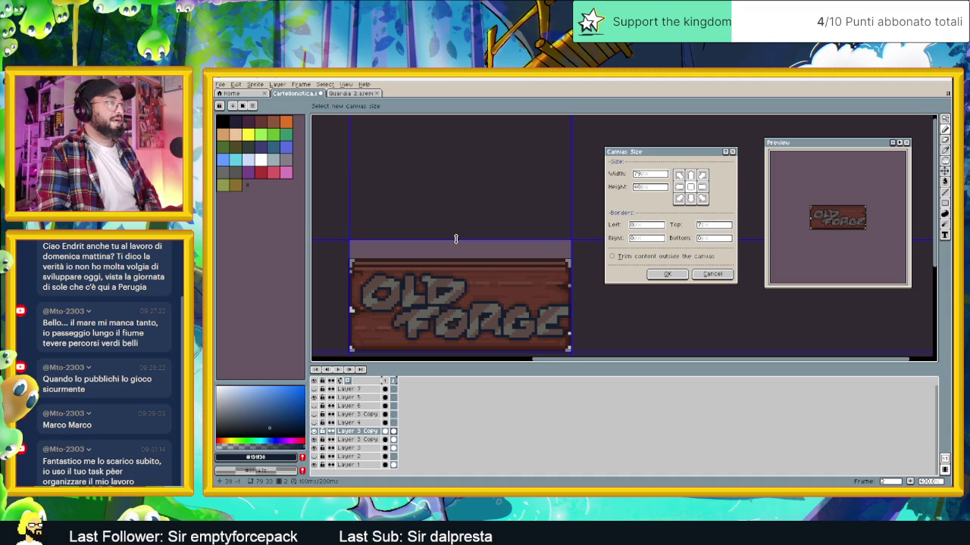
pyautogui.click(667, 274)
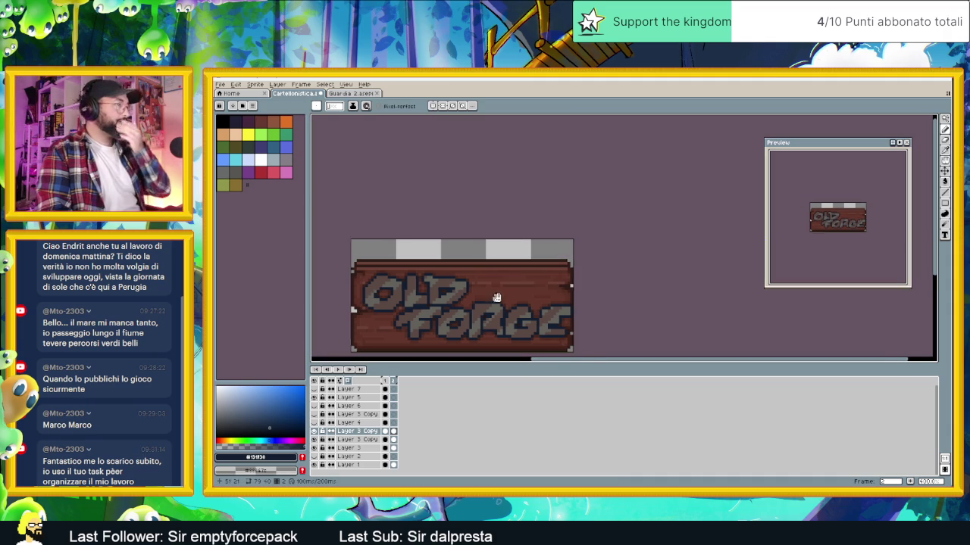
pyautogui.moveTo(492, 298); pyautogui.dragTo(537, 286)
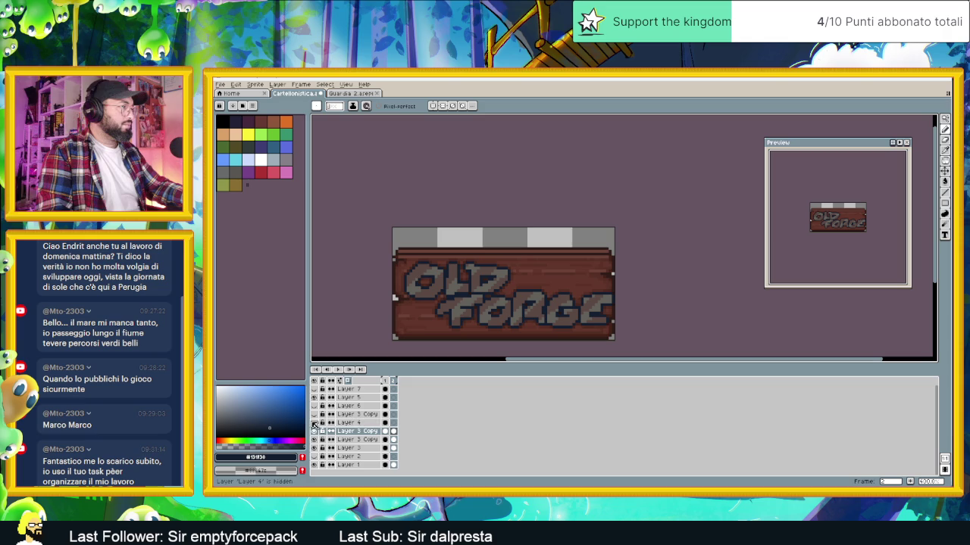
# Check Layer 4 and frame 1, return to the OLD FORGE frame, and pick the Line tool
pyautogui.click(313, 423)
pyautogui.click(392, 423)
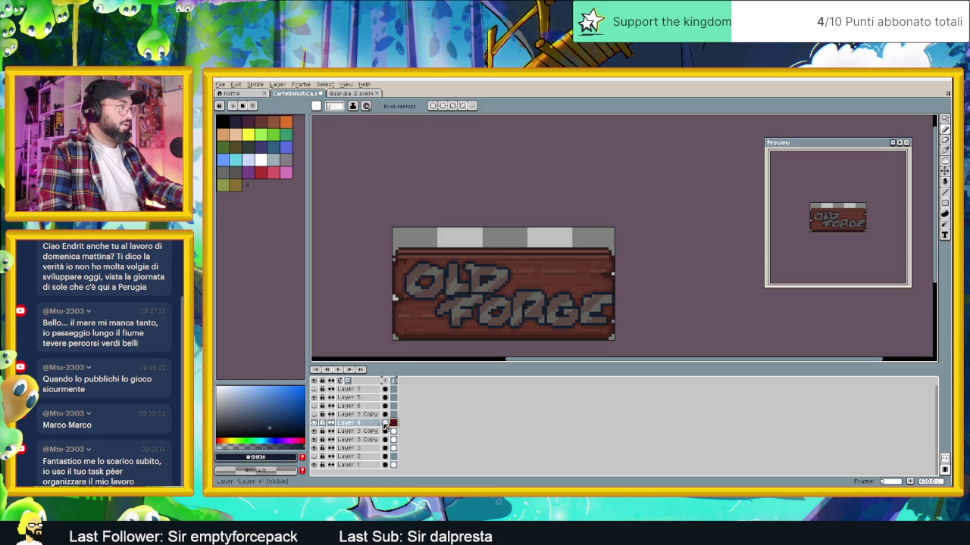
pyautogui.click(387, 423)
pyautogui.click(393, 422)
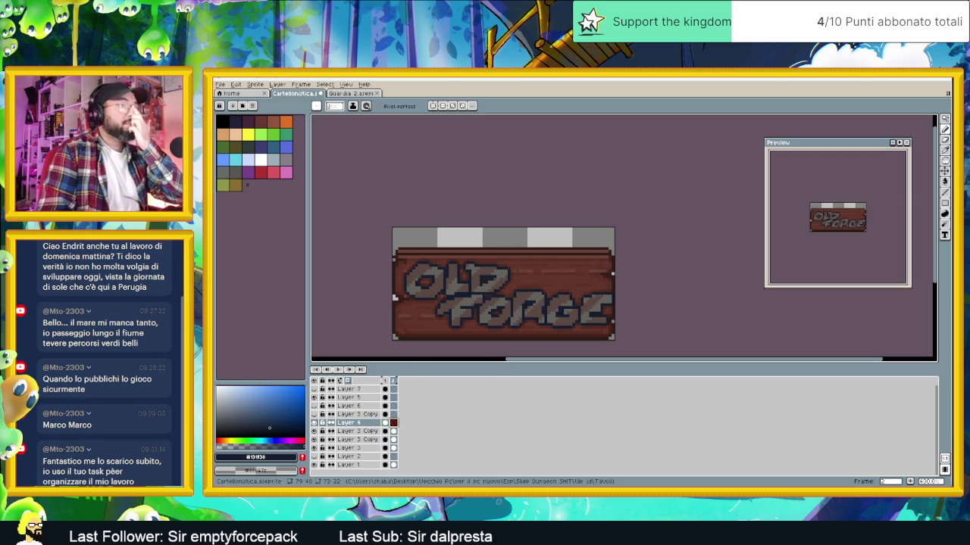
pyautogui.click(949, 195)
pyautogui.scroll(1, 509, 278)
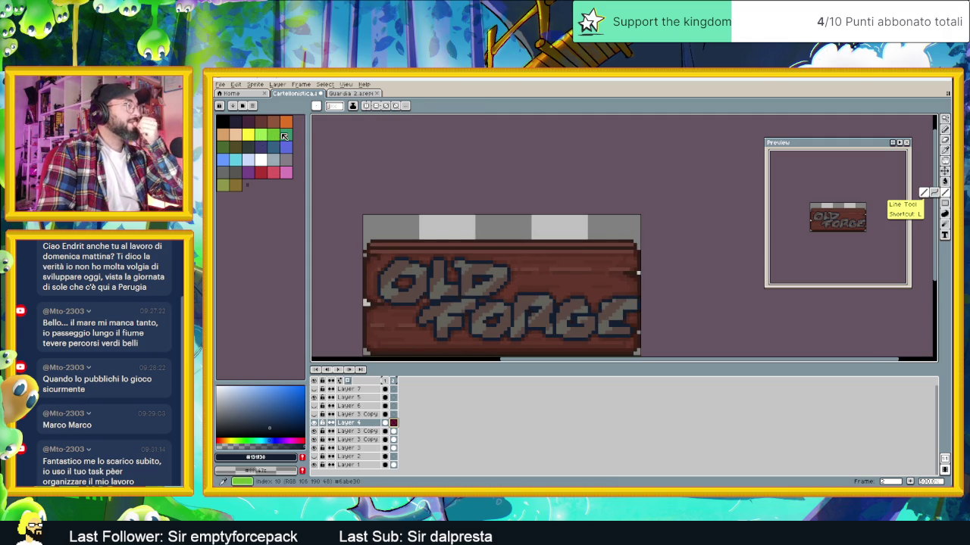
pyautogui.click(221, 85)
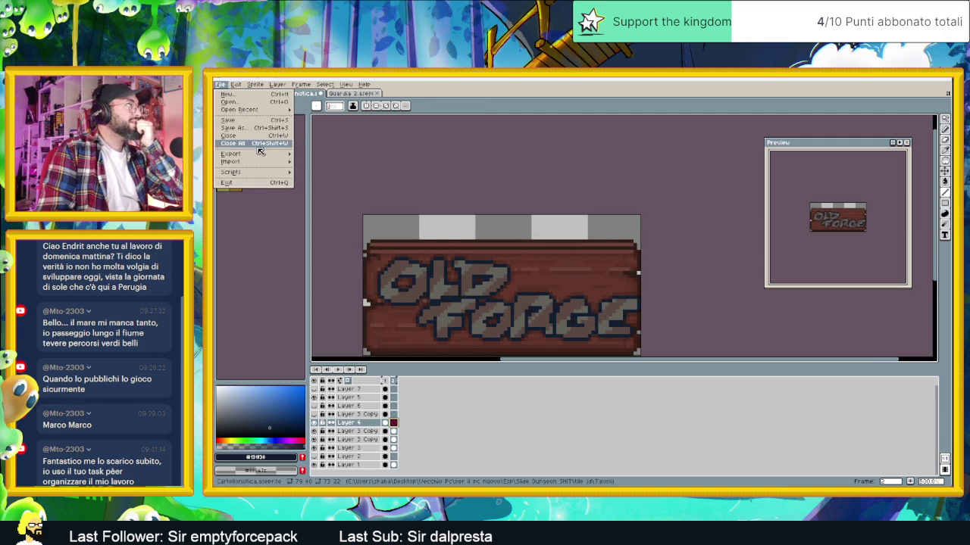
# Open the Incudine anvil sprite from tile jd > PenPen > Fabbro
pyautogui.click(241, 101)
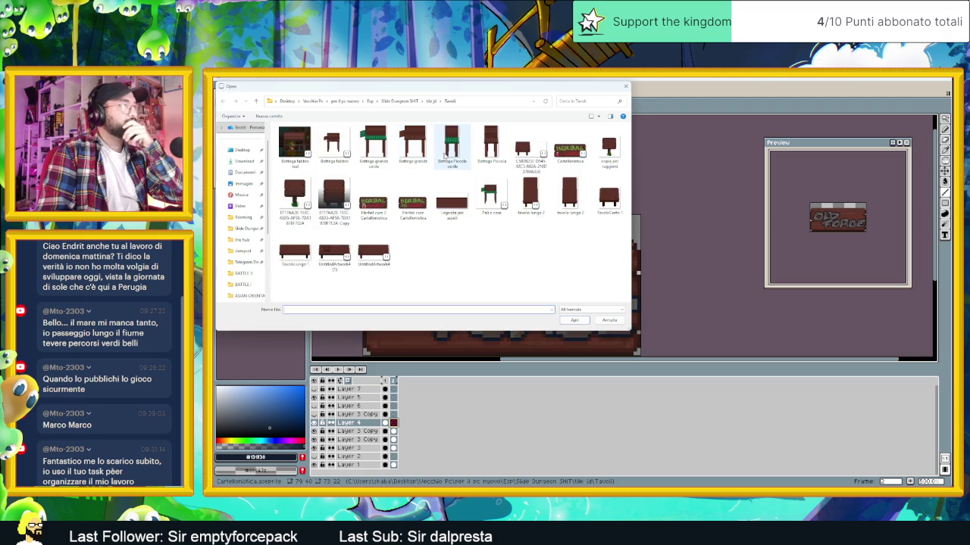
pyautogui.click(430, 101)
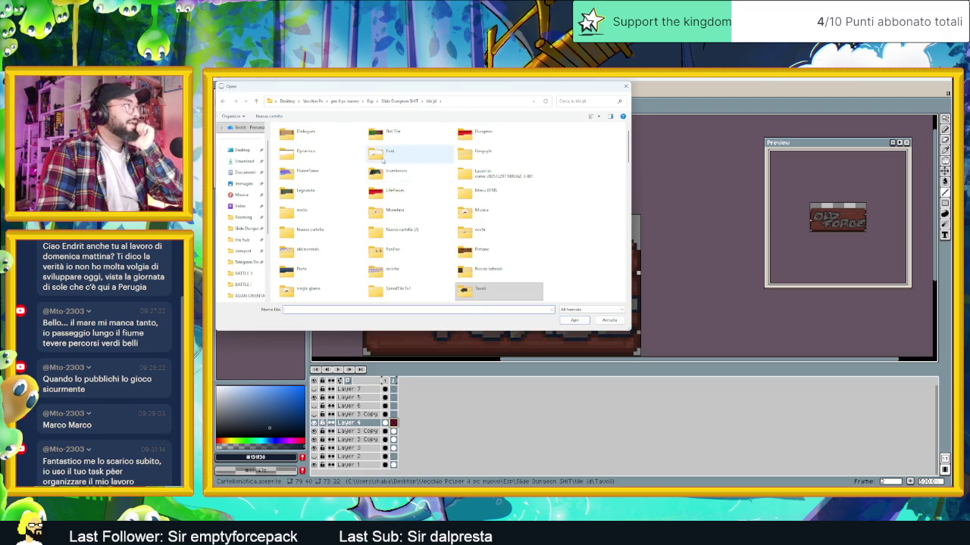
pyautogui.press('p')
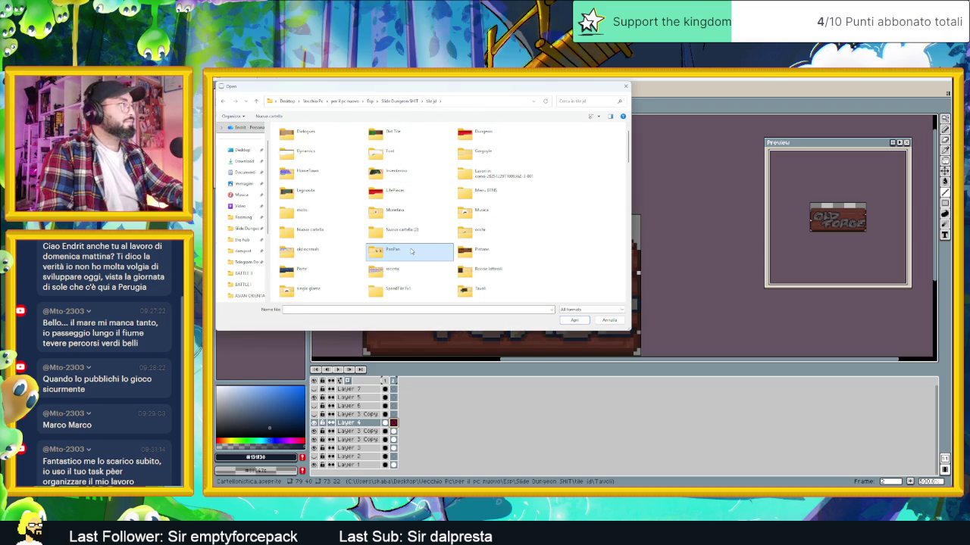
pyautogui.doubleClick(409, 250)
pyautogui.doubleClick(334, 140)
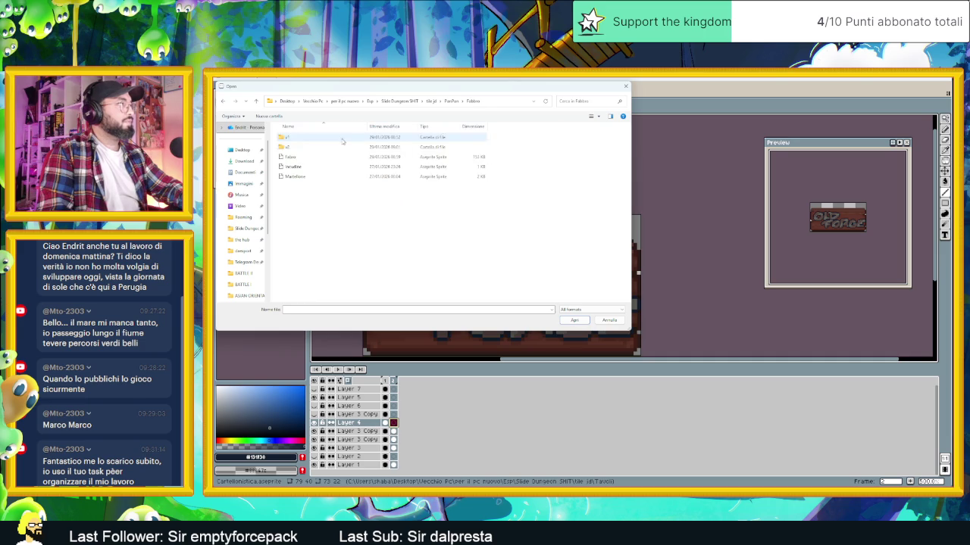
pyautogui.doubleClick(309, 166)
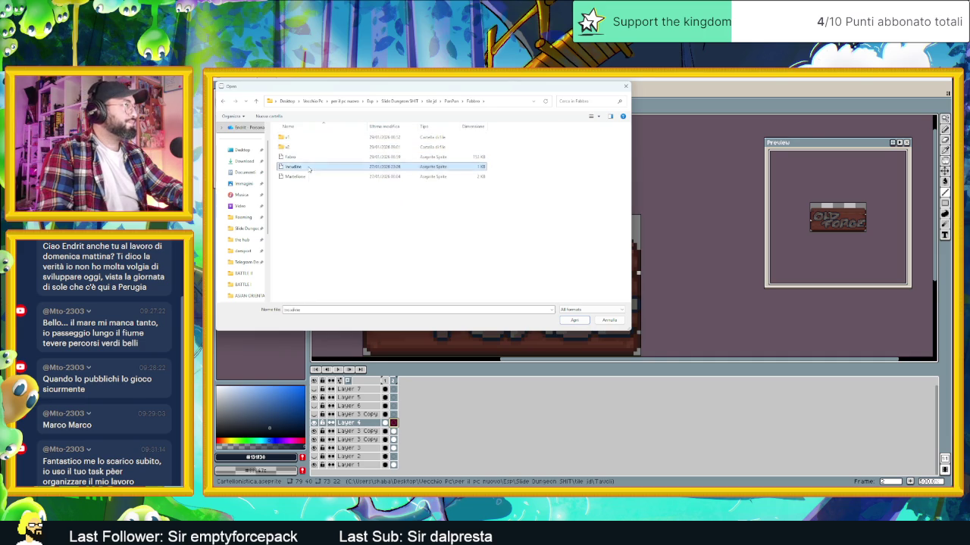
# Zoom in on the anvil sprite, then close it, answering the save prompt
pyautogui.scroll(2, 365, 146)
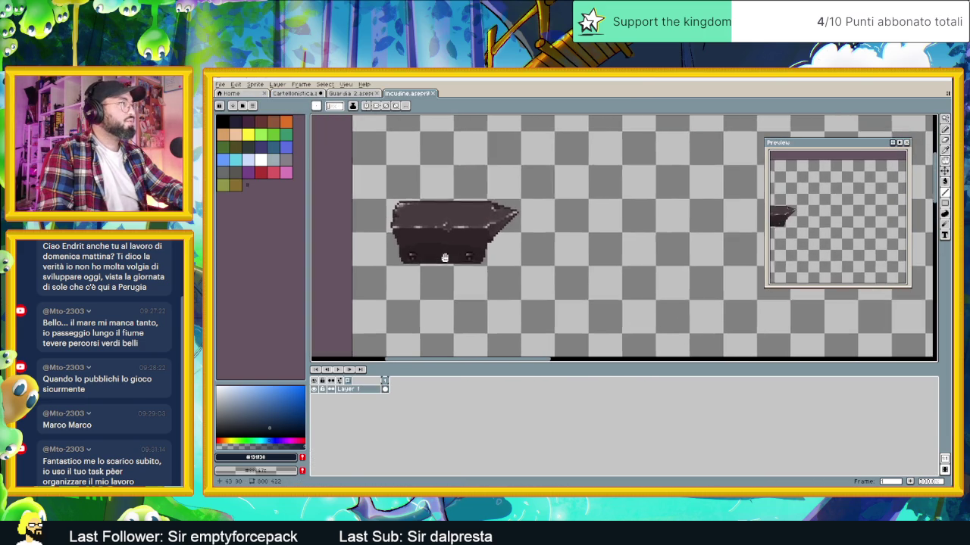
pyautogui.click(219, 84)
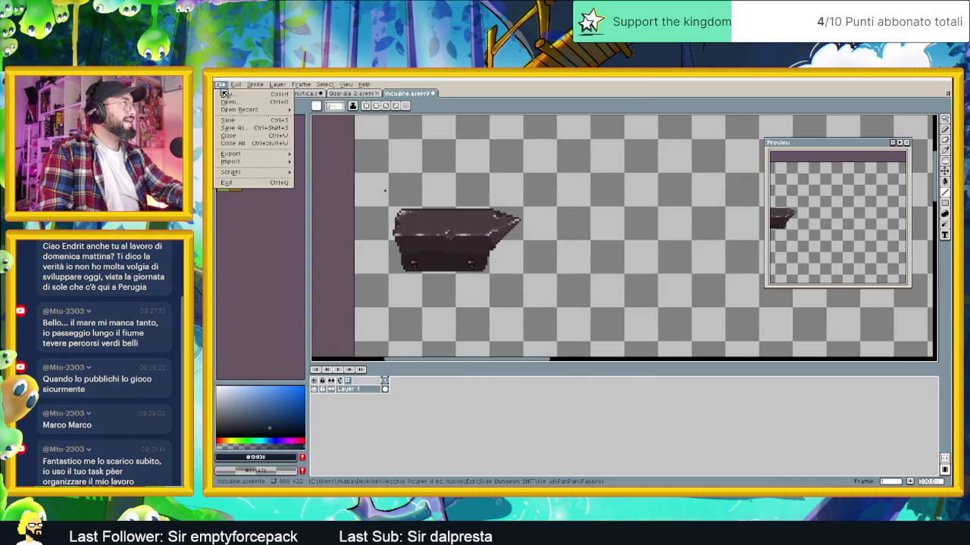
pyautogui.press('Escape')
pyautogui.hotkey('ctrl', 'w')
pyautogui.click(537, 300)
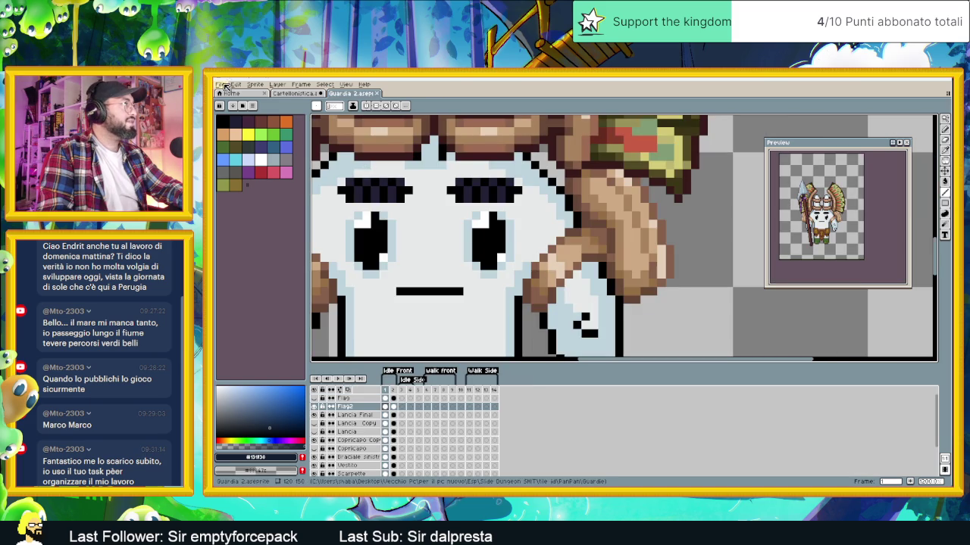
# Open the Martellone hammer sprite from the same folder
pyautogui.click(221, 84)
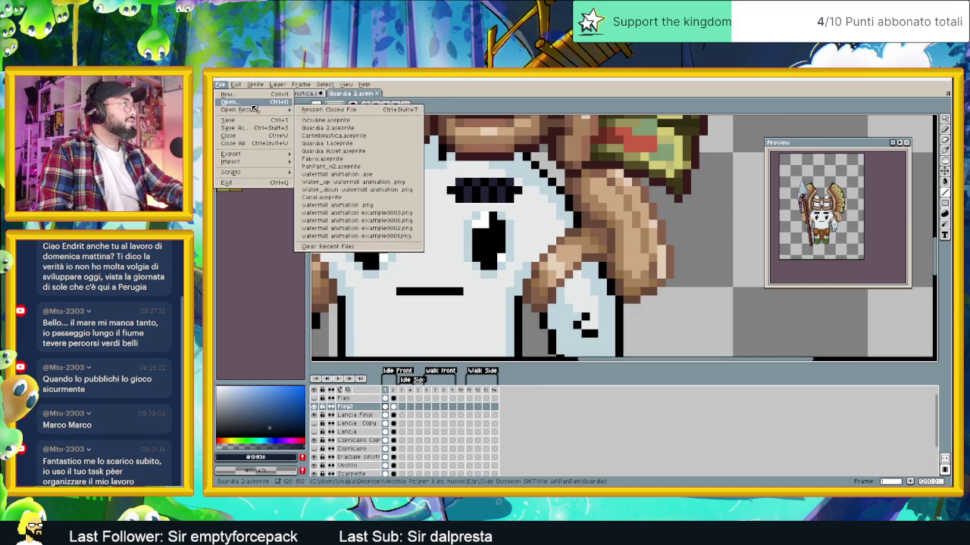
pyautogui.click(247, 105)
pyautogui.click(311, 177)
pyautogui.doubleClick(311, 177)
# Show the hammer's frame 1, sample its dark head colour, and return to the OLD FORGE tab
pyautogui.scroll(1, 606, 242)
pyautogui.scroll(2, 624, 260)
pyautogui.scroll(1, 623, 260)
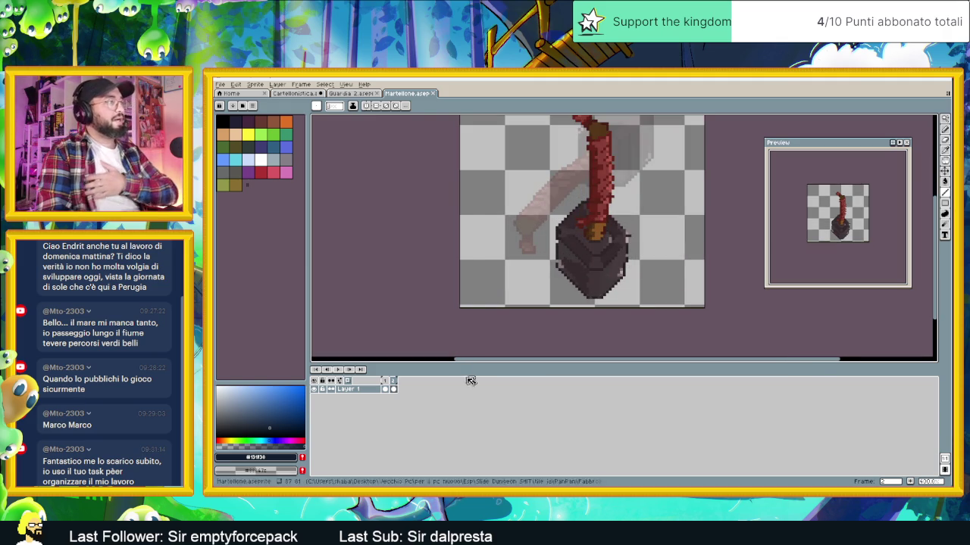
pyautogui.click(384, 388)
pyautogui.scroll(2, 623, 245)
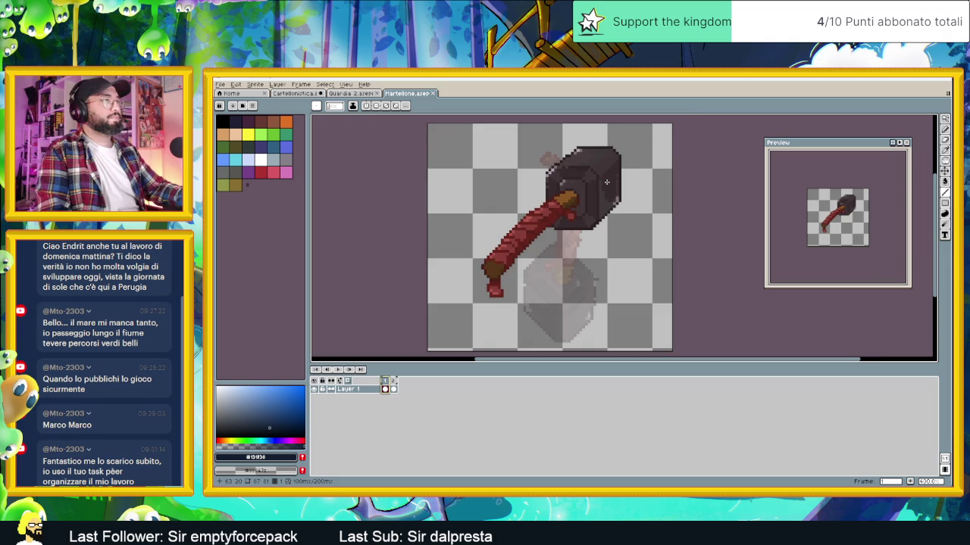
pyautogui.scroll(1, 605, 176)
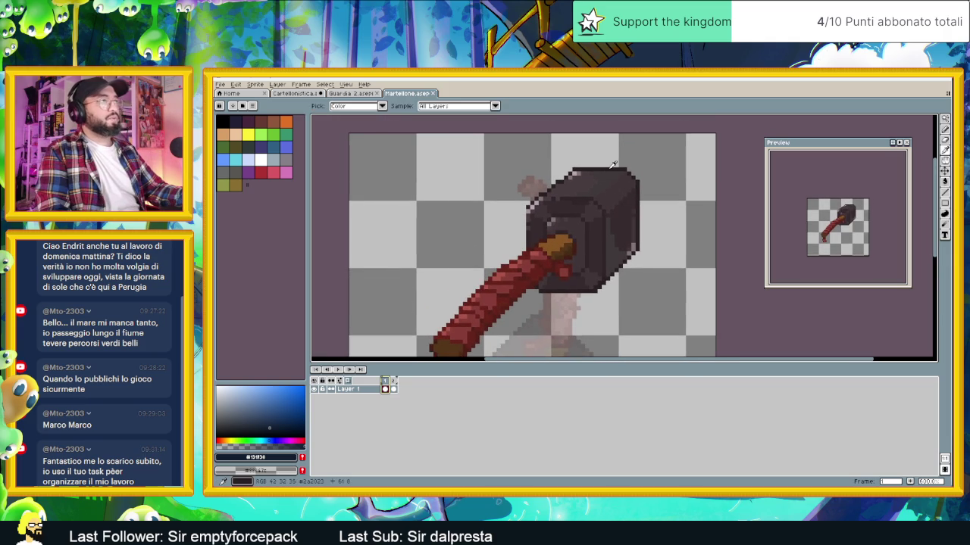
pyautogui.keyDown('alt'); pyautogui.click(610, 167); pyautogui.keyUp('alt')
pyautogui.moveTo(296, 93); pyautogui.dragTo(367, 100)
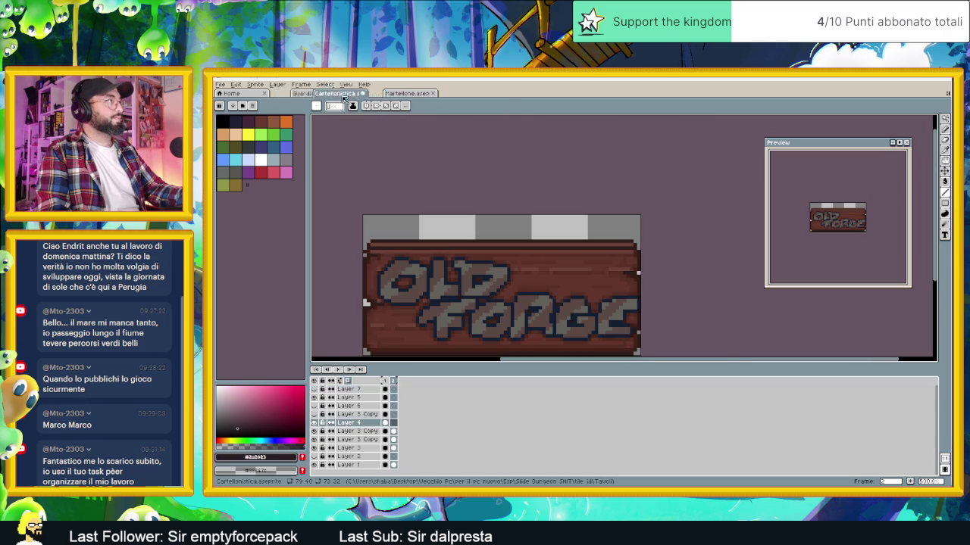
pyautogui.scroll(1, 565, 231)
pyautogui.scroll(1, 564, 230)
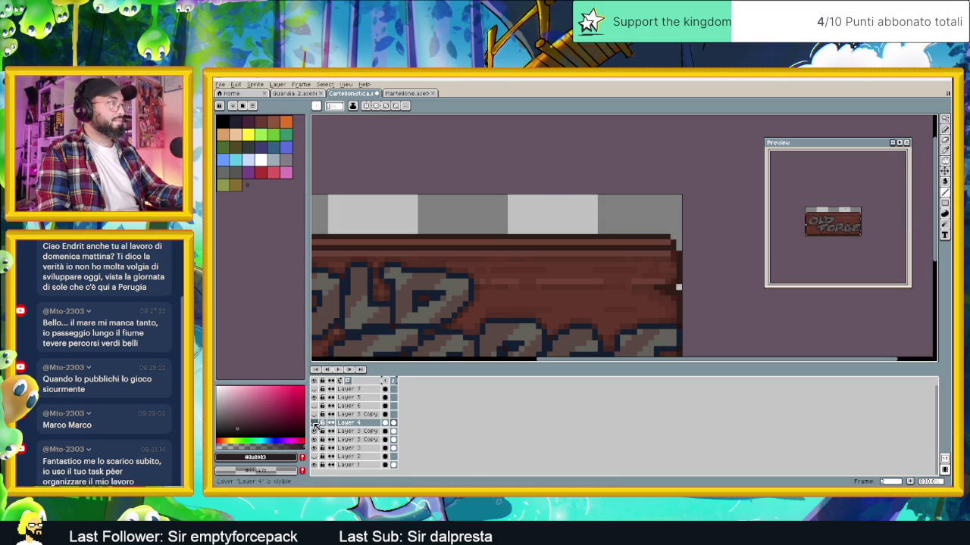
# Draw the diagonal hammer handle and the hammer head outline above the sign's top edge
pyautogui.moveTo(564, 214); pyautogui.dragTo(577, 232)
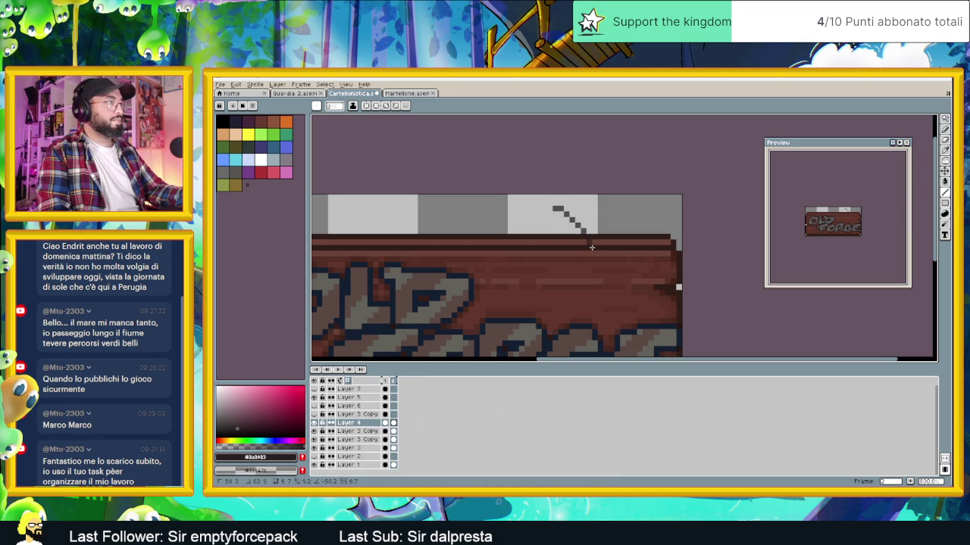
pyautogui.moveTo(589, 239); pyautogui.dragTo(587, 255)
pyautogui.moveTo(555, 208)
pyautogui.mouseDown()
pyautogui.moveTo(507, 291)
pyautogui.moveTo(557, 255)
pyautogui.mouseUp()
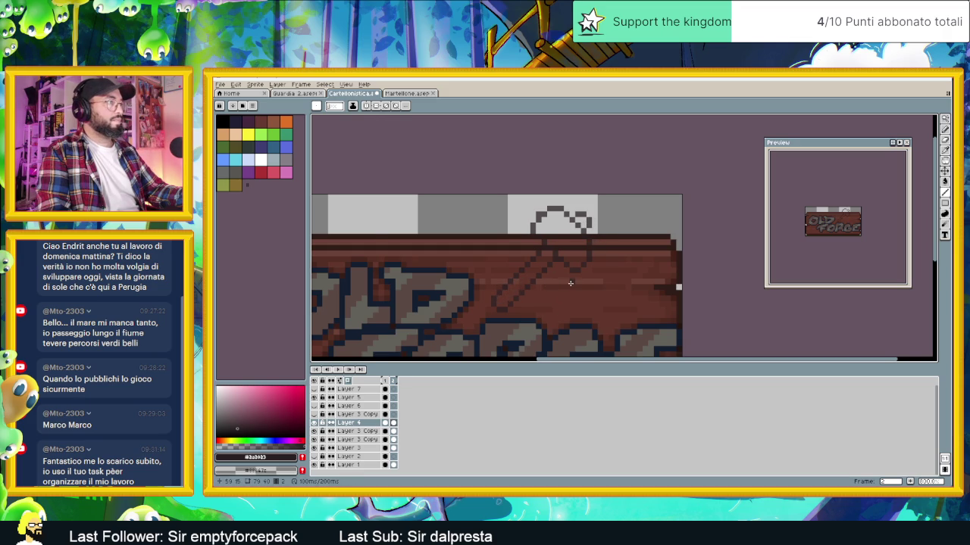
pyautogui.scroll(-1, 571, 284)
pyautogui.scroll(2, 569, 273)
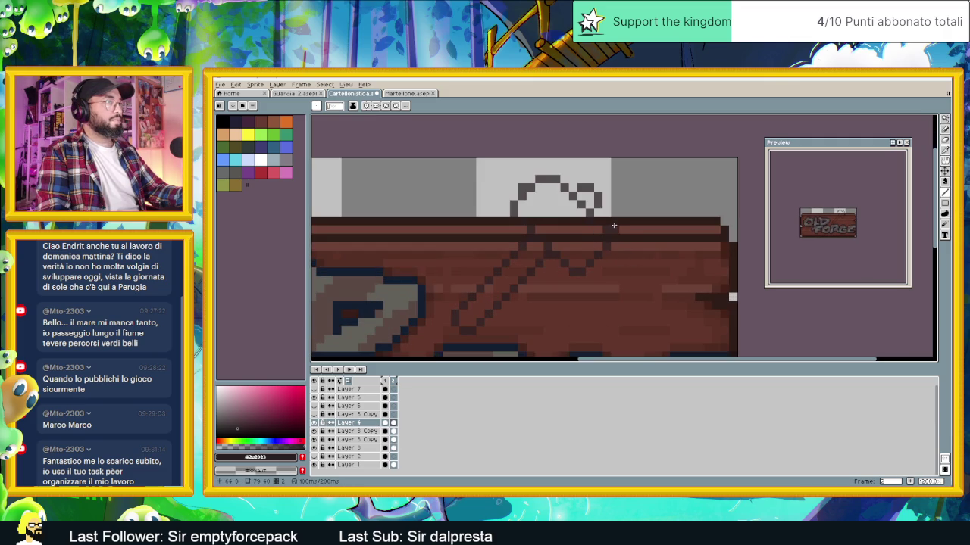
pyautogui.scroll(-1, 584, 277)
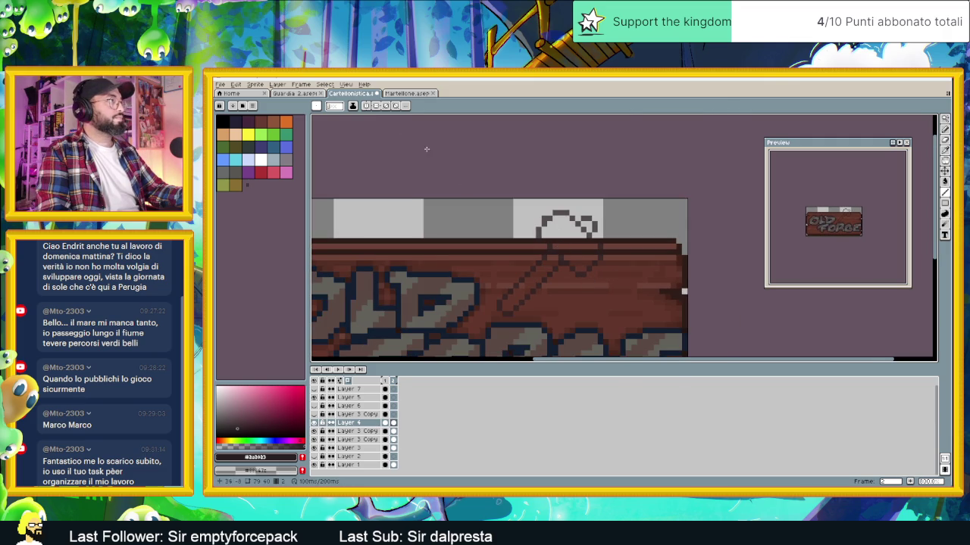
# Flip to the Martellone sprite and back, then paste and move content on the sign
pyautogui.hotkey('ctrl', 'Tab')
pyautogui.press('i')
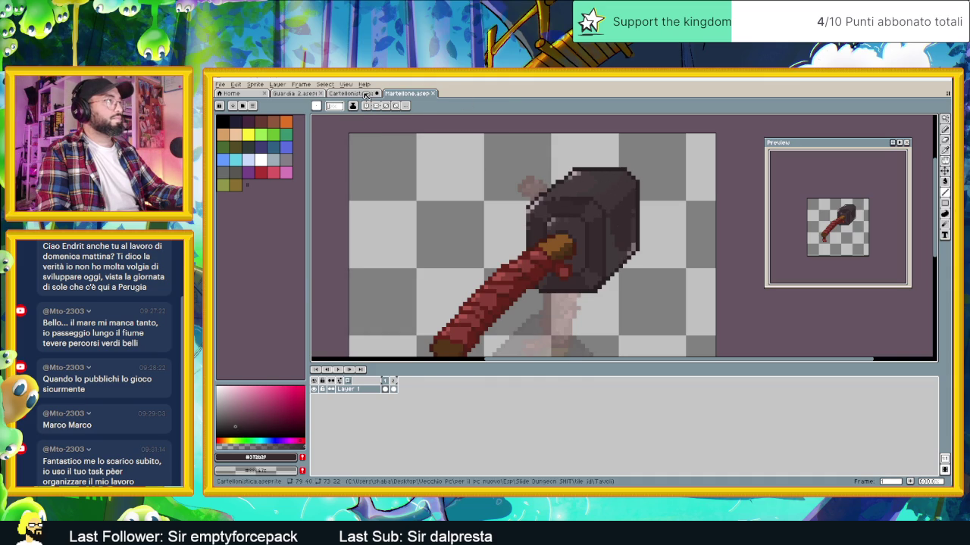
pyautogui.hotkey('ctrl', 'Tab')
pyautogui.click(945, 182)
pyautogui.hotkey('ctrl', 'v')
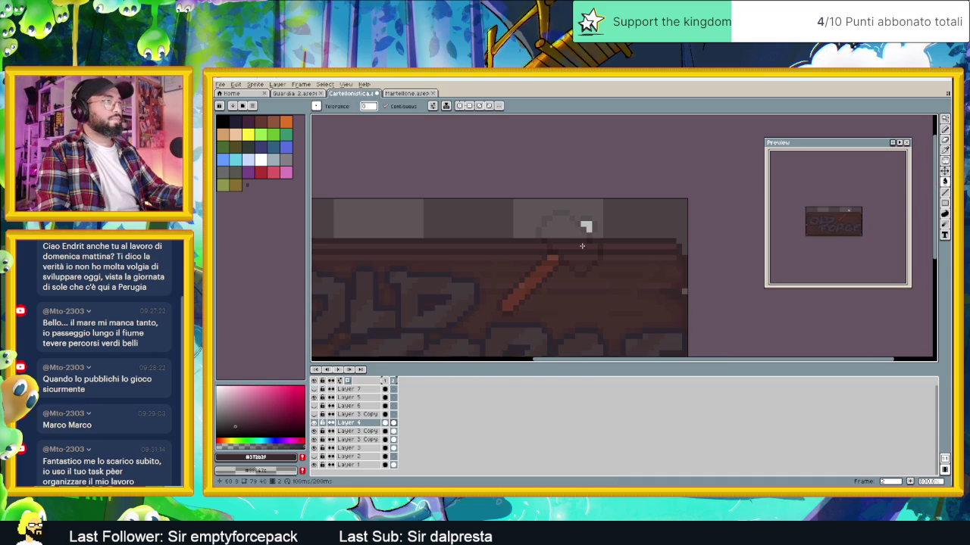
pyautogui.press('v')
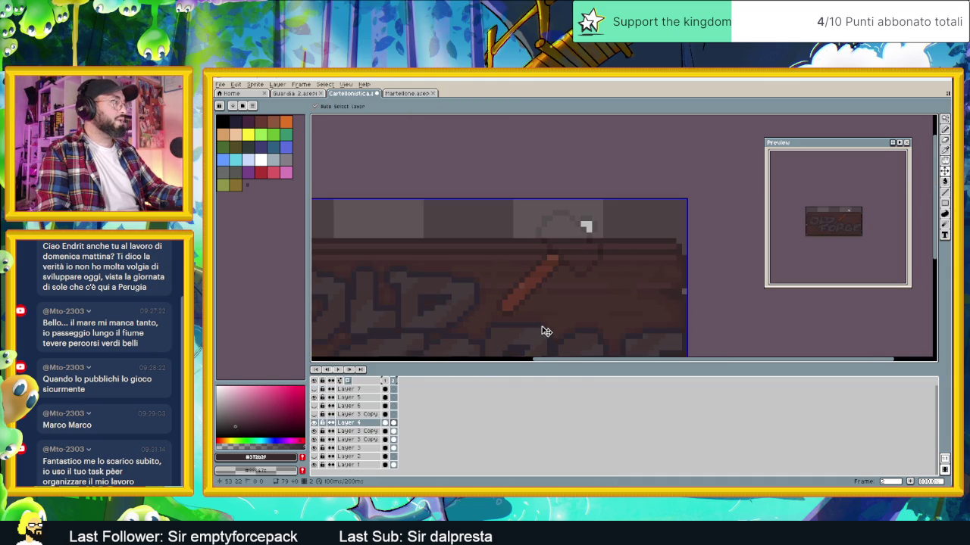
pyautogui.press('Return')
# Select Layer 5 and try a bucket fill, undoing the accidental canvas-wide fill
pyautogui.doubleClick(358, 423)
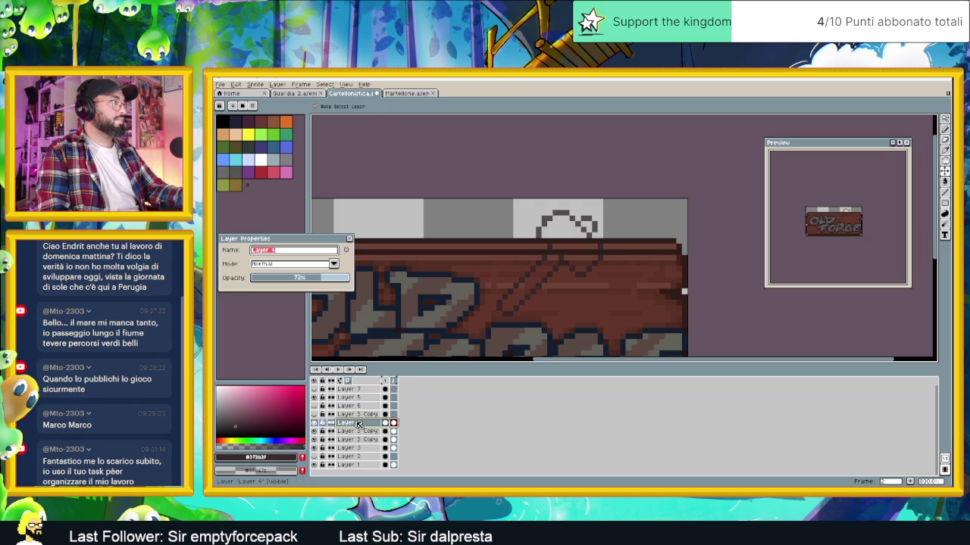
pyautogui.press('g')
pyautogui.press('Return')
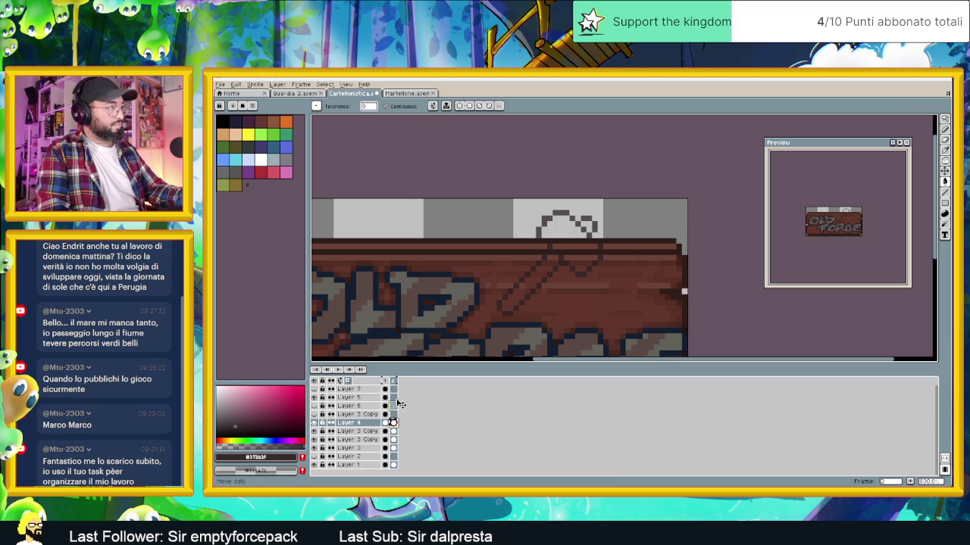
pyautogui.click(393, 397)
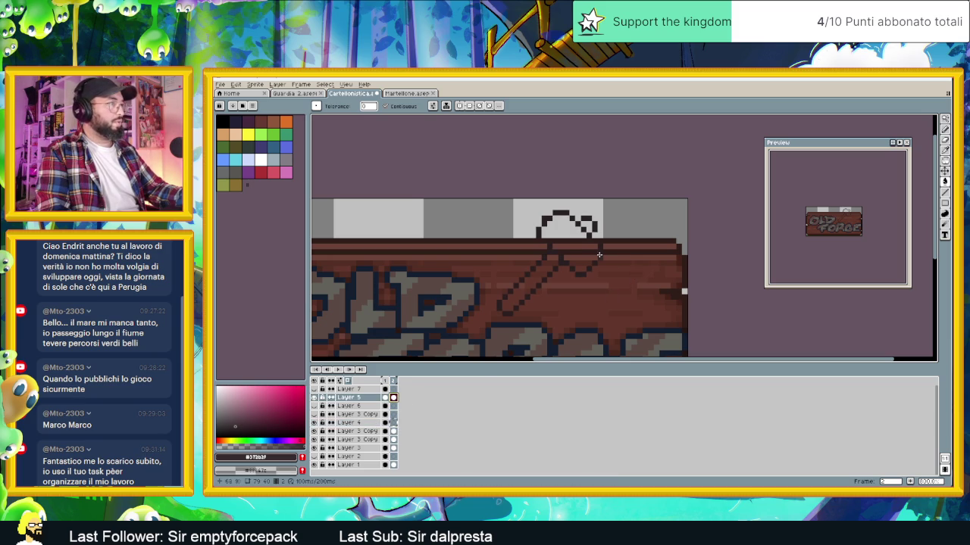
pyautogui.scroll(2, 586, 246)
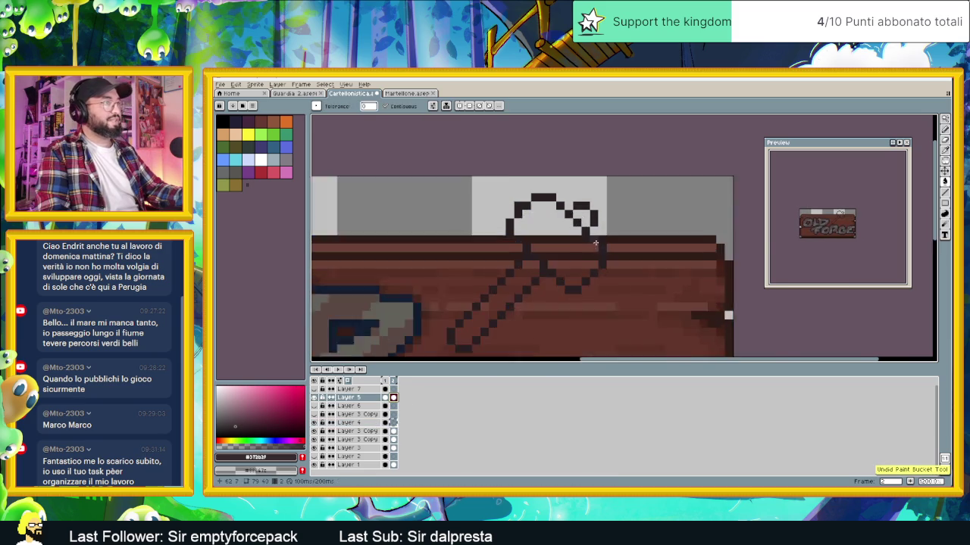
pyautogui.scroll(1, 591, 243)
pyautogui.click(597, 237)
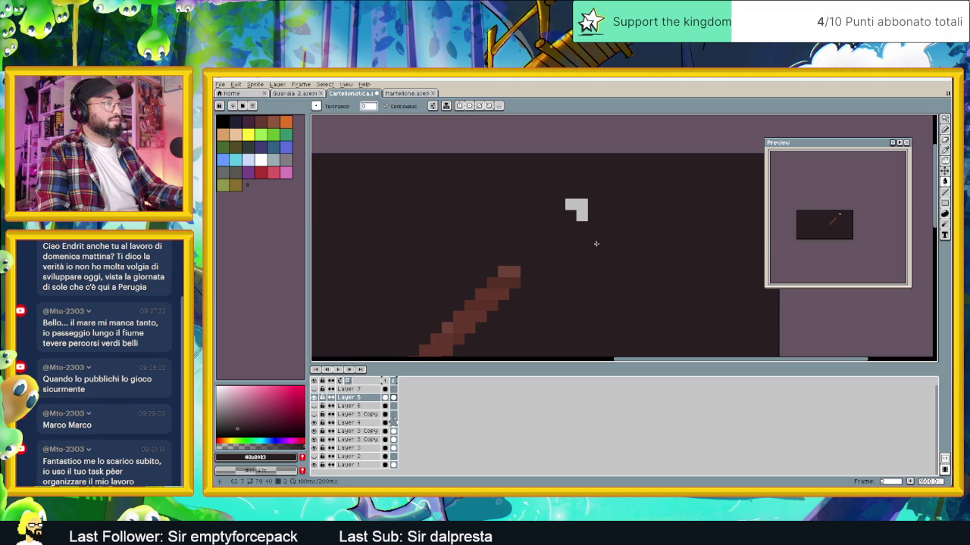
pyautogui.hotkey('ctrl', 'z')
pyautogui.click(945, 129)
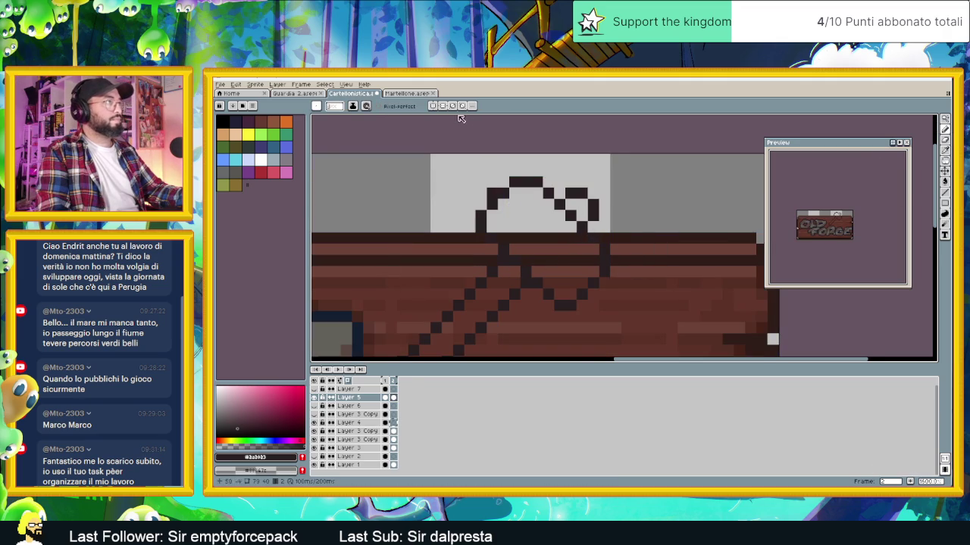
# Sample a colour from the Martellone hammer and fill the hammer-head outline dark brown
pyautogui.hotkey('ctrl', 'Tab')
pyautogui.press('i')
pyautogui.keyDown('alt'); pyautogui.click(630, 213); pyautogui.keyUp('alt')
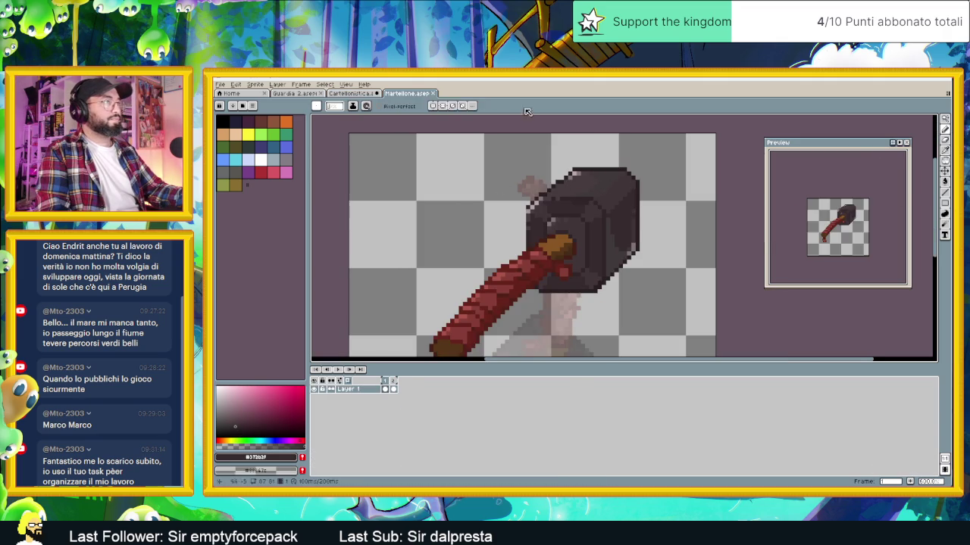
pyautogui.hotkey('ctrl', 'shift', 'Tab')
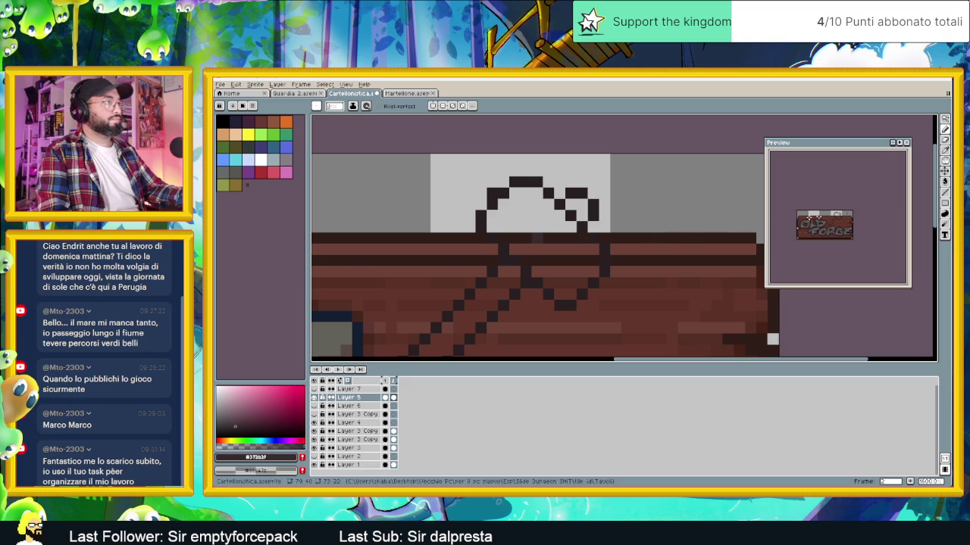
pyautogui.press('g')
pyautogui.click(567, 245)
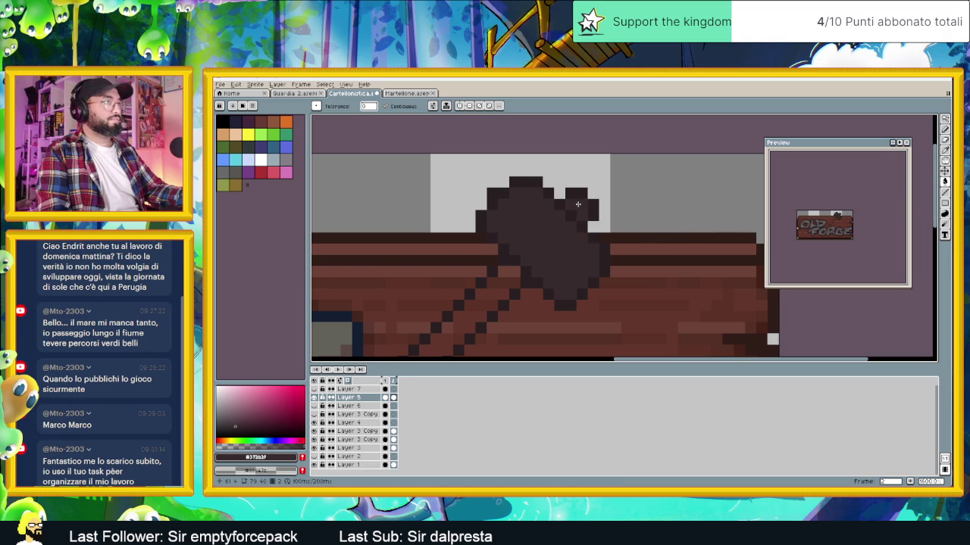
pyautogui.scroll(-3, 580, 241)
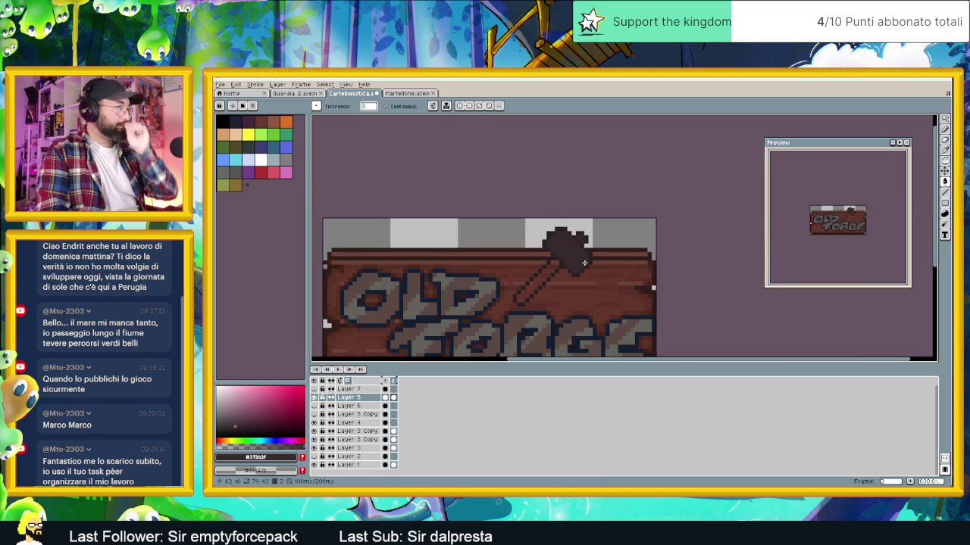
pyautogui.scroll(3, 579, 251)
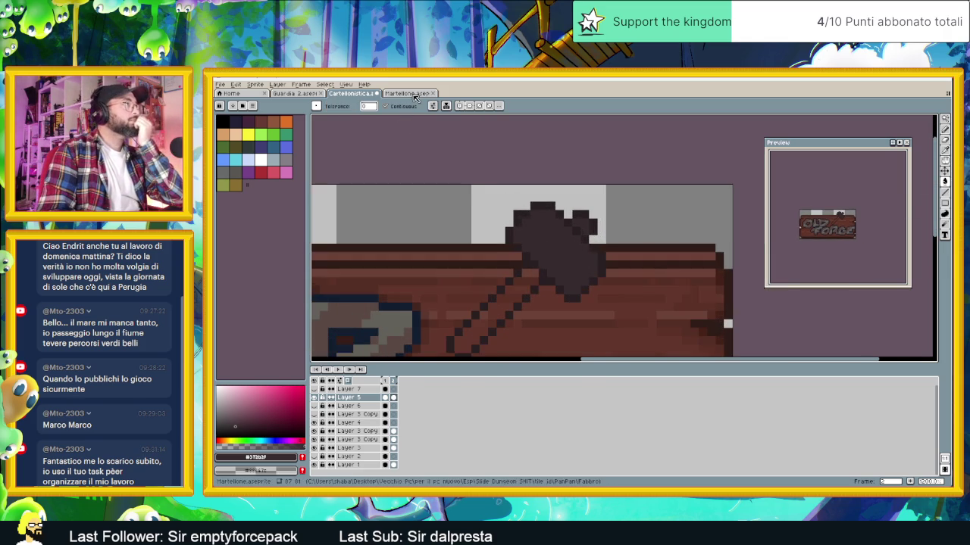
pyautogui.hotkey('ctrl', 'Tab')
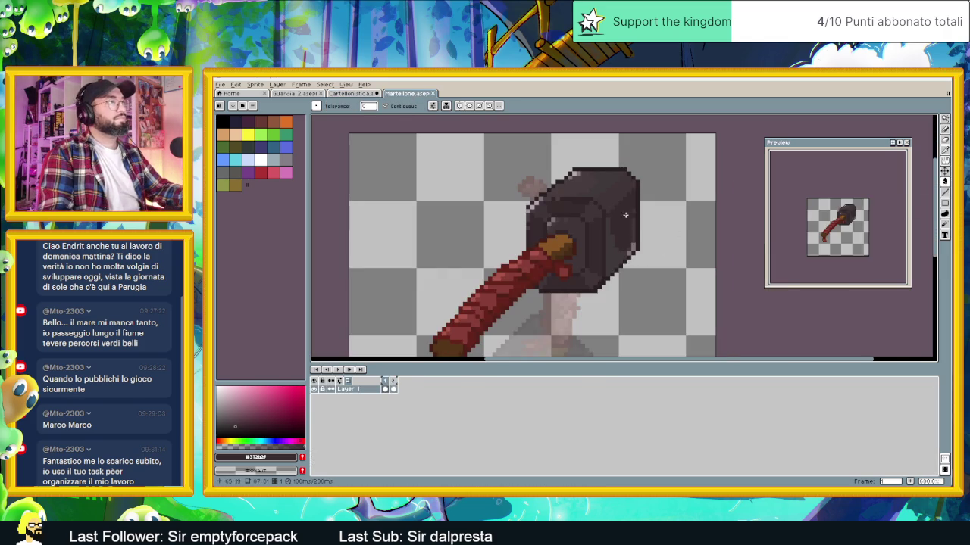
# Sample the hammer-head colour from Martellone, then undo a stray fill on the Cartellonistica sign
pyautogui.press('i')
pyautogui.click(615, 191)
pyautogui.press('g')
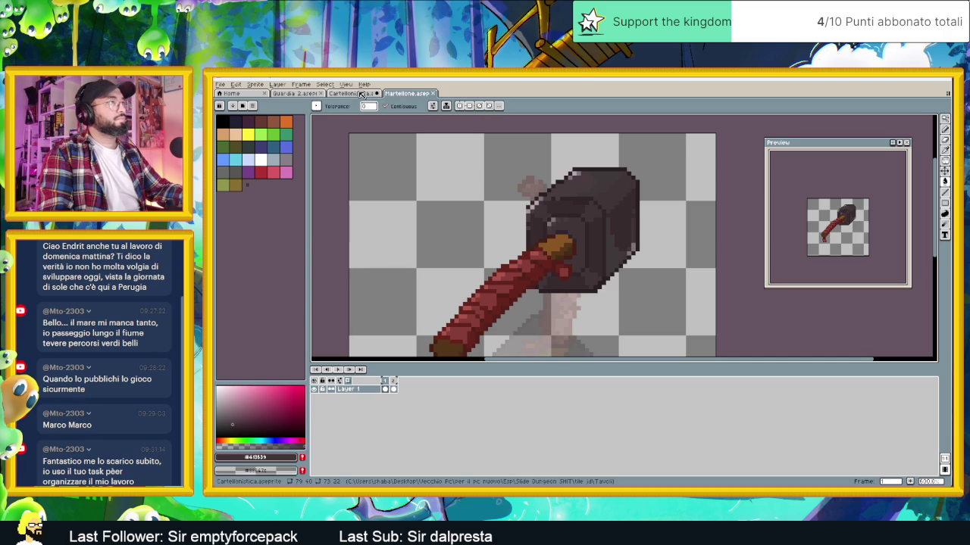
pyautogui.click(364, 93)
pyautogui.scroll(2, 596, 250)
pyautogui.click(596, 249)
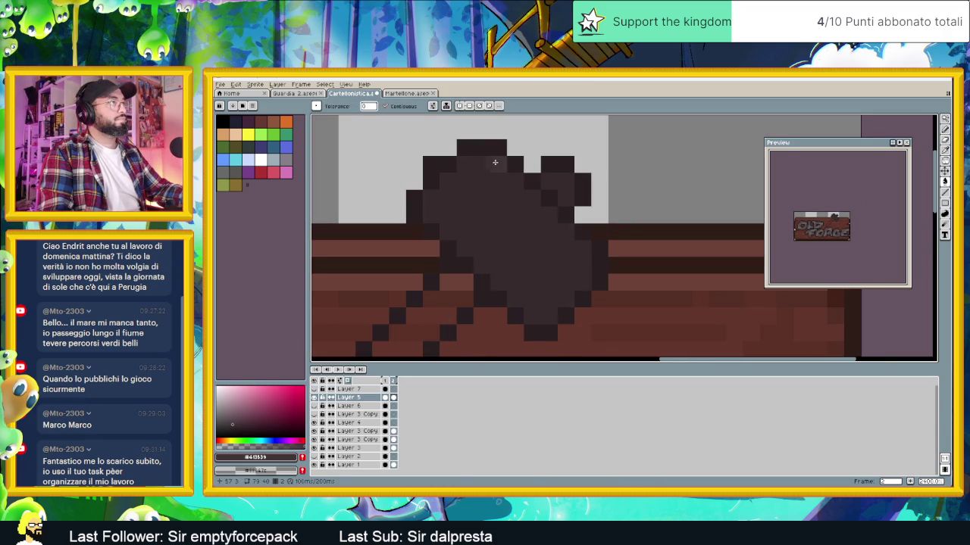
pyautogui.hotkey('ctrl', 'z')
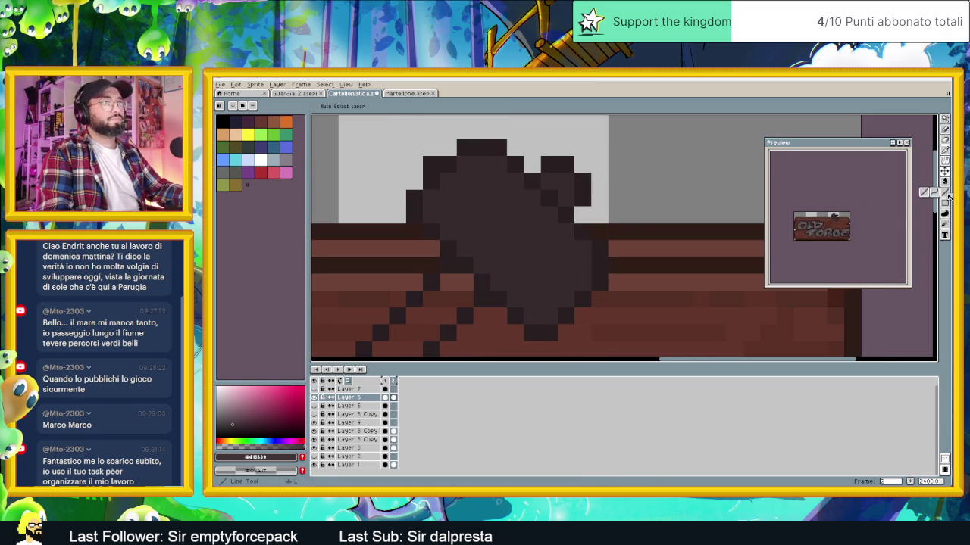
# Pencil lighter shading pixels across the sign's hammer head
pyautogui.click(946, 184)
pyautogui.moveTo(499, 164)
pyautogui.mouseDown()
pyautogui.moveTo(459, 169)
pyautogui.moveTo(428, 201)
pyautogui.moveTo(430, 218)
pyautogui.mouseUp()
pyautogui.click(504, 171)
pyautogui.click(493, 174)
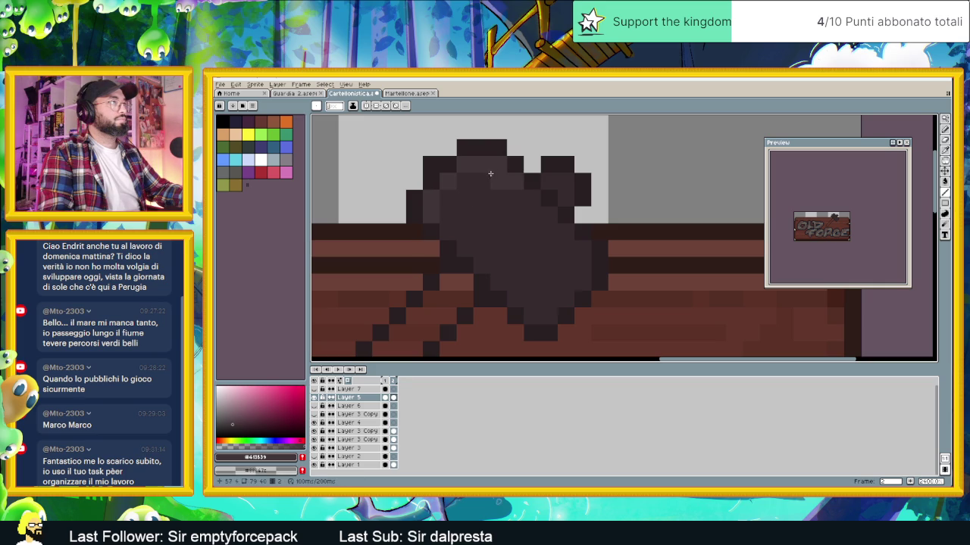
pyautogui.moveTo(468, 174)
pyautogui.mouseDown()
pyautogui.moveTo(500, 175)
pyautogui.moveTo(564, 227)
pyautogui.mouseUp()
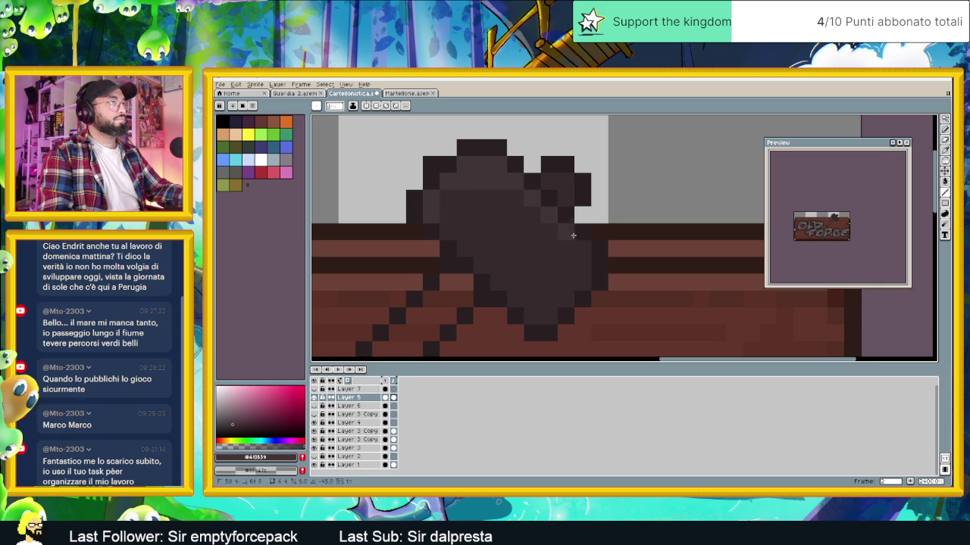
pyautogui.scroll(-2, 502, 231)
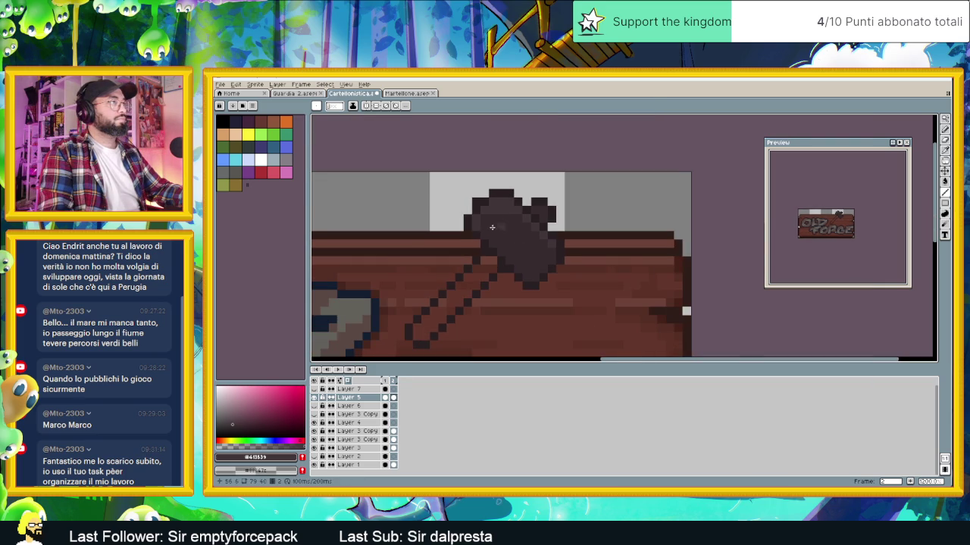
# Take an orange-brown from the Martellone hammer sprite as the drawing colour
pyautogui.hotkey('ctrl', 'Tab')
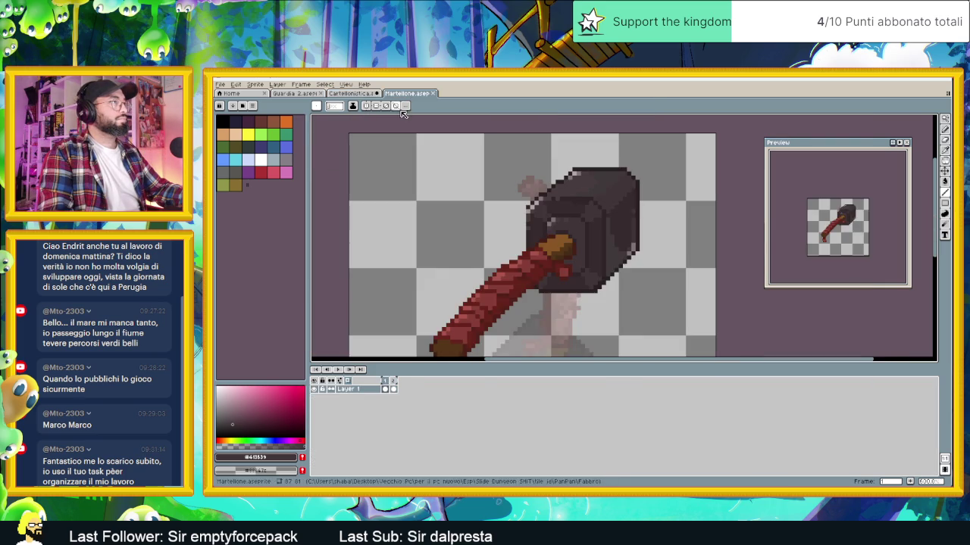
pyautogui.scroll(3, 552, 222)
pyautogui.press('i')
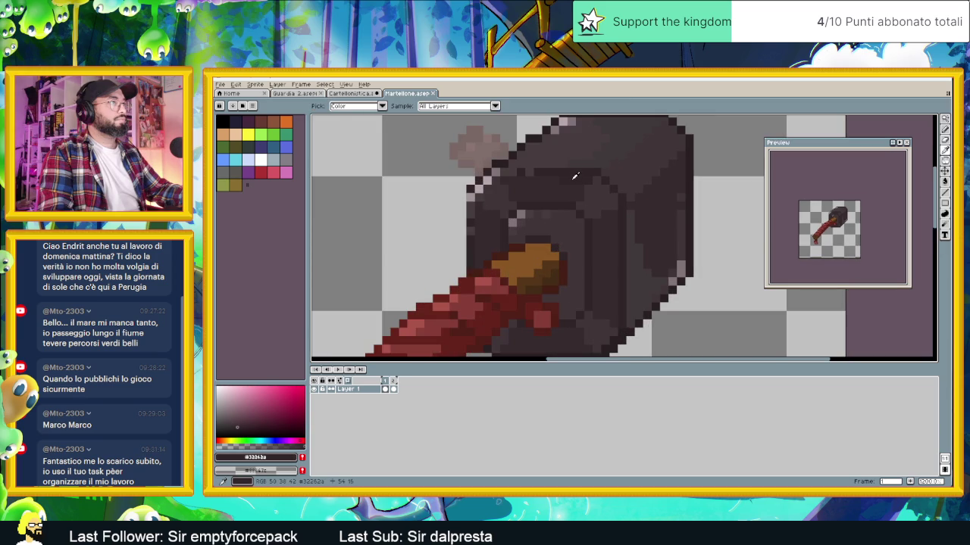
pyautogui.hotkey('ctrl', 'shift', 'Tab')
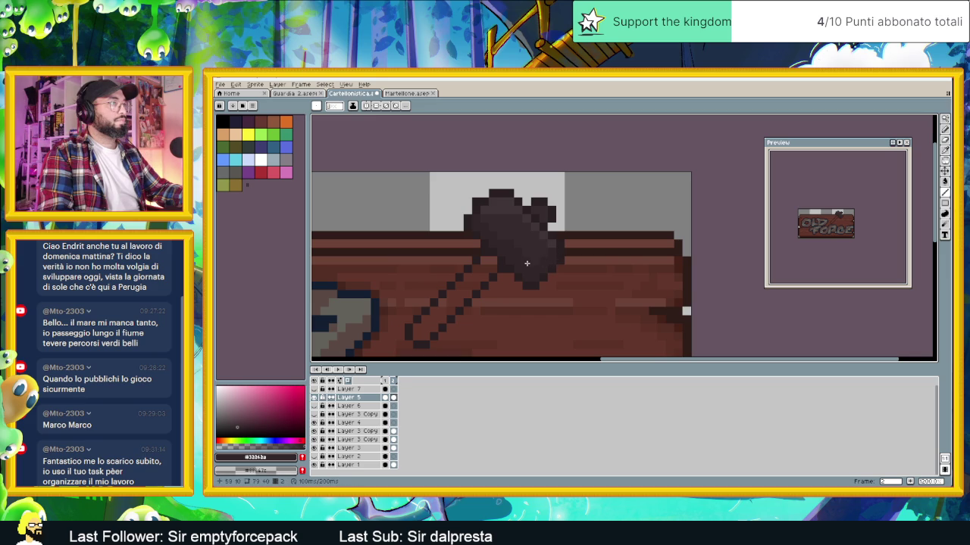
pyautogui.scroll(-1, 530, 265)
pyautogui.scroll(-1, 538, 273)
pyautogui.scroll(2, 549, 280)
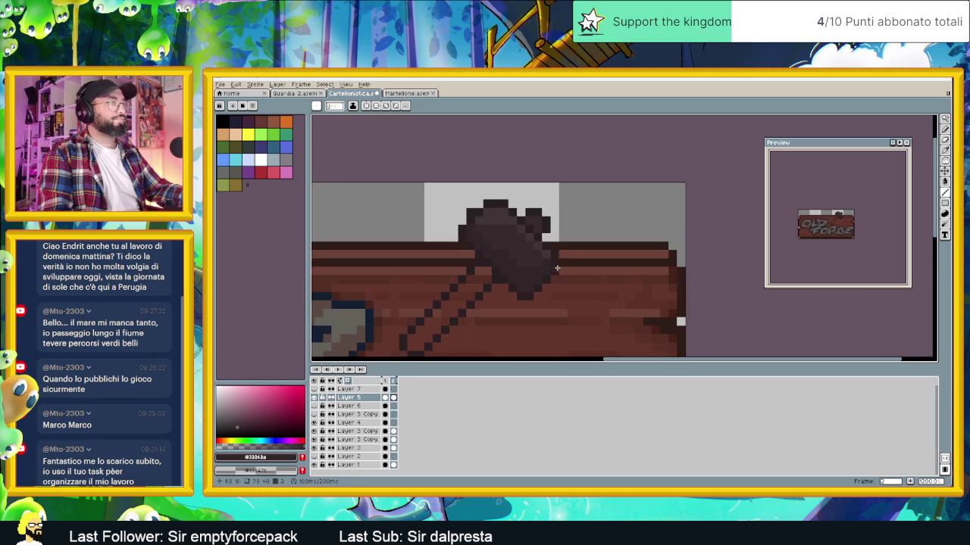
pyautogui.click(407, 94)
pyautogui.scroll(-1, 469, 288)
pyautogui.scroll(-1, 476, 306)
# Eyedrop the brown of Martellone's handle as the colour for the sign's handle
pyautogui.hotkey('ctrl', 'shift', 'Tab')
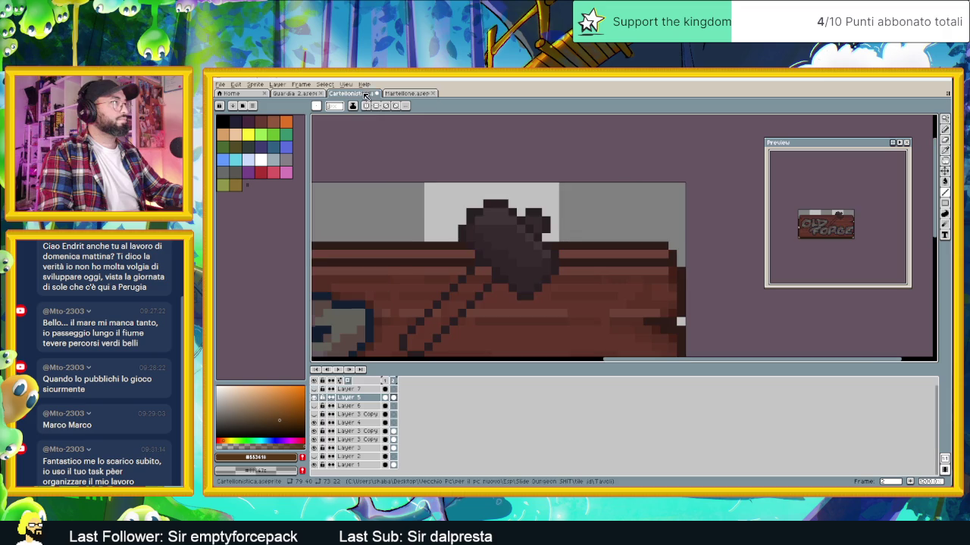
pyautogui.click(944, 182)
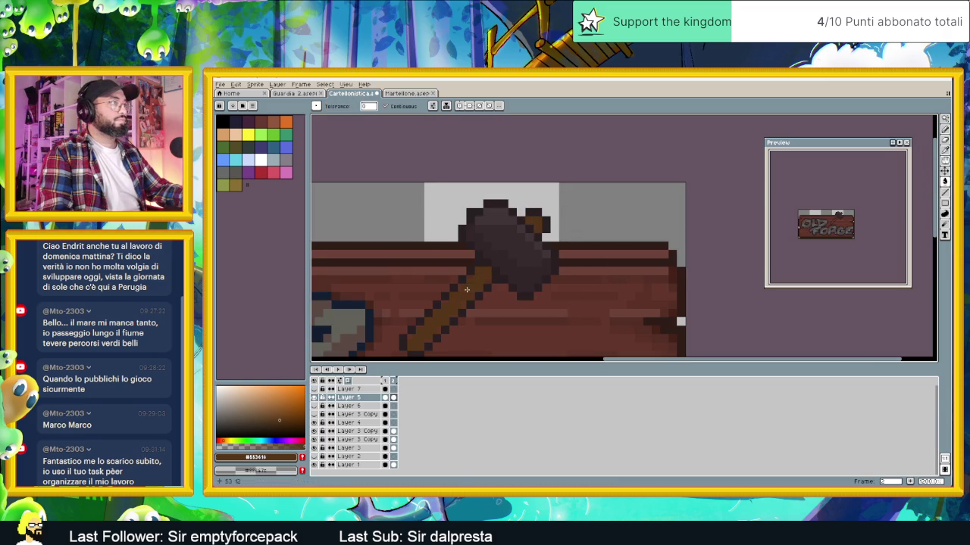
pyautogui.hotkey('ctrl', 'Tab')
pyautogui.press('i')
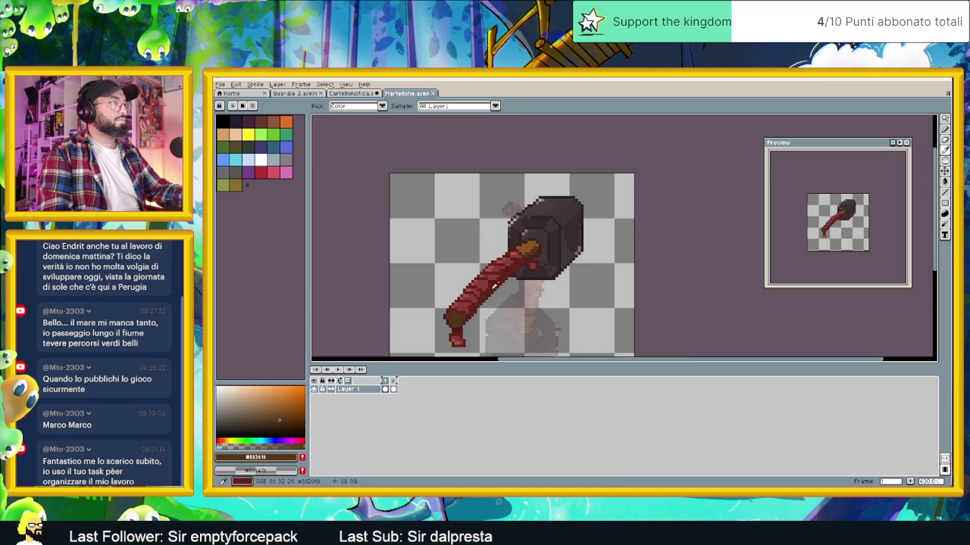
pyautogui.click(525, 255)
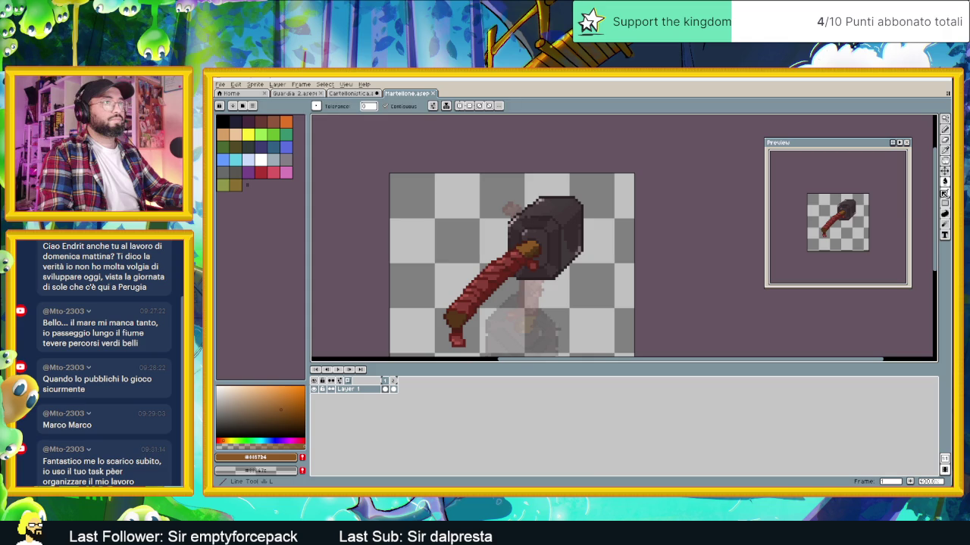
# Draw a lighter orange highlight line along the hammer handle, then choose a darker brown
pyautogui.press('l')
pyautogui.hotkey('ctrl', 'shift', 'Tab')
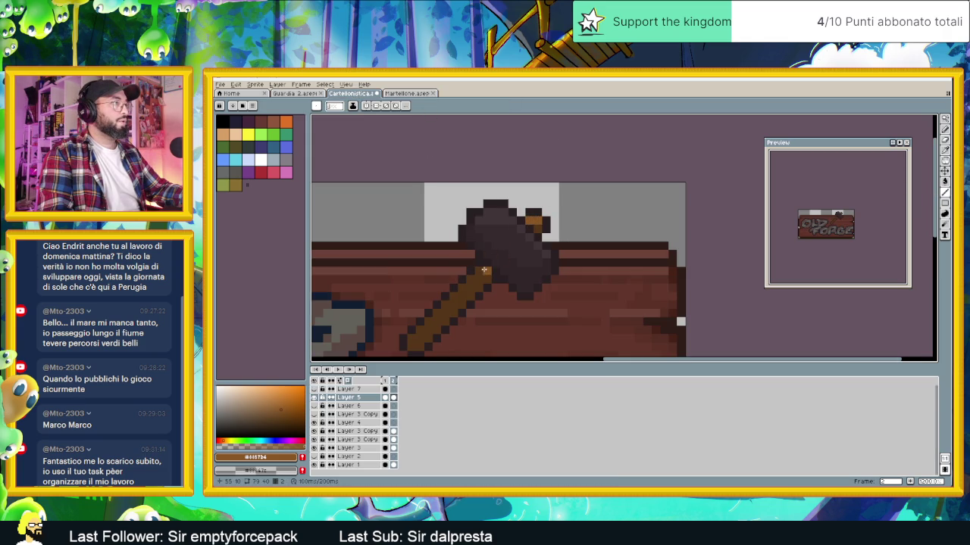
pyautogui.moveTo(479, 270); pyautogui.dragTo(423, 327)
pyautogui.keyDown('alt'); pyautogui.click(423, 327); pyautogui.keyUp('alt')
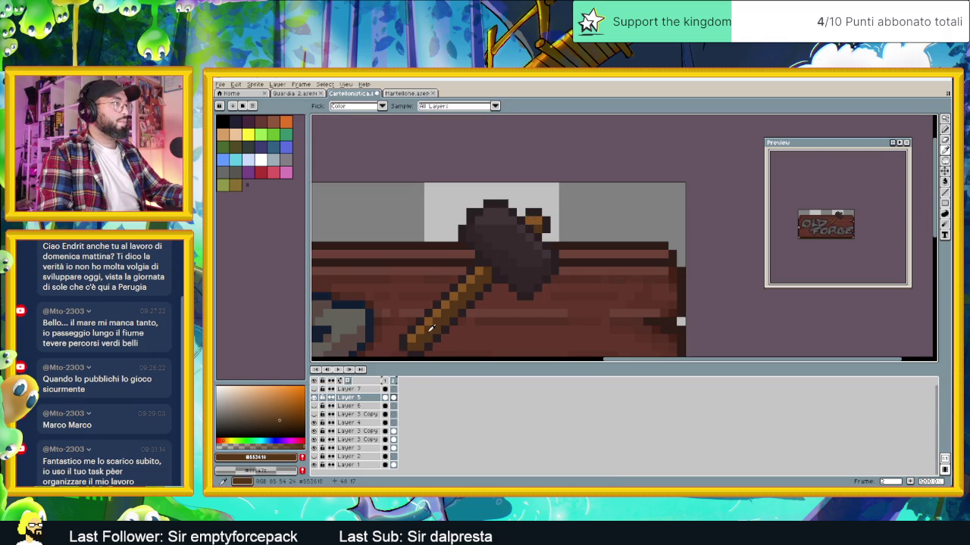
pyautogui.click(289, 423)
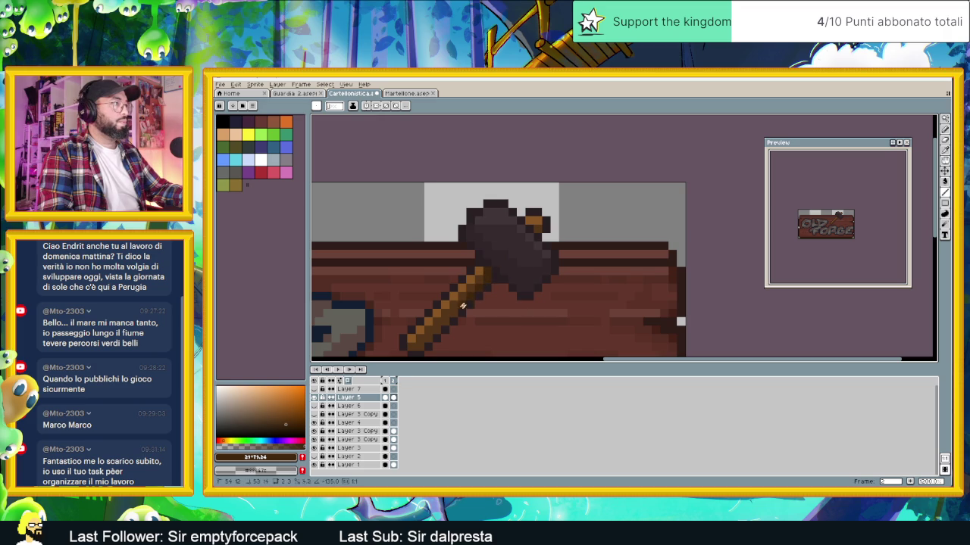
pyautogui.scroll(-5, 552, 298)
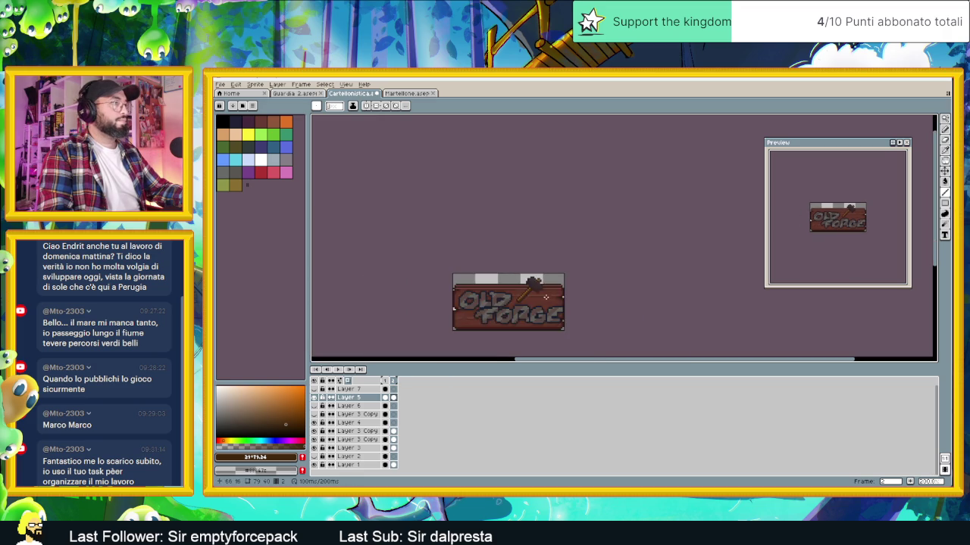
# Nudge the hammer slightly left on the OLD FORGE sign with the Move tool
pyautogui.scroll(-1, 552, 298)
pyautogui.scroll(1, 559, 306)
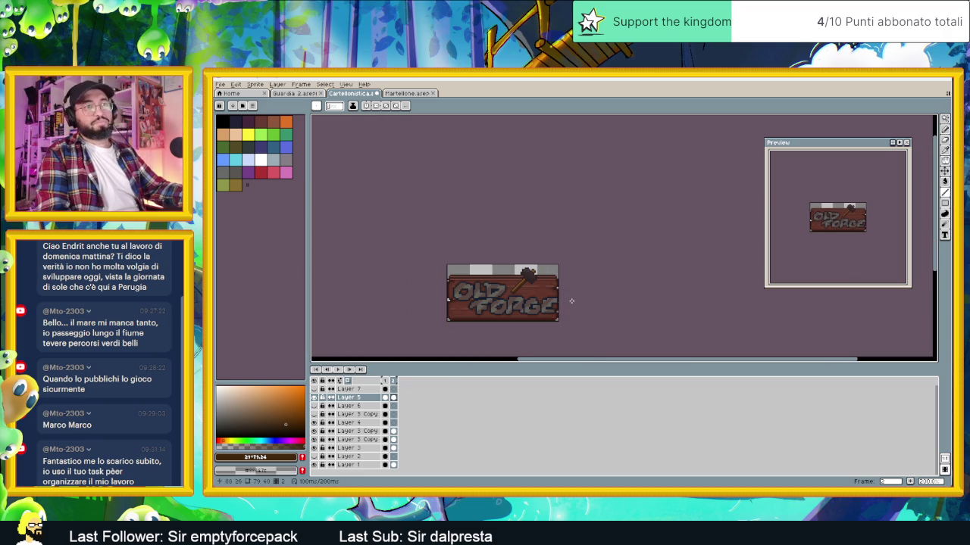
pyautogui.click(945, 171)
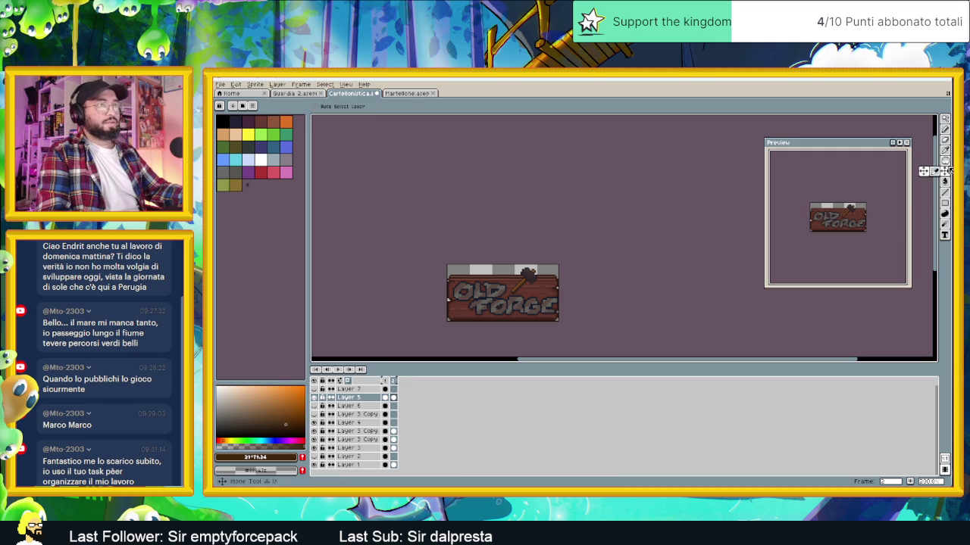
pyautogui.moveTo(536, 290); pyautogui.dragTo(540, 287)
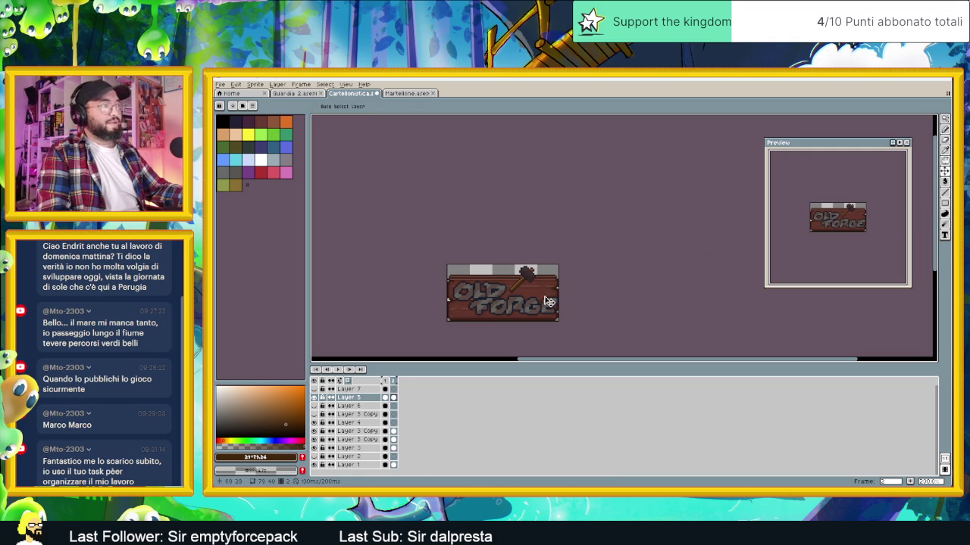
pyautogui.scroll(3, 545, 294)
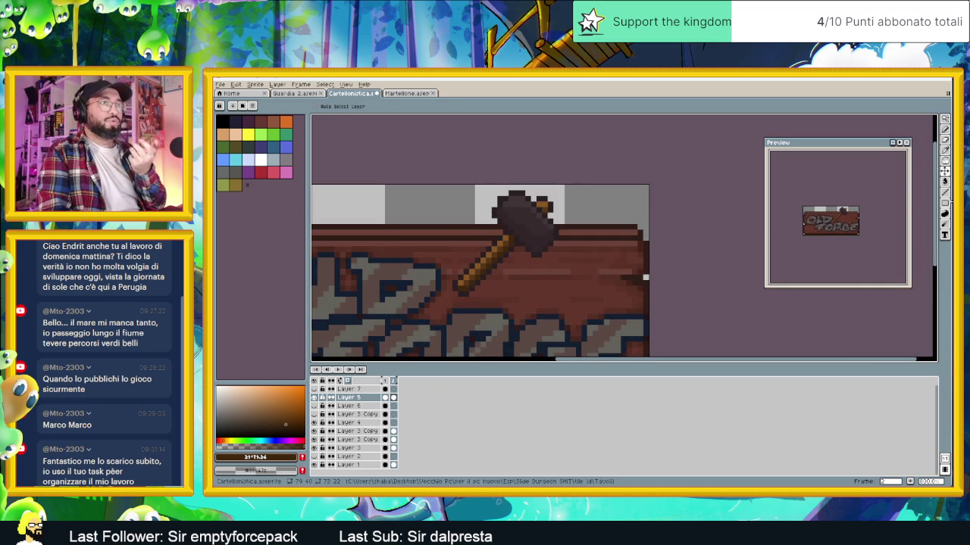
# Pick the peach palette swatch and make it a more saturated drawing colour
pyautogui.click(945, 203)
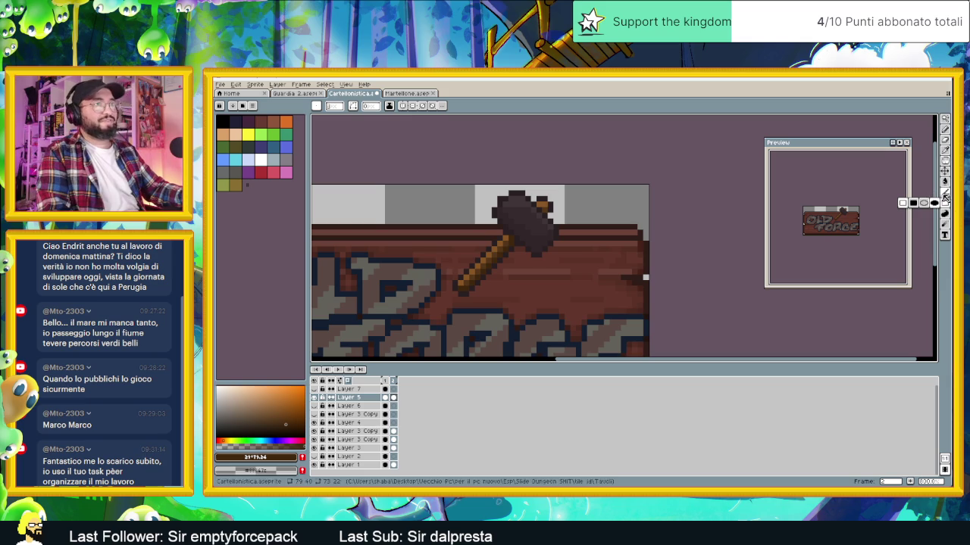
pyautogui.click(944, 192)
pyautogui.click(223, 123)
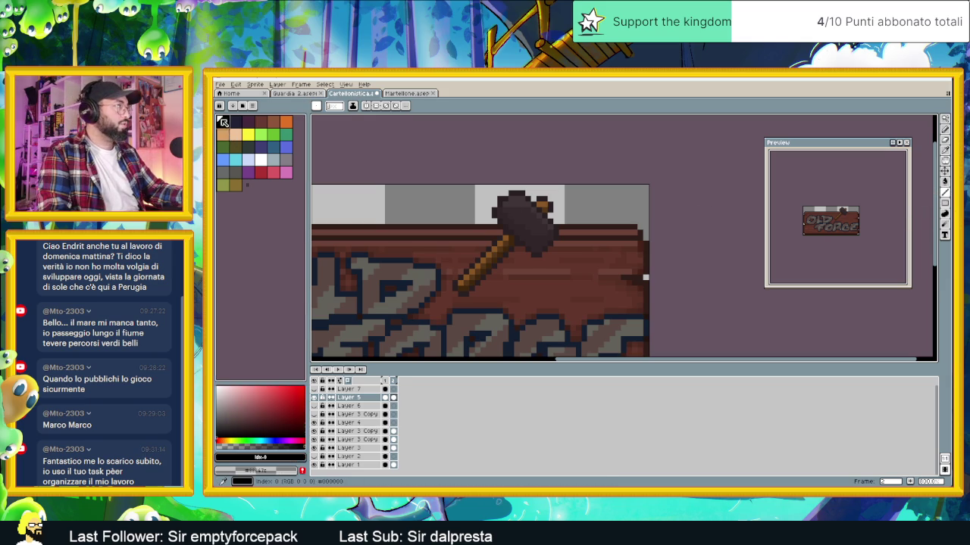
pyautogui.click(235, 134)
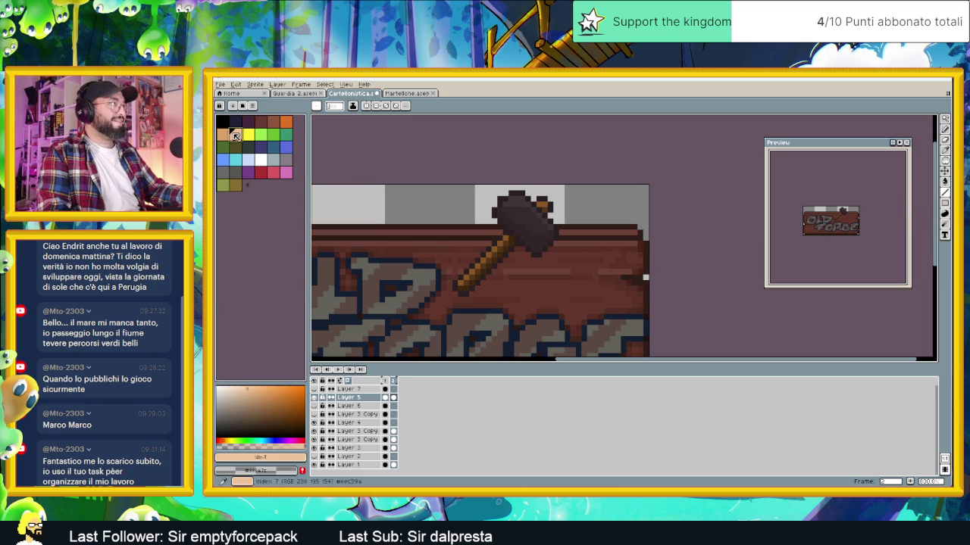
pyautogui.click(244, 387)
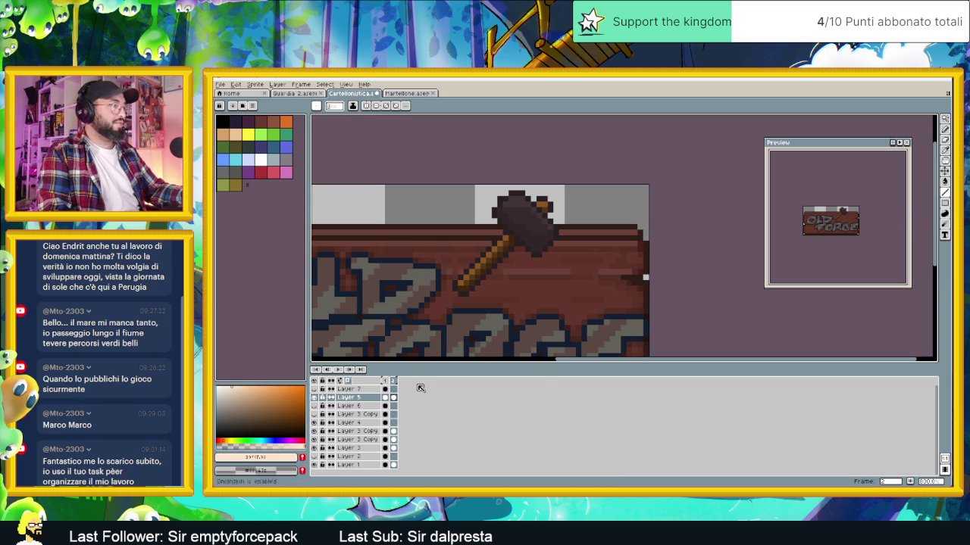
# Pencil a light peach outline of linked rounded knuckle shapes to the hammer's right
pyautogui.moveTo(544, 303); pyautogui.dragTo(565, 288)
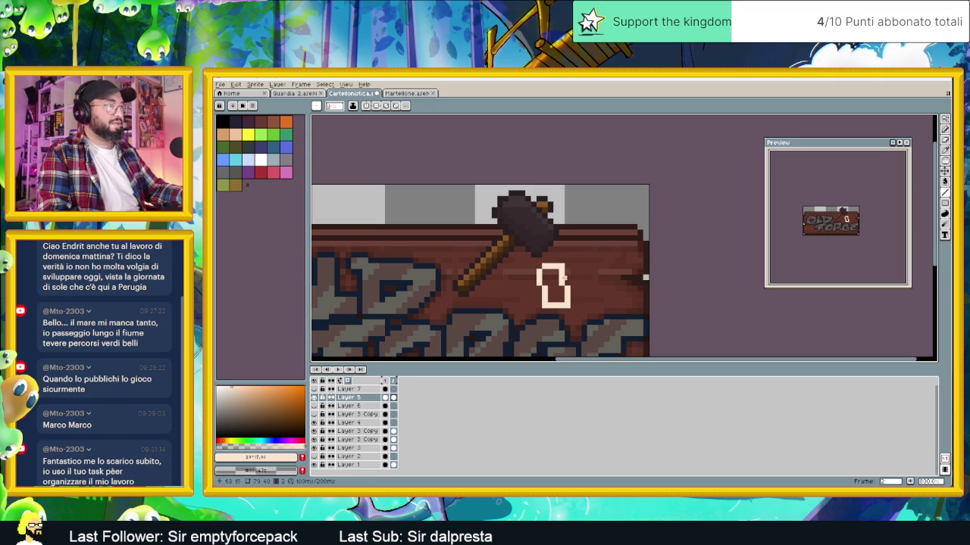
pyautogui.moveTo(555, 257)
pyautogui.mouseDown()
pyautogui.moveTo(589, 256)
pyautogui.moveTo(578, 293)
pyautogui.mouseUp()
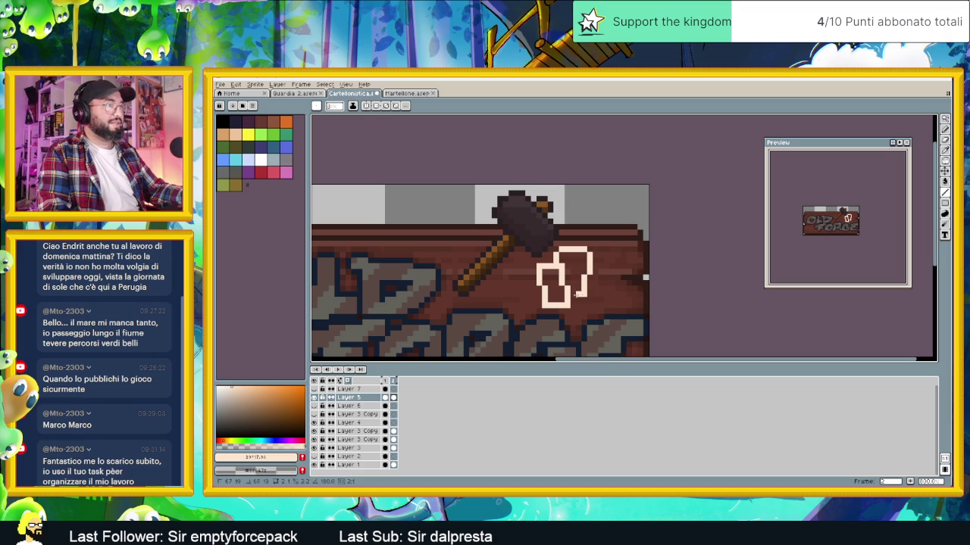
pyautogui.moveTo(615, 263)
pyautogui.mouseDown()
pyautogui.moveTo(611, 304)
pyautogui.moveTo(579, 304)
pyautogui.mouseUp()
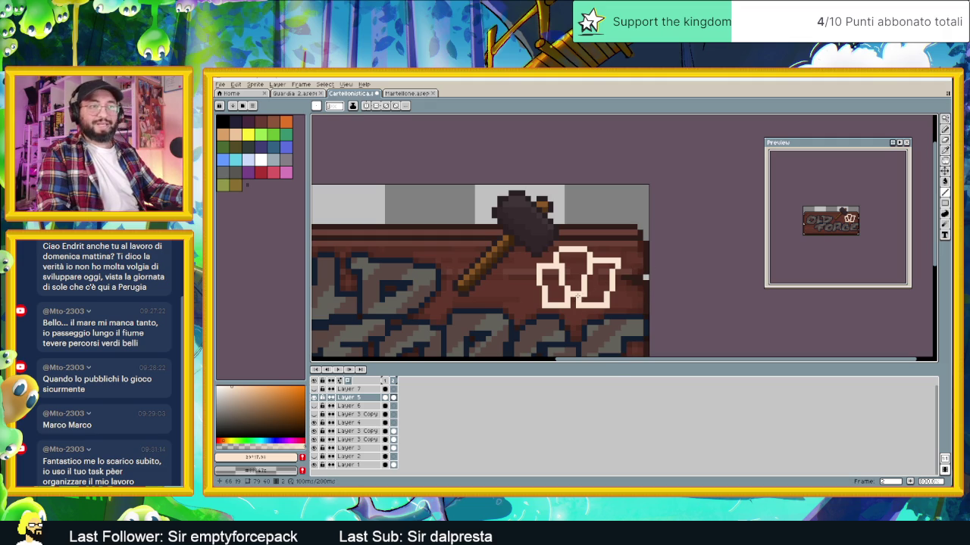
pyautogui.moveTo(531, 267); pyautogui.dragTo(528, 284)
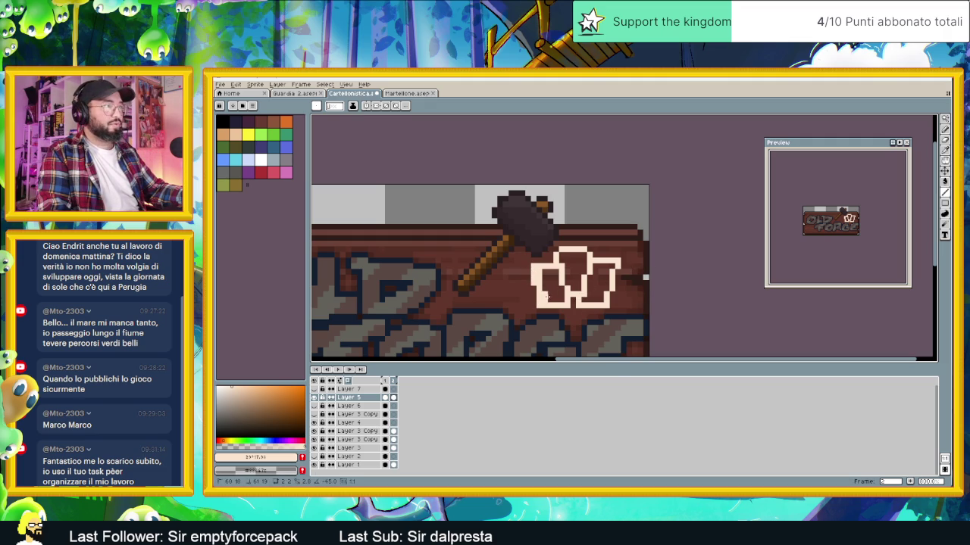
pyautogui.moveTo(545, 300); pyautogui.dragTo(539, 282)
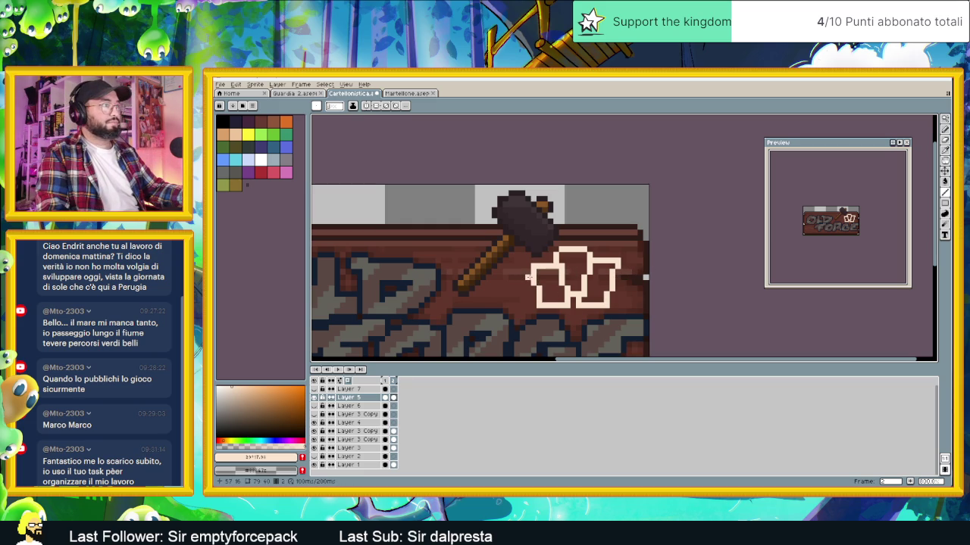
pyautogui.moveTo(503, 287)
pyautogui.mouseDown()
pyautogui.moveTo(528, 316)
pyautogui.moveTo(550, 310)
pyautogui.mouseUp()
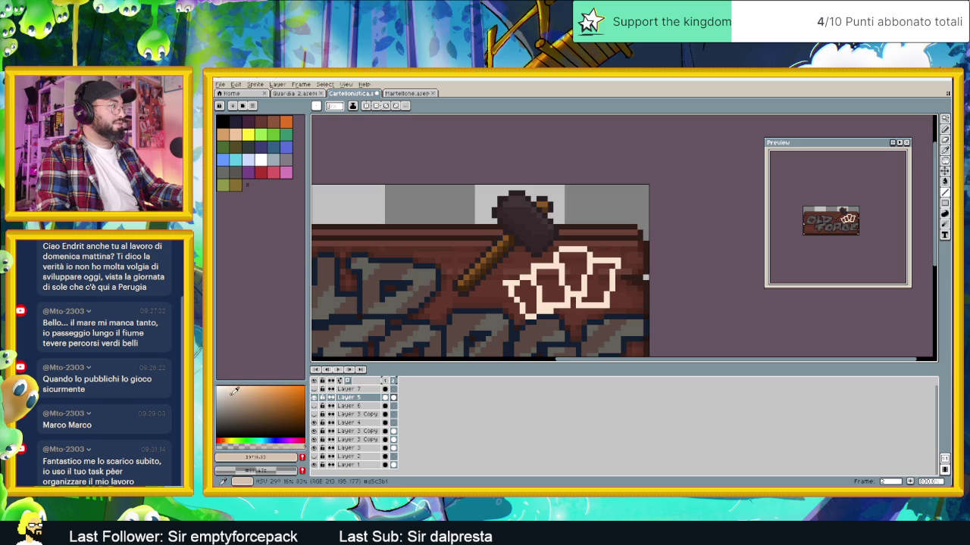
# Bucket-fill the knuckle interiors with cream and the fist's lower-left with peach
pyautogui.press('g')
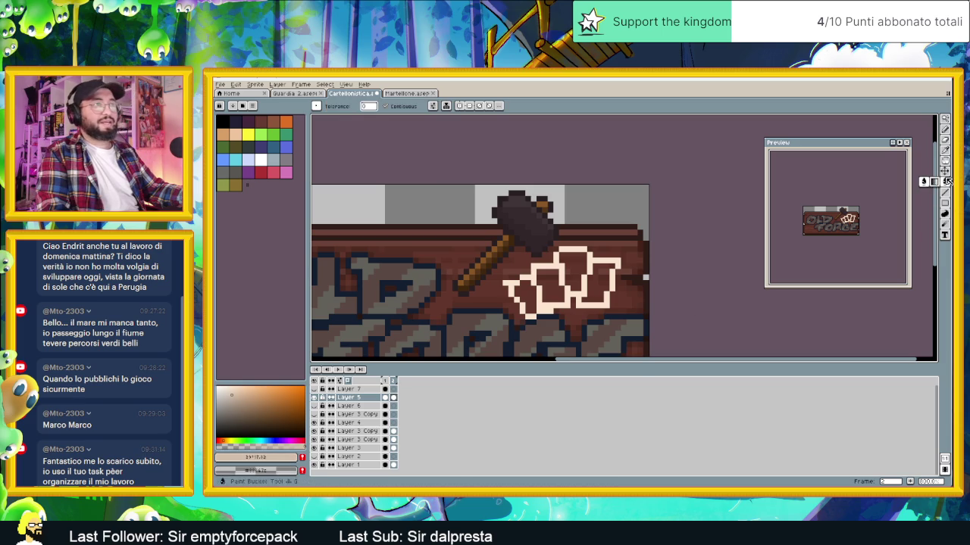
pyautogui.click(575, 271)
pyautogui.click(598, 282)
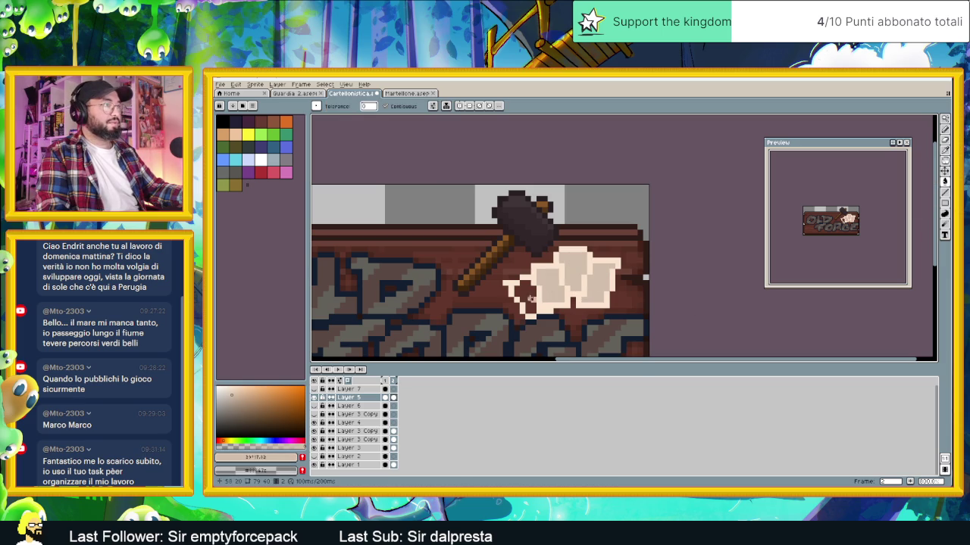
pyautogui.click(525, 297)
pyautogui.scroll(-2, 608, 310)
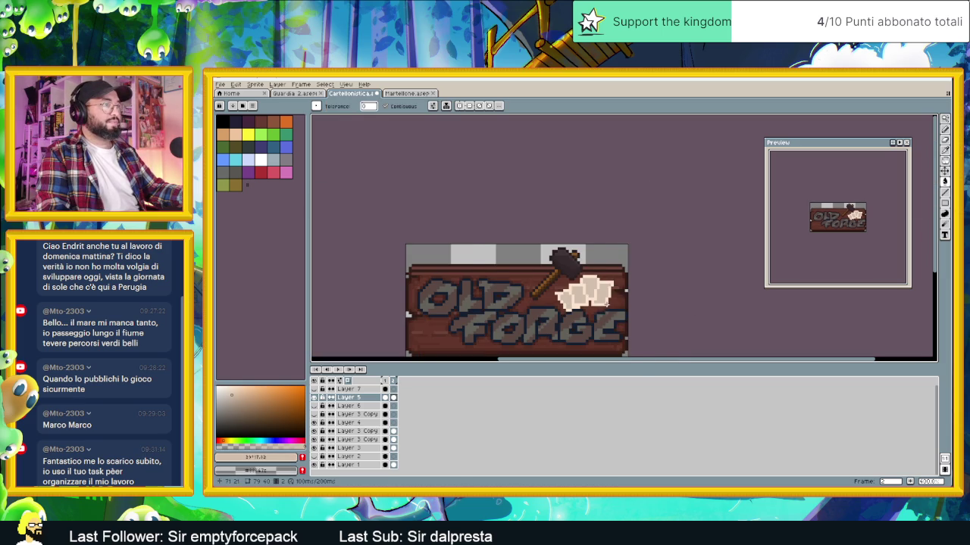
pyautogui.scroll(-2, 381, 267)
pyautogui.scroll(4, 381, 266)
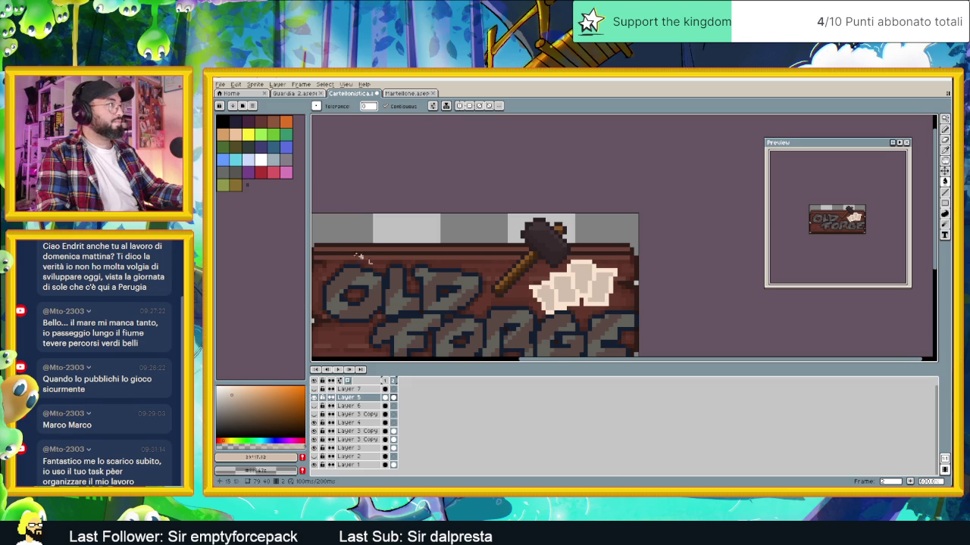
pyautogui.click(235, 133)
pyautogui.click(564, 289)
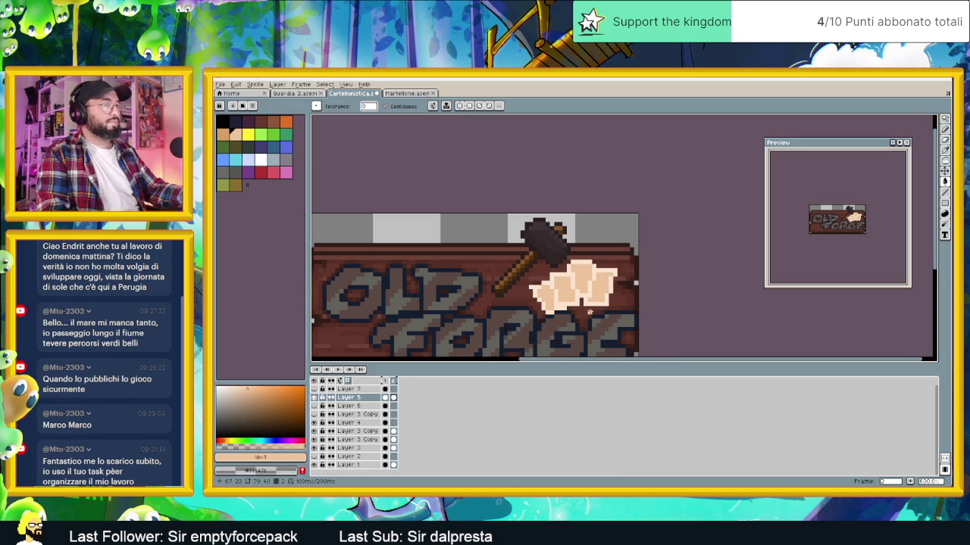
# Fill the fist's top, knuckles and side strips with darker peach, undoing a stray background fill
pyautogui.scroll(2, 587, 309)
pyautogui.click(223, 134)
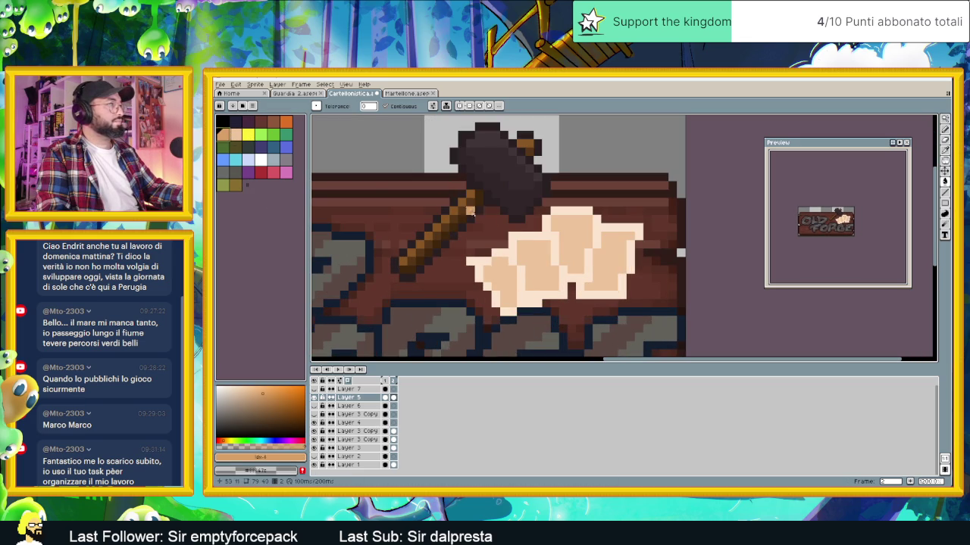
pyautogui.click(557, 229)
pyautogui.click(563, 212)
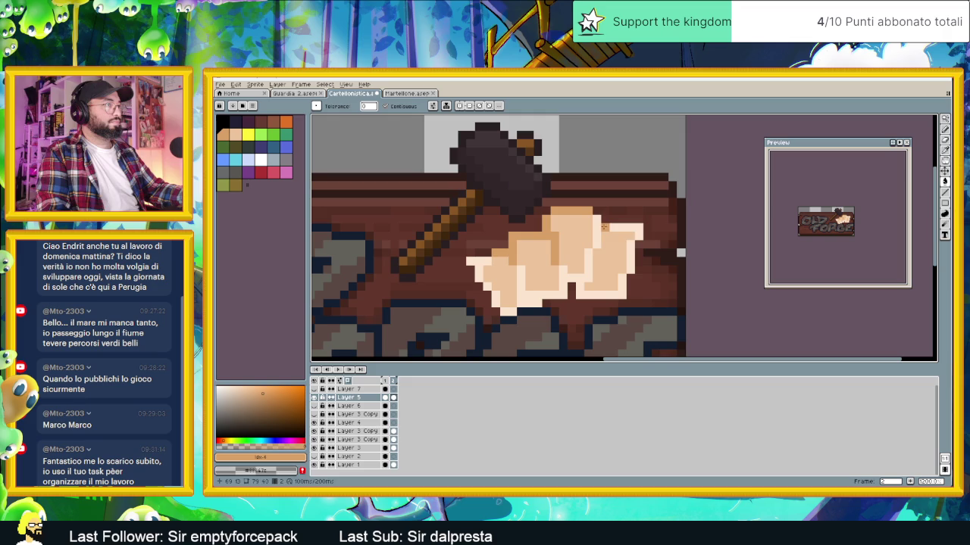
pyautogui.click(604, 227)
pyautogui.click(588, 261)
pyautogui.click(635, 262)
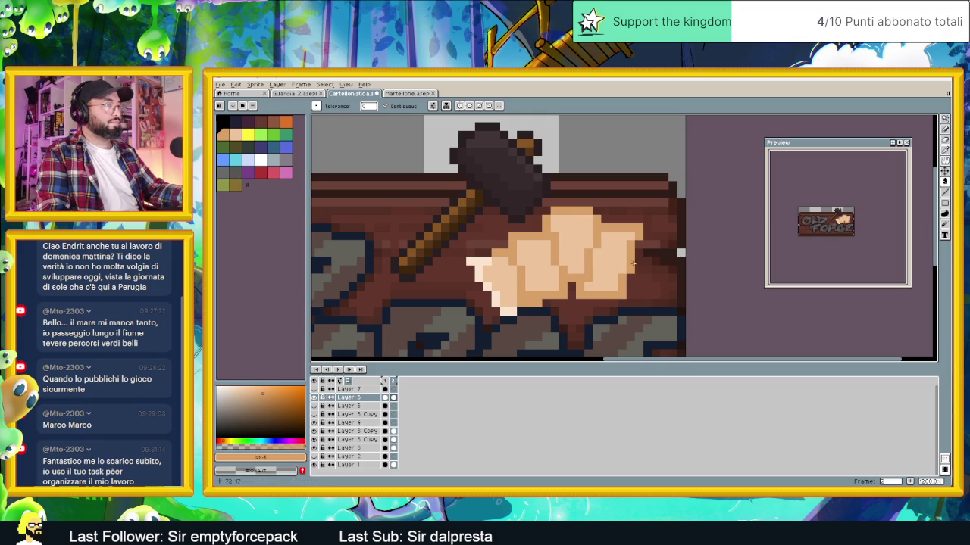
pyautogui.click(479, 269)
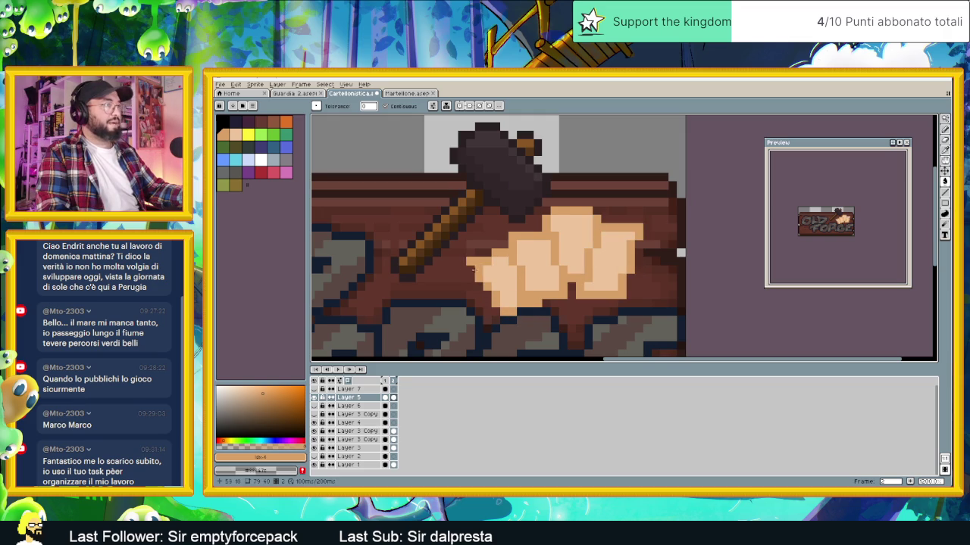
pyautogui.click(471, 269)
pyautogui.hotkey('ctrl', 'z')
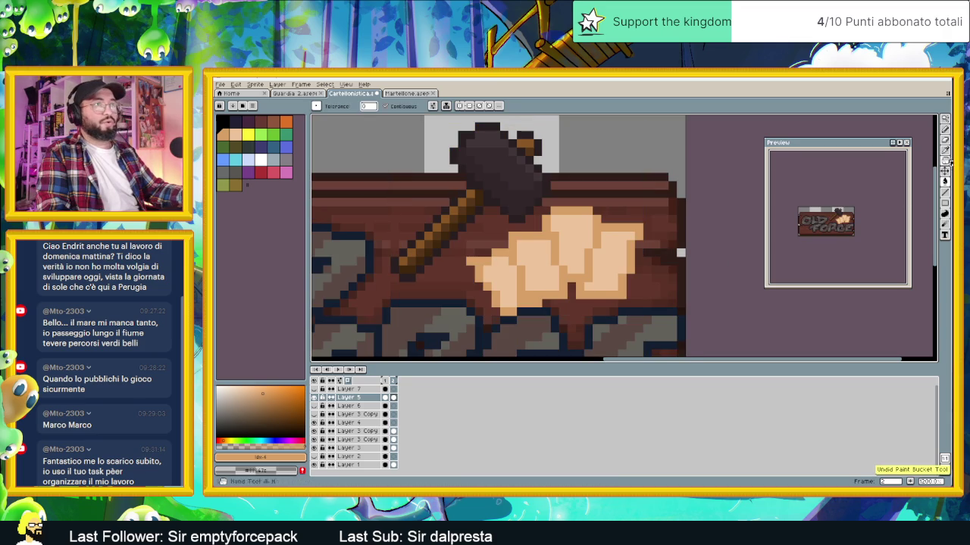
pyautogui.press('b')
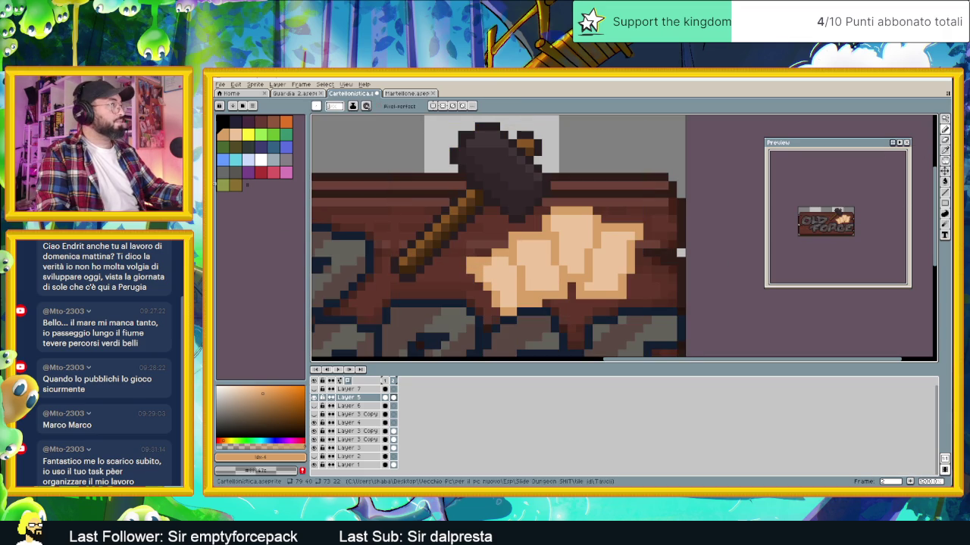
# Eyedrop the fist's tan and pencil darker lines dividing the fingers and knuckles
pyautogui.press('i')
pyautogui.keyDown('alt'); pyautogui.click(530, 293); pyautogui.keyUp('alt')
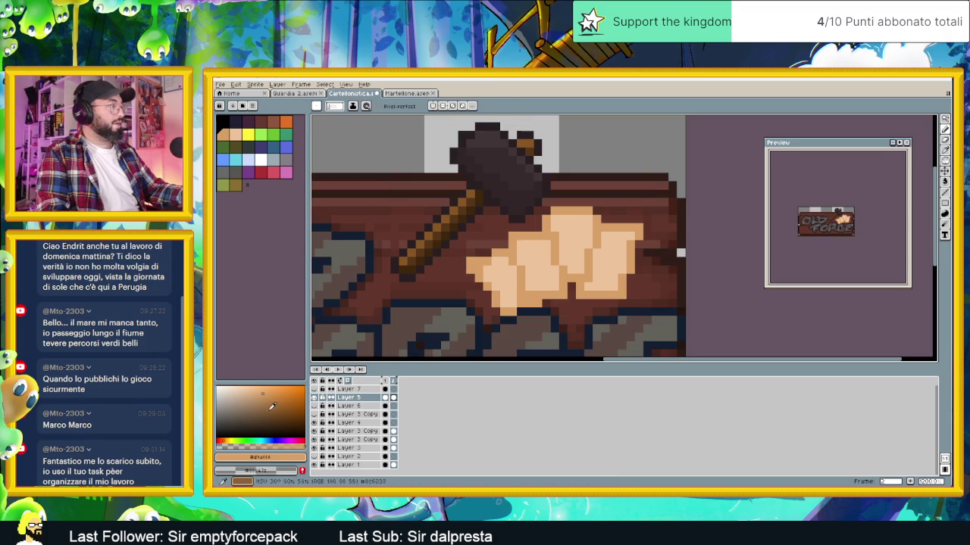
pyautogui.click(503, 261)
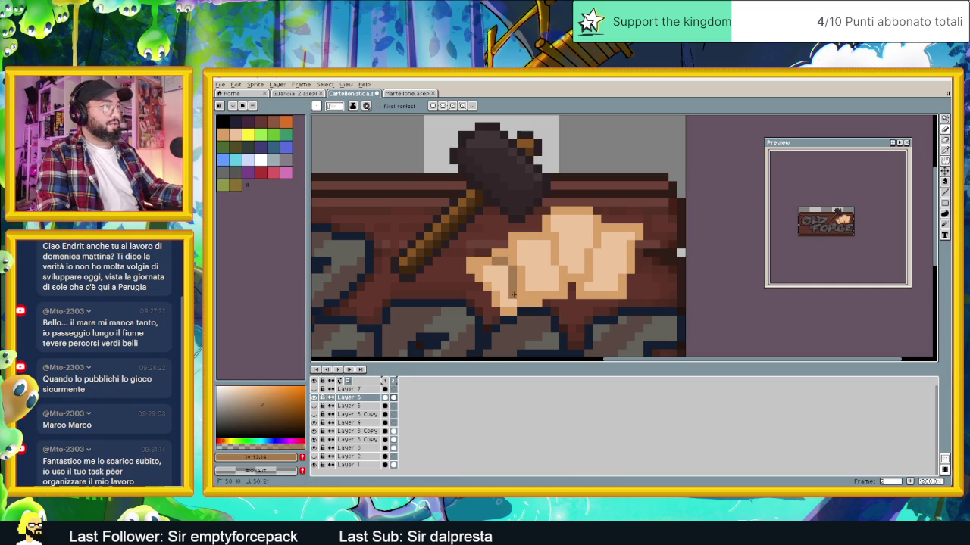
pyautogui.moveTo(512, 292); pyautogui.dragTo(514, 302)
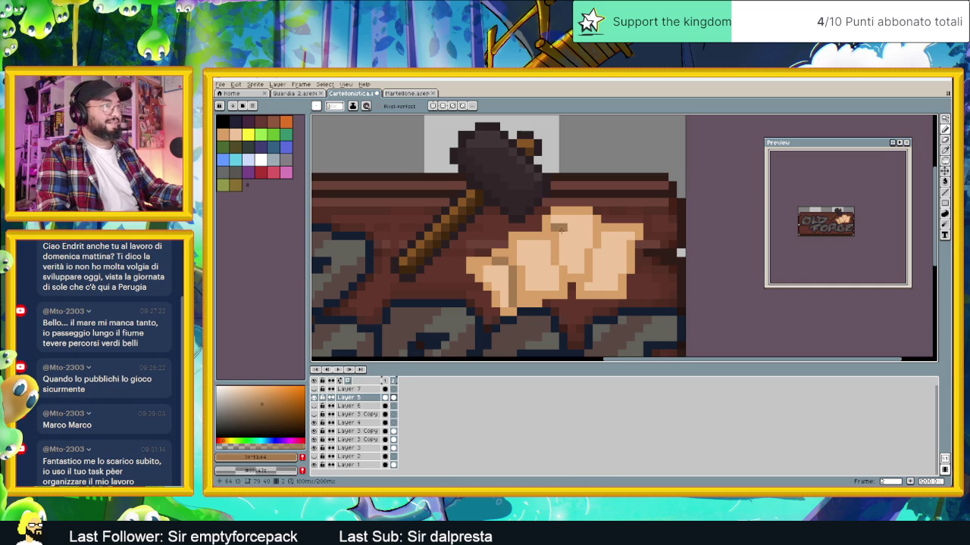
pyautogui.moveTo(562, 251); pyautogui.dragTo(565, 263)
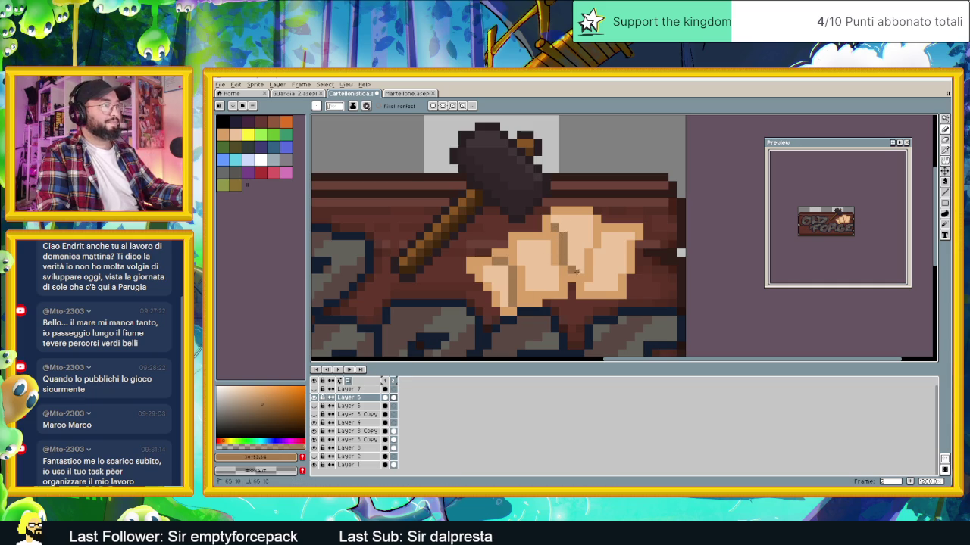
pyautogui.click(578, 270)
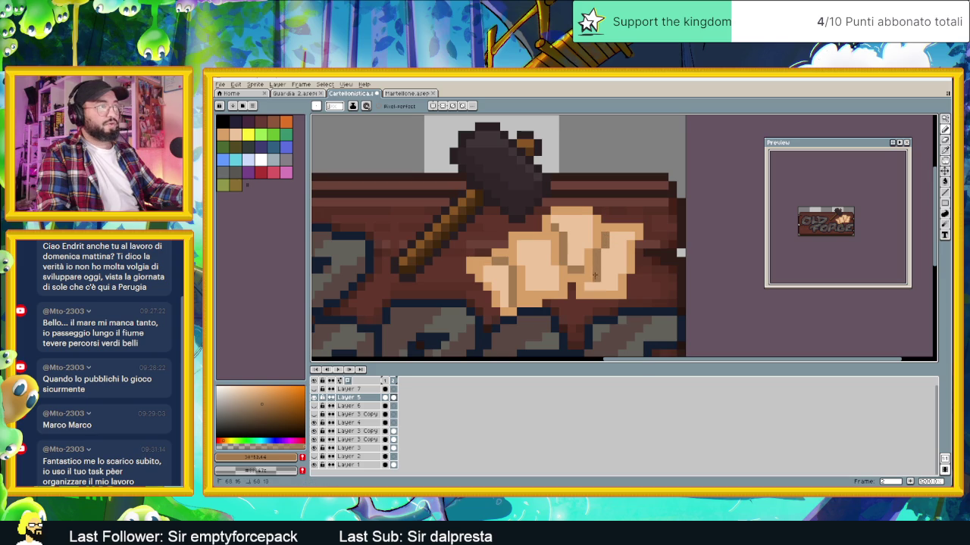
# Pick the light peach skin tone and adjust it to a slightly deeper peach
pyautogui.scroll(-3, 587, 301)
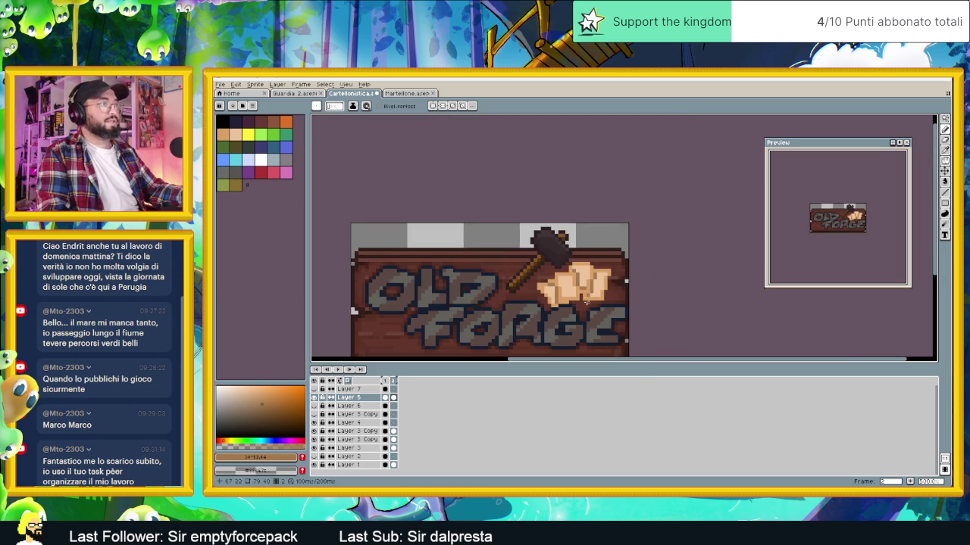
pyautogui.scroll(-1, 586, 304)
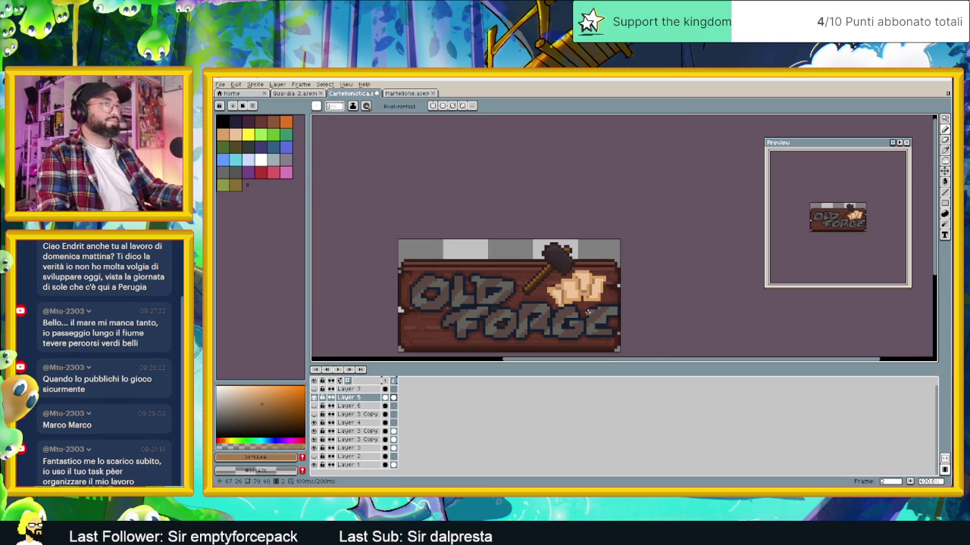
pyautogui.scroll(-1, 586, 306)
pyautogui.scroll(2, 585, 295)
pyautogui.scroll(2, 586, 288)
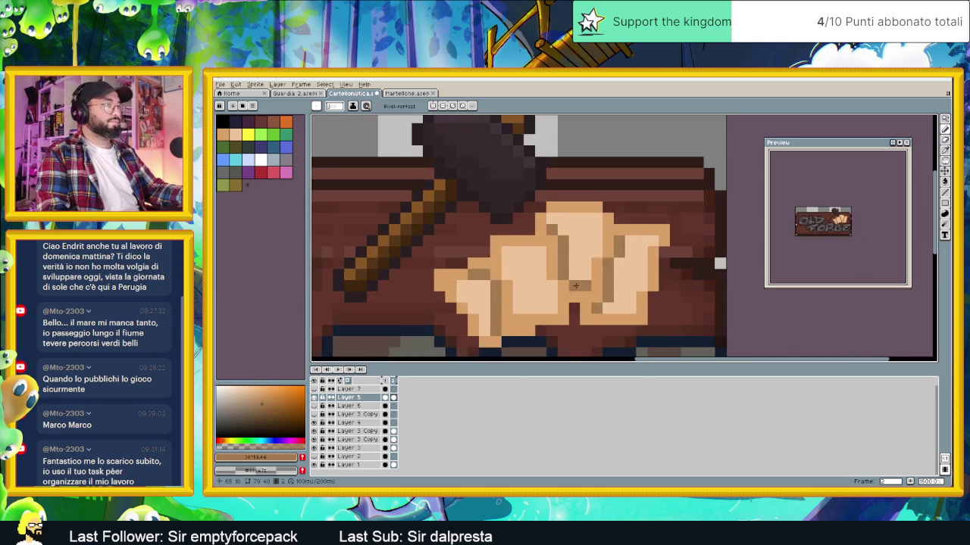
pyautogui.scroll(-1, 506, 298)
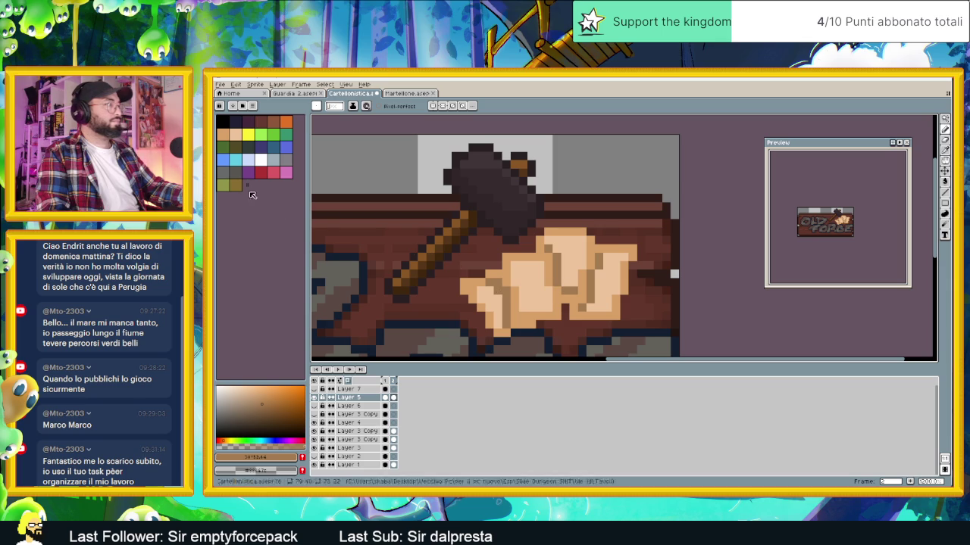
pyautogui.keyDown('alt'); pyautogui.click(506, 281); pyautogui.keyUp('alt')
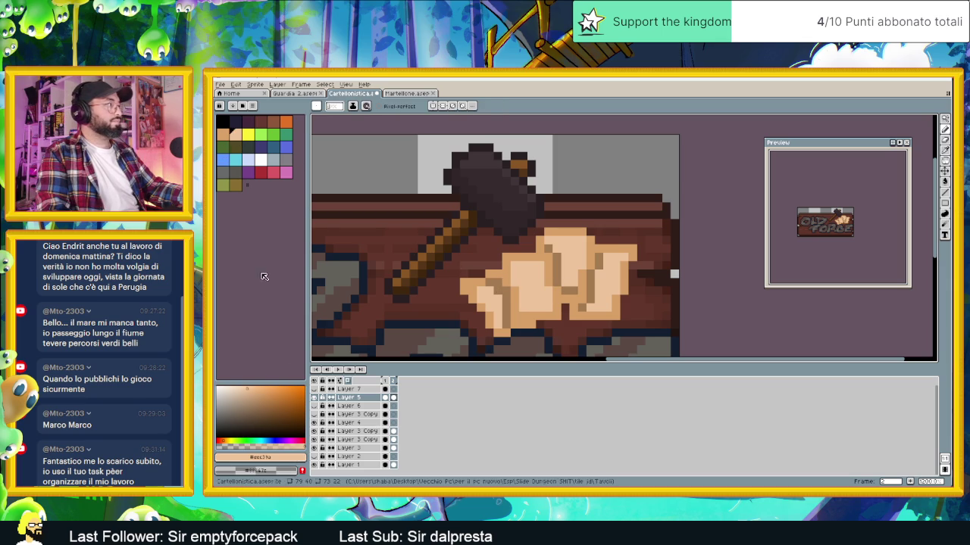
pyautogui.click(255, 390)
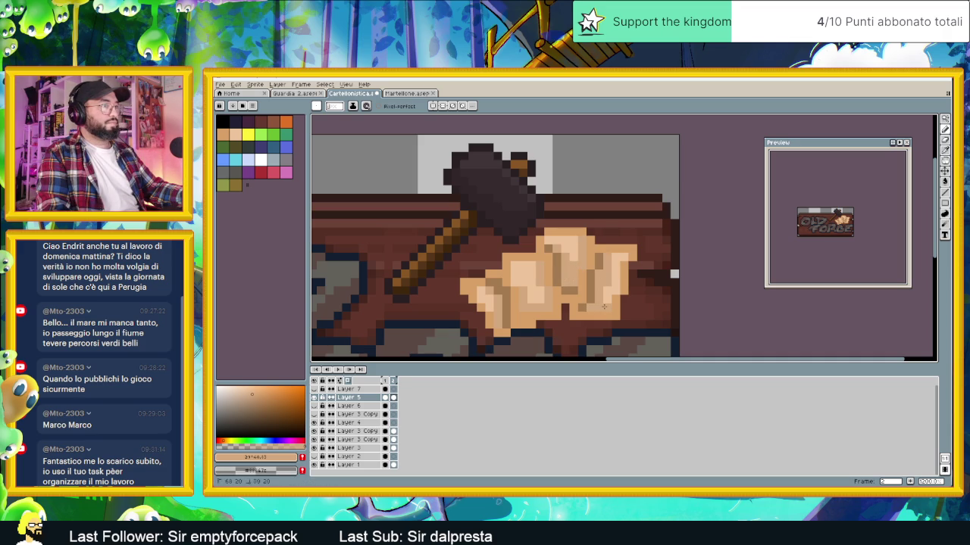
# Zoom in on the fist, sample its tan and adjust it to a deeper orange
pyautogui.scroll(-2, 623, 272)
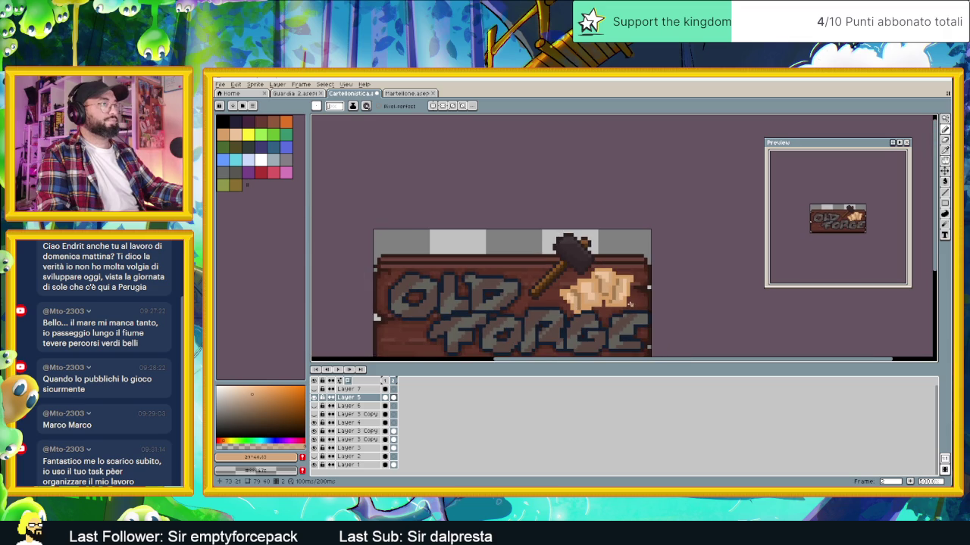
pyautogui.scroll(-1, 630, 304)
pyautogui.scroll(1, 627, 292)
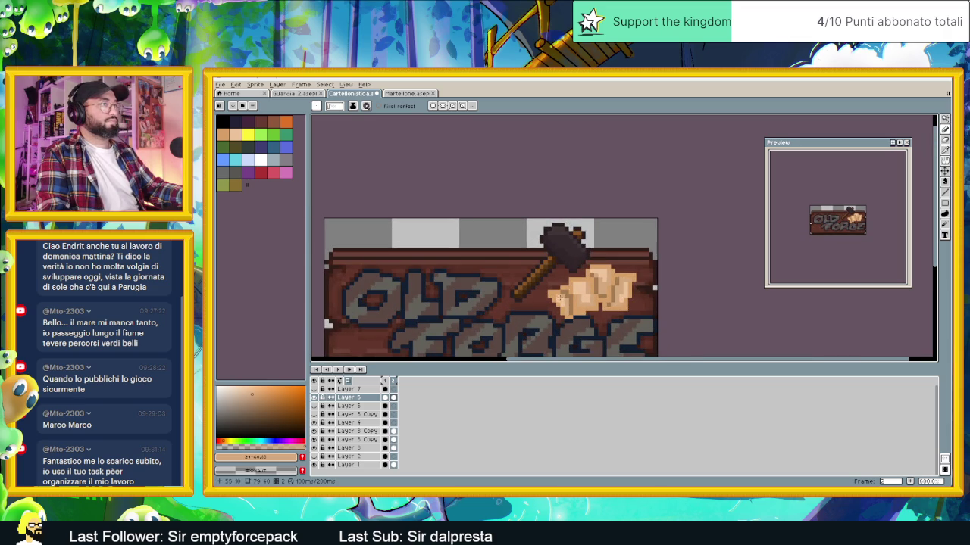
pyautogui.scroll(-3, 564, 301)
pyautogui.scroll(-2, 639, 338)
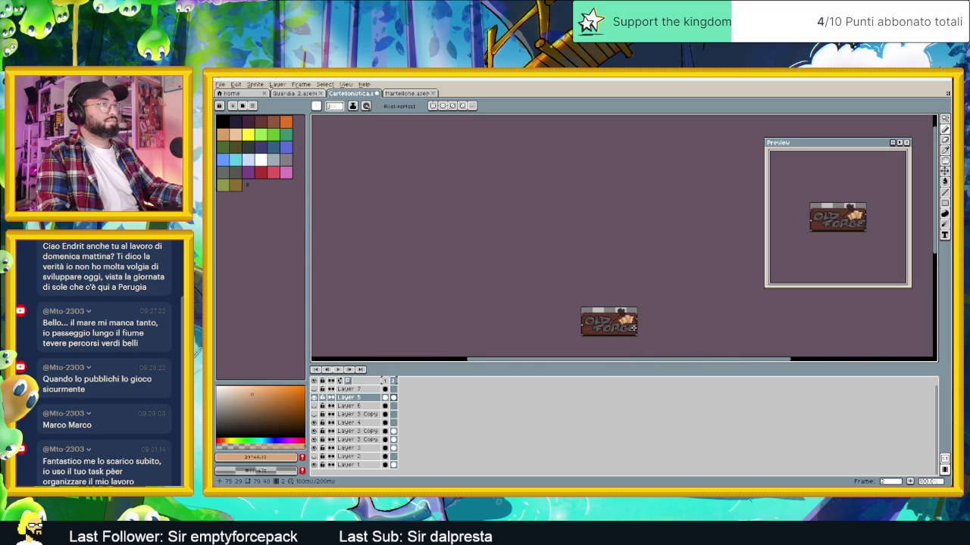
pyautogui.moveTo(638, 337); pyautogui.dragTo(609, 291)
pyautogui.scroll(1, 598, 285)
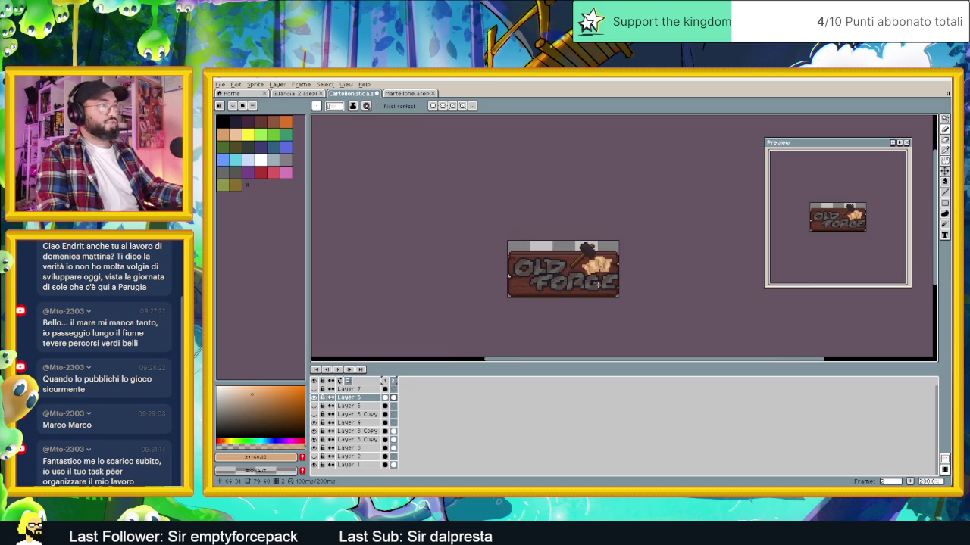
pyautogui.scroll(1, 597, 285)
pyautogui.scroll(1, 588, 277)
pyautogui.scroll(1, 576, 269)
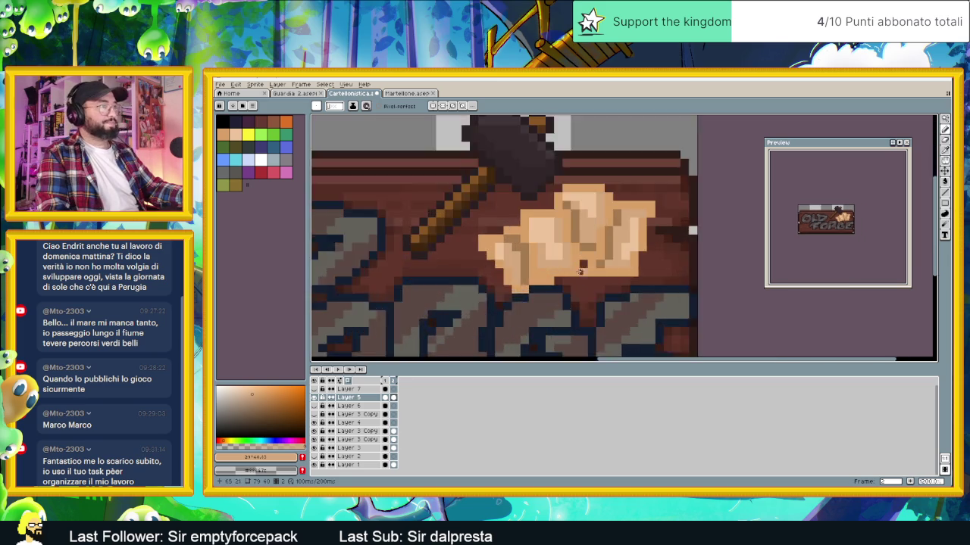
pyautogui.scroll(1, 561, 260)
pyautogui.press('alt')
pyautogui.keyDown('alt'); pyautogui.click(554, 236); pyautogui.keyUp('alt')
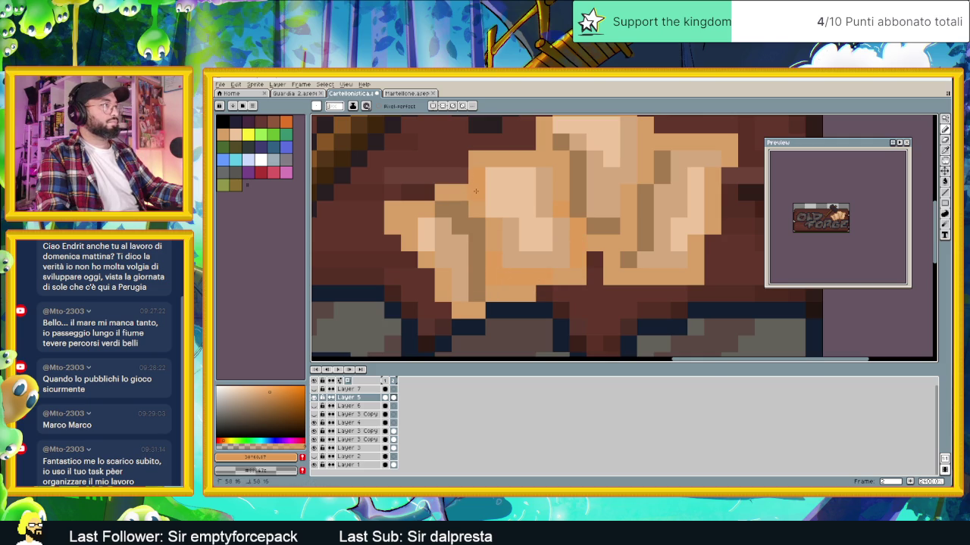
pyautogui.click(277, 396)
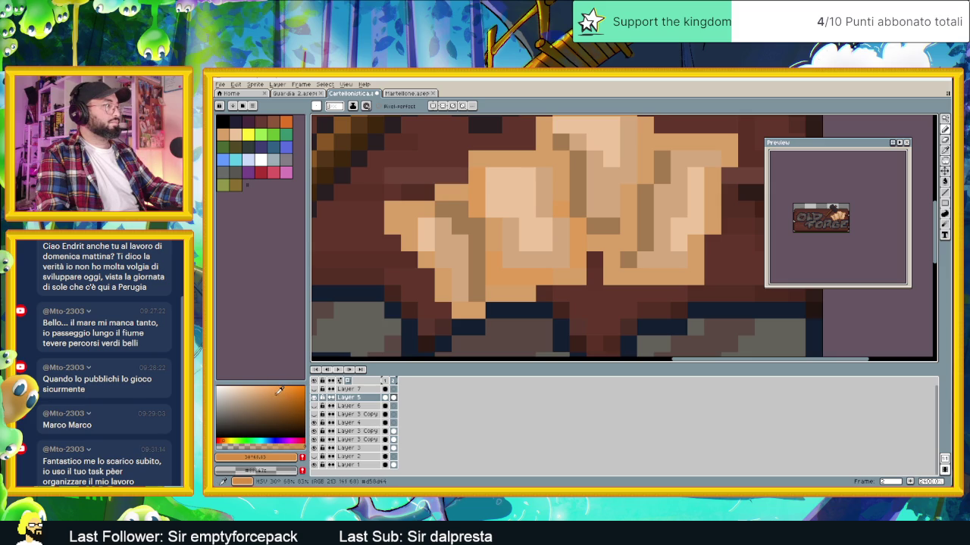
# Paint orange shading pixels across the fist and between the knuckles
pyautogui.click(477, 193)
pyautogui.click(510, 293)
pyautogui.click(502, 277)
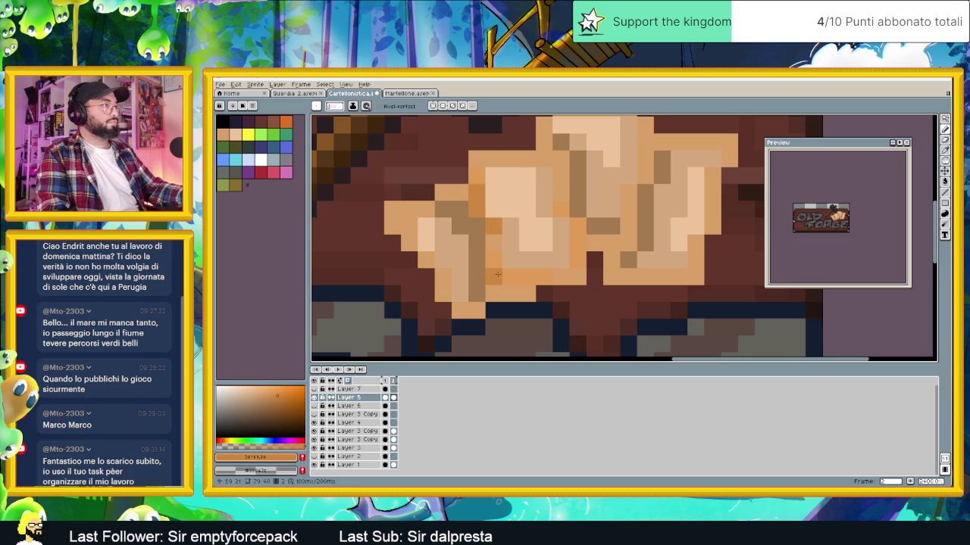
pyautogui.click(494, 262)
pyautogui.click(578, 209)
pyautogui.click(562, 210)
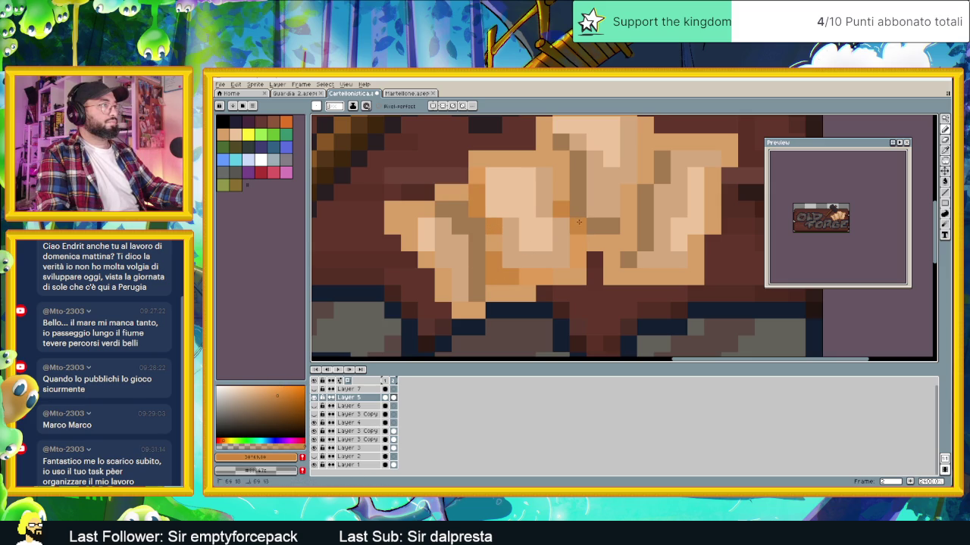
pyautogui.click(578, 260)
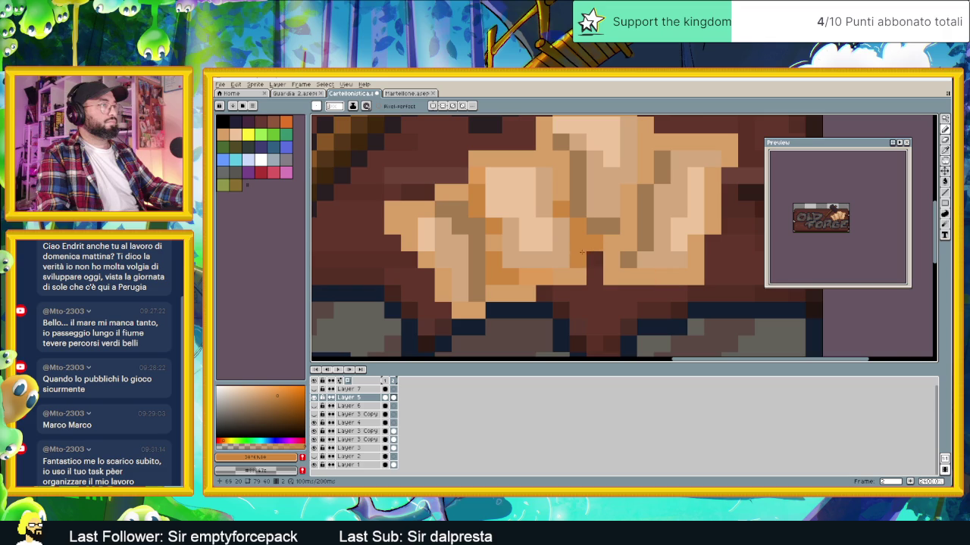
pyautogui.click(629, 242)
pyautogui.scroll(-2, 637, 248)
pyautogui.scroll(1, 572, 243)
pyautogui.scroll(1, 572, 243)
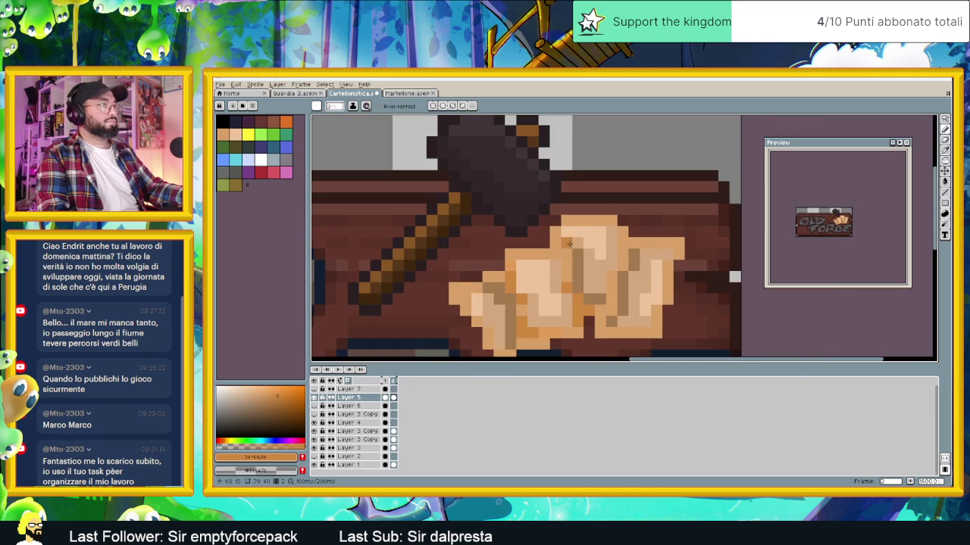
pyautogui.click(562, 252)
# Switch to a different orange shade and paint a line of shading on the fist
pyautogui.scroll(-1, 565, 257)
pyautogui.scroll(1, 566, 261)
pyautogui.scroll(-1, 554, 245)
pyautogui.scroll(1, 551, 252)
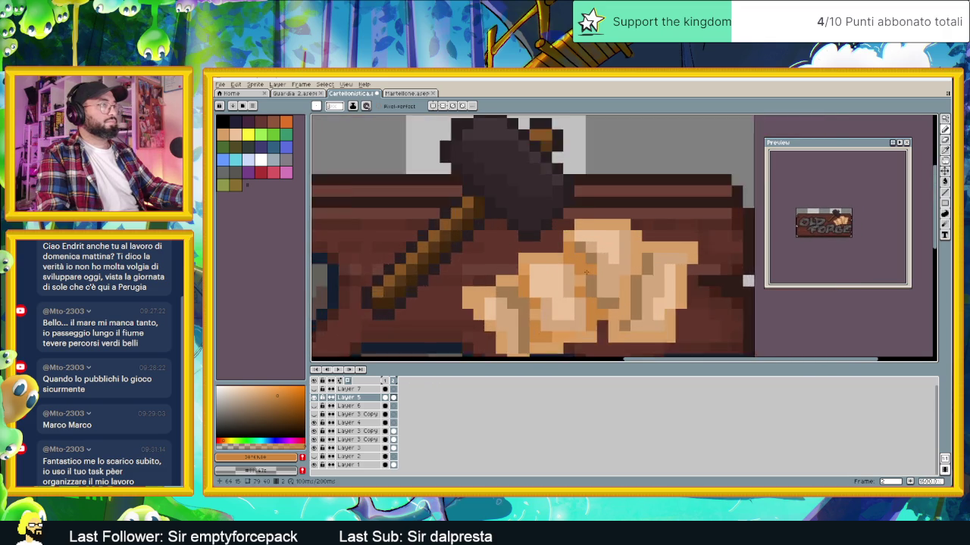
pyautogui.scroll(1, 549, 258)
pyautogui.keyDown('alt'); pyautogui.click(554, 252); pyautogui.keyUp('alt')
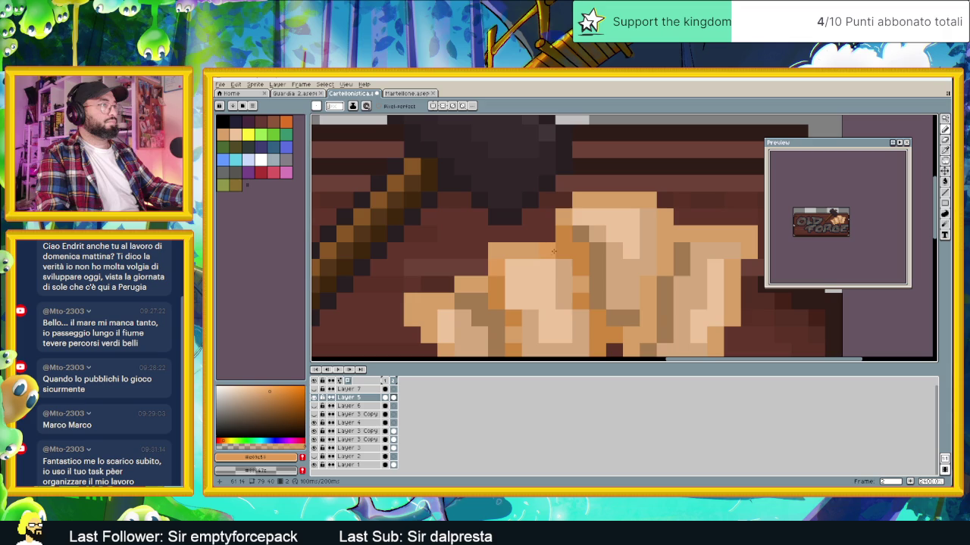
pyautogui.scroll(-1, 563, 257)
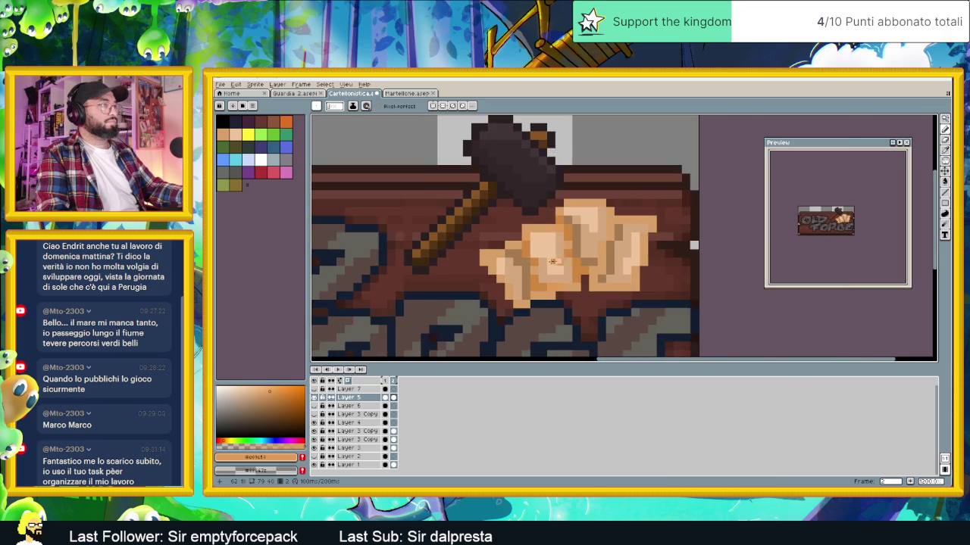
pyautogui.scroll(1, 559, 261)
pyautogui.moveTo(533, 264); pyautogui.dragTo(518, 228)
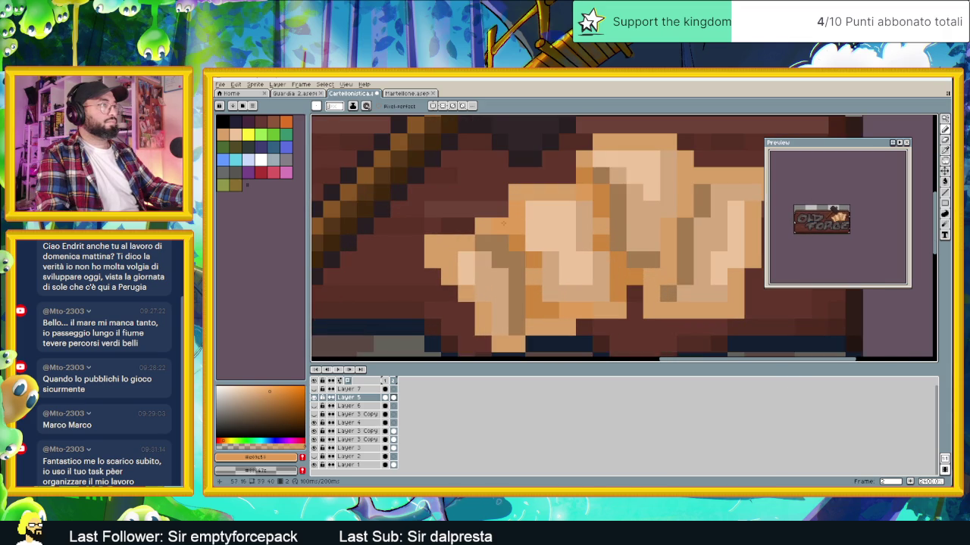
# Alternate darker and lighter orange pixels on the fist's fingers
pyautogui.keyDown('alt'); pyautogui.click(537, 263); pyautogui.keyUp('alt')
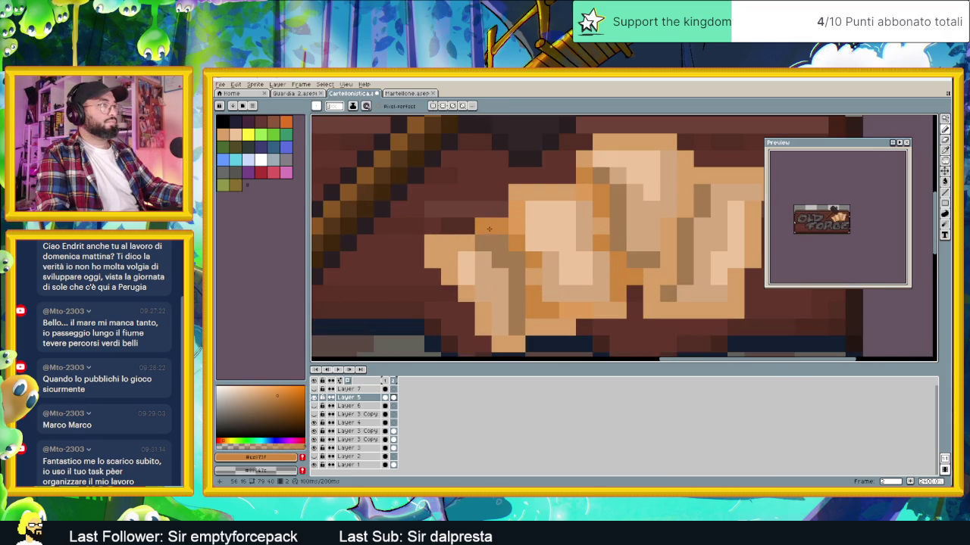
pyautogui.click(516, 227)
pyautogui.keyDown('alt'); pyautogui.click(532, 261); pyautogui.keyUp('alt')
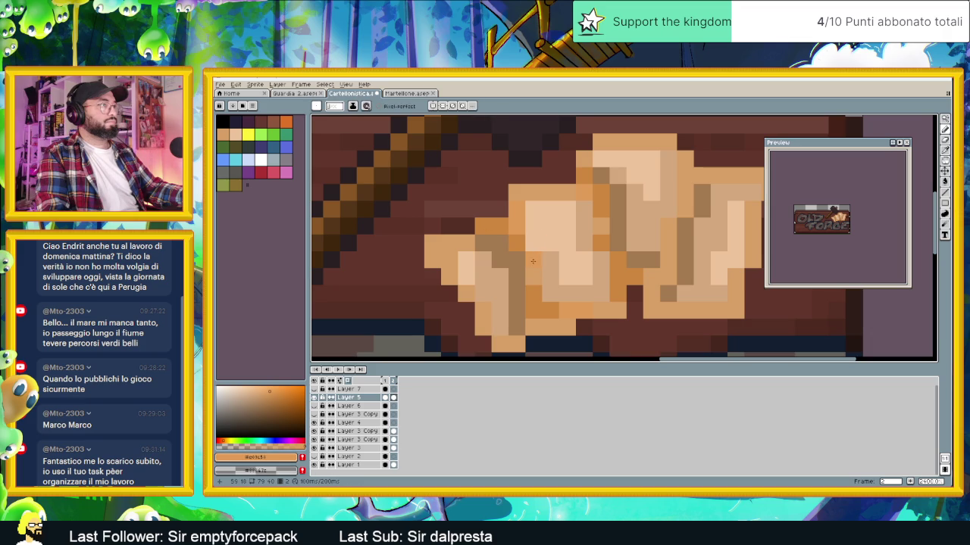
pyautogui.moveTo(551, 310); pyautogui.dragTo(535, 293)
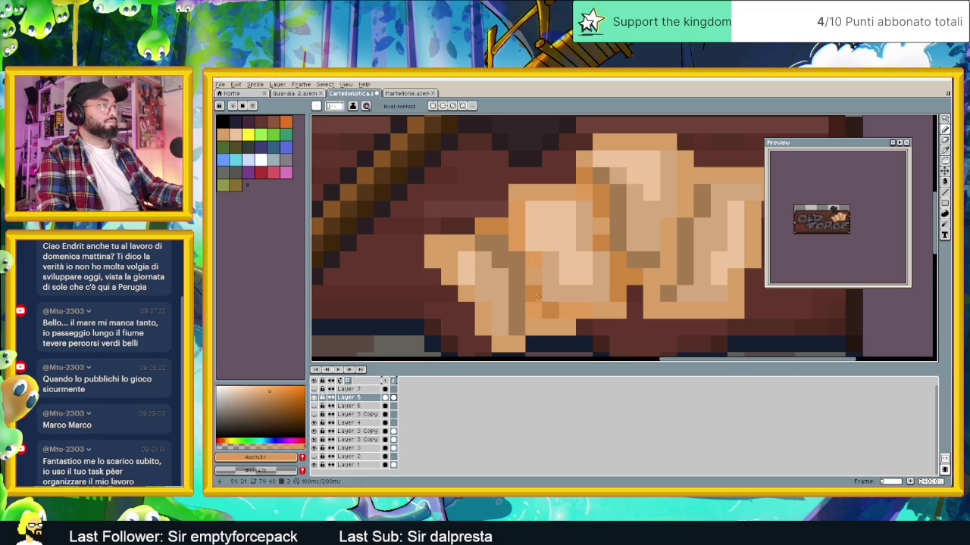
pyautogui.click(549, 312)
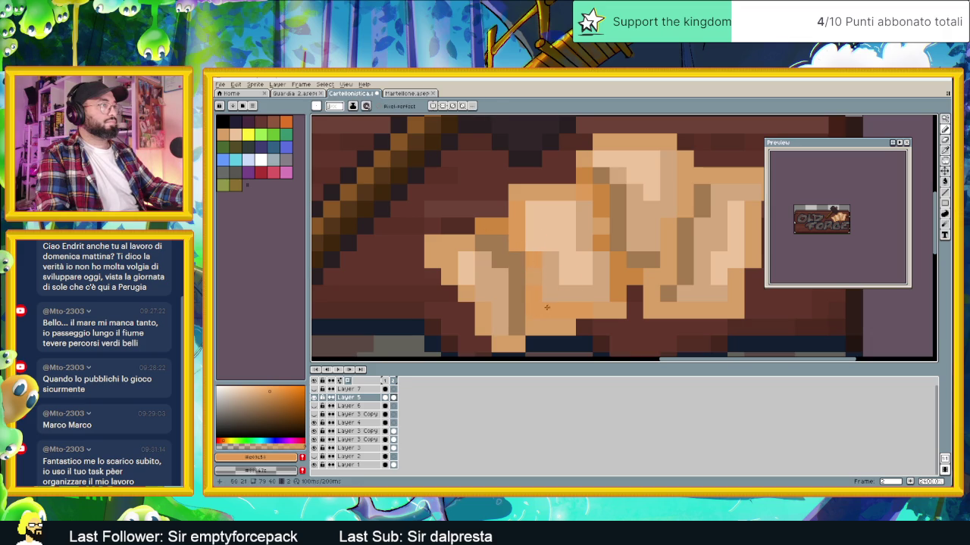
pyautogui.keyDown('alt'); pyautogui.click(549, 311); pyautogui.keyUp('alt')
pyautogui.click(533, 328)
pyautogui.click(551, 328)
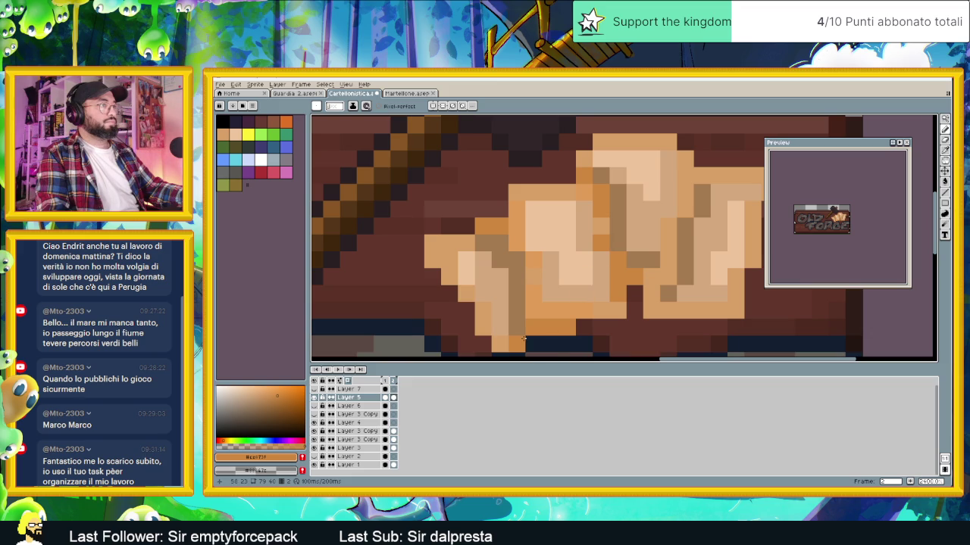
# Sample darker tan tones and paint orange runs down the fist and its right side
pyautogui.moveTo(603, 204); pyautogui.dragTo(525, 194)
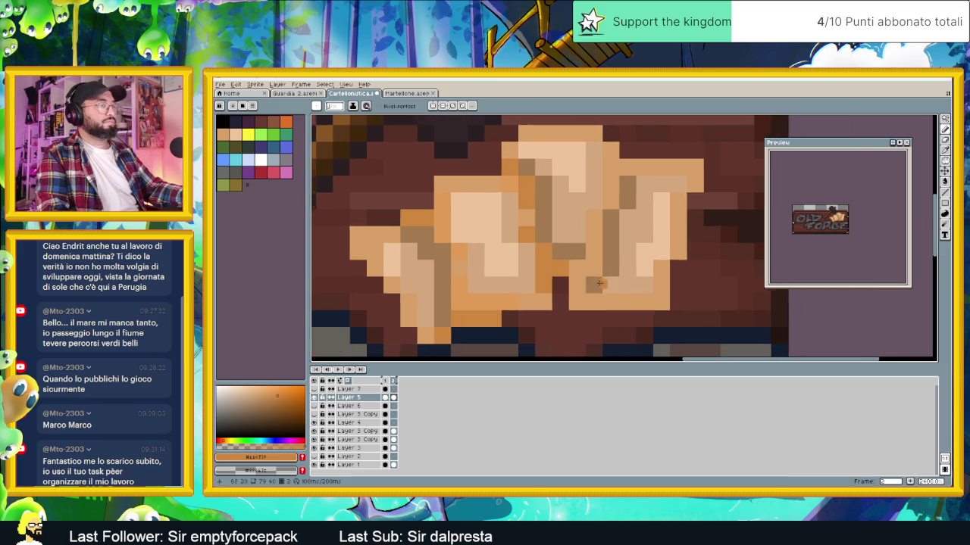
pyautogui.keyDown('alt'); pyautogui.click(515, 162); pyautogui.keyUp('alt')
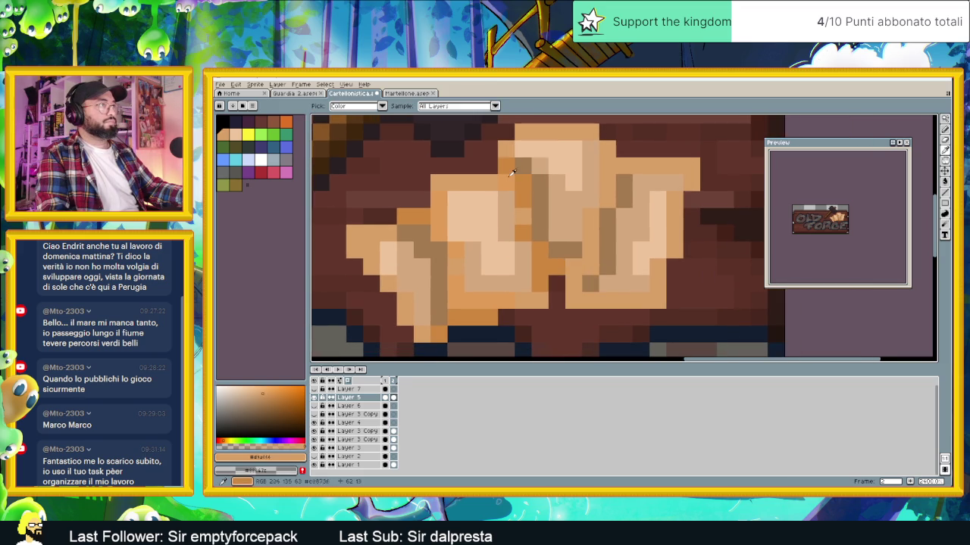
pyautogui.moveTo(540, 250); pyautogui.dragTo(540, 261)
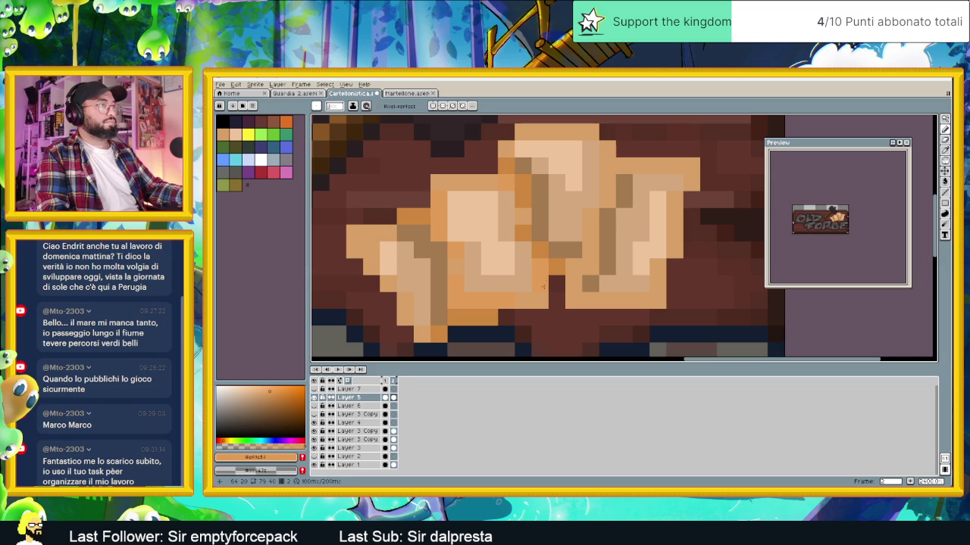
pyautogui.keyDown('alt'); pyautogui.click(556, 266); pyautogui.keyUp('alt')
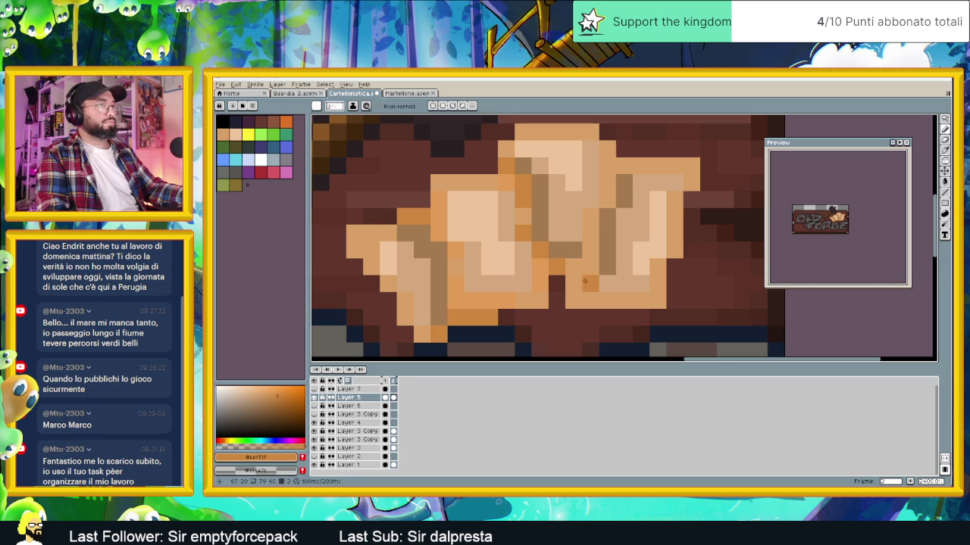
pyautogui.moveTo(566, 269); pyautogui.dragTo(572, 292)
pyautogui.keyDown('alt'); pyautogui.click(541, 256); pyautogui.keyUp('alt')
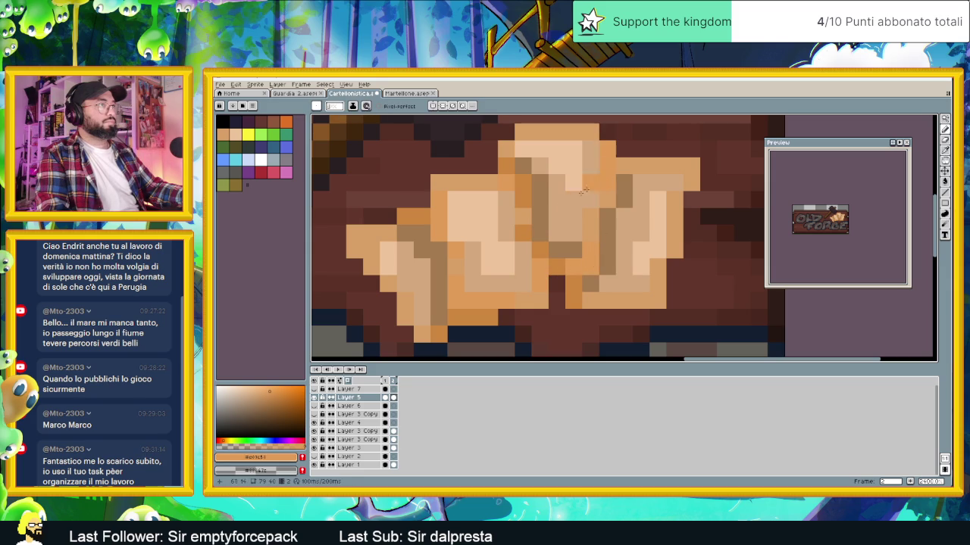
pyautogui.keyDown('alt'); pyautogui.click(606, 163); pyautogui.keyUp('alt')
pyautogui.click(641, 165)
pyautogui.click(641, 233)
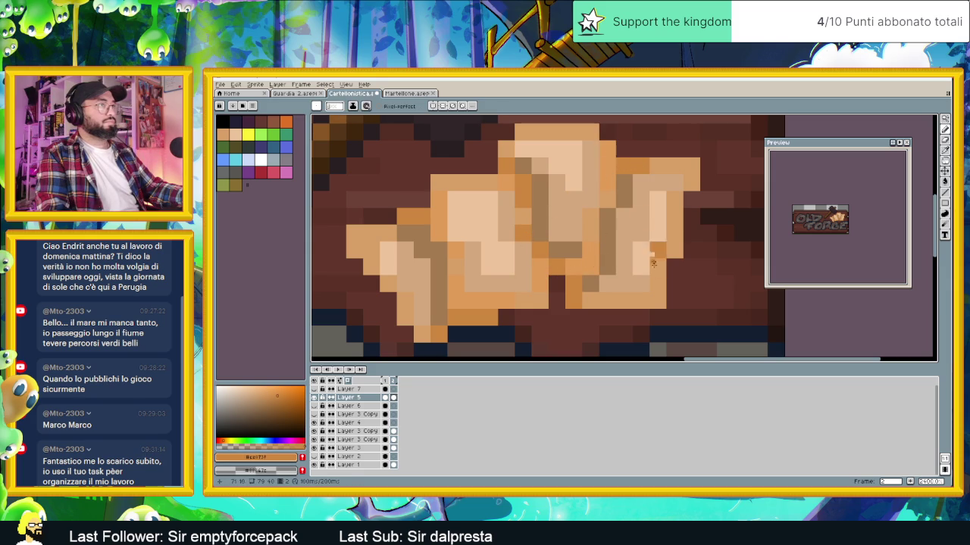
pyautogui.scroll(-3, 603, 298)
pyautogui.scroll(-1, 659, 307)
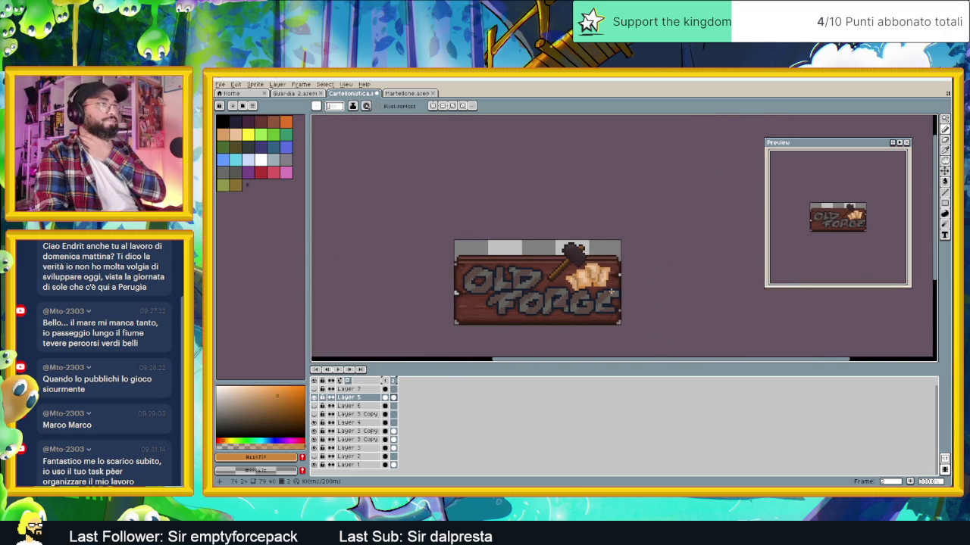
pyautogui.scroll(1, 611, 291)
pyautogui.scroll(1, 600, 288)
pyautogui.scroll(1, 587, 284)
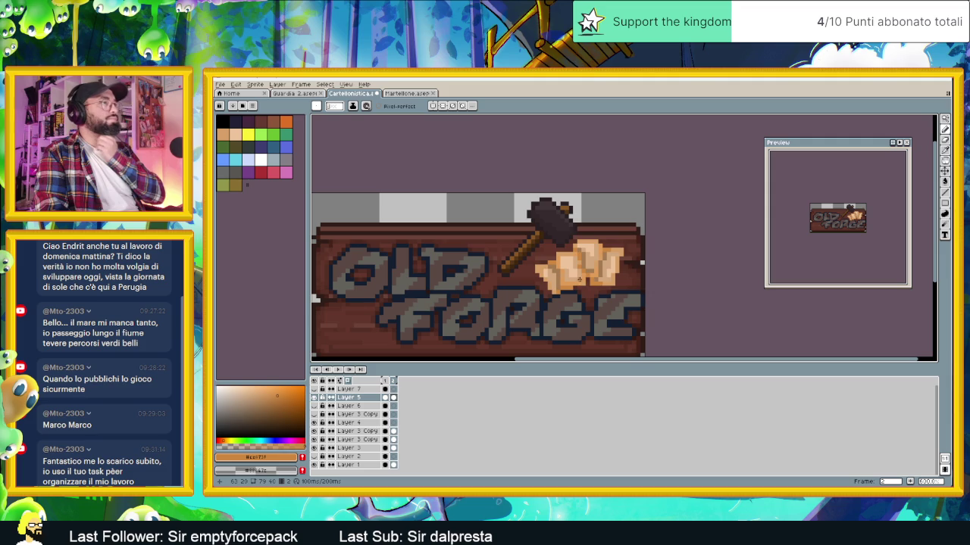
pyautogui.scroll(-1, 596, 292)
pyautogui.scroll(-3, 592, 287)
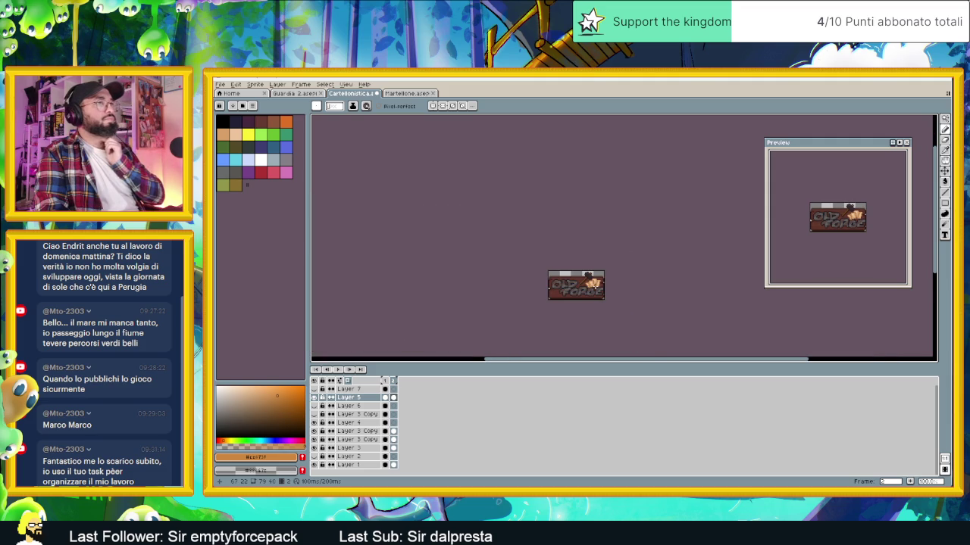
pyautogui.scroll(1, 606, 299)
pyautogui.scroll(-1, 610, 303)
pyautogui.scroll(-1, 614, 305)
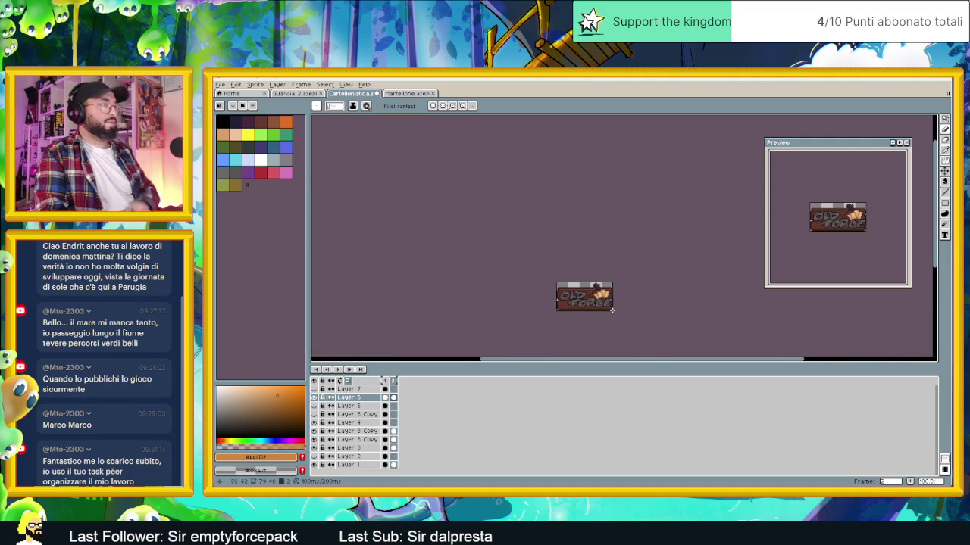
pyautogui.scroll(1, 615, 306)
pyautogui.moveTo(615, 306); pyautogui.dragTo(579, 284)
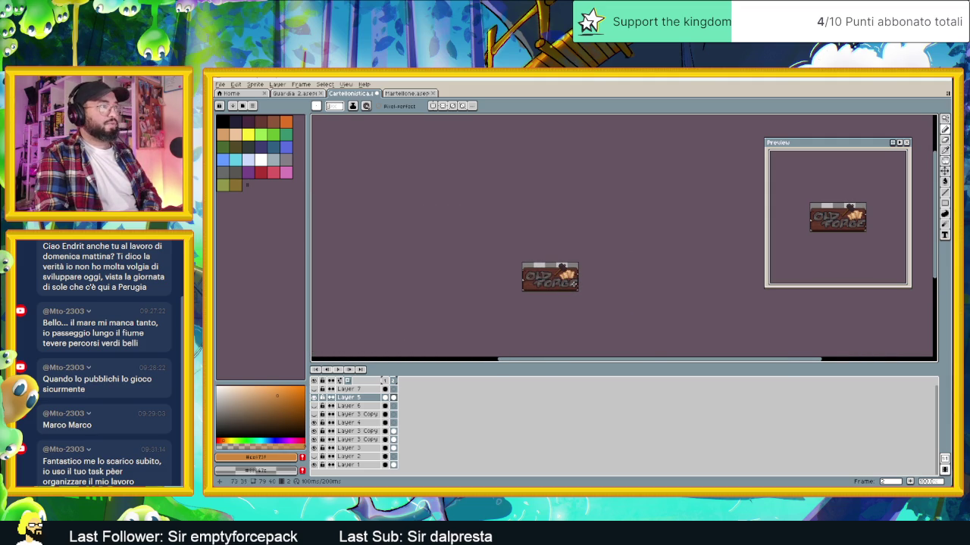
pyautogui.scroll(1, 571, 282)
pyautogui.scroll(2, 571, 281)
pyautogui.scroll(1, 571, 282)
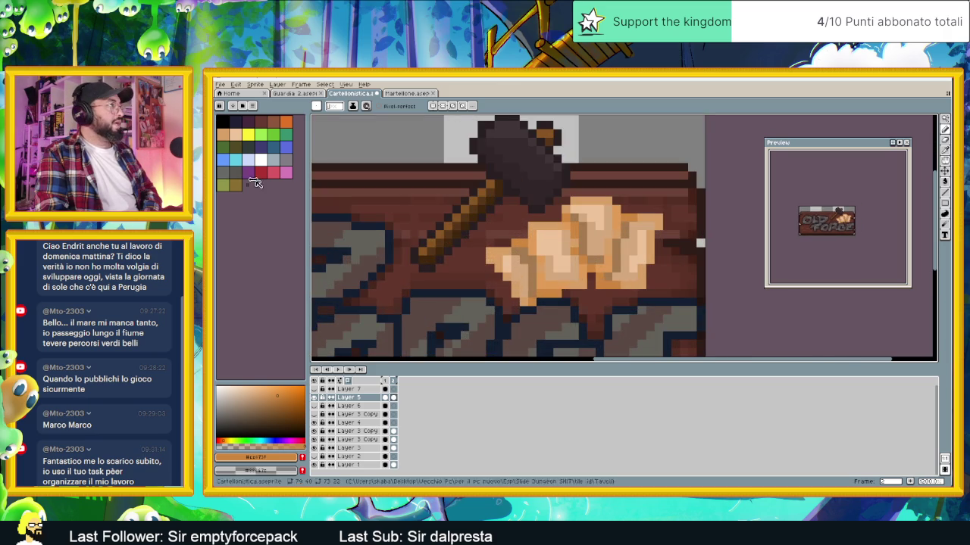
# Paint red gem pixels on four of the fist's knuckles
pyautogui.click(261, 172)
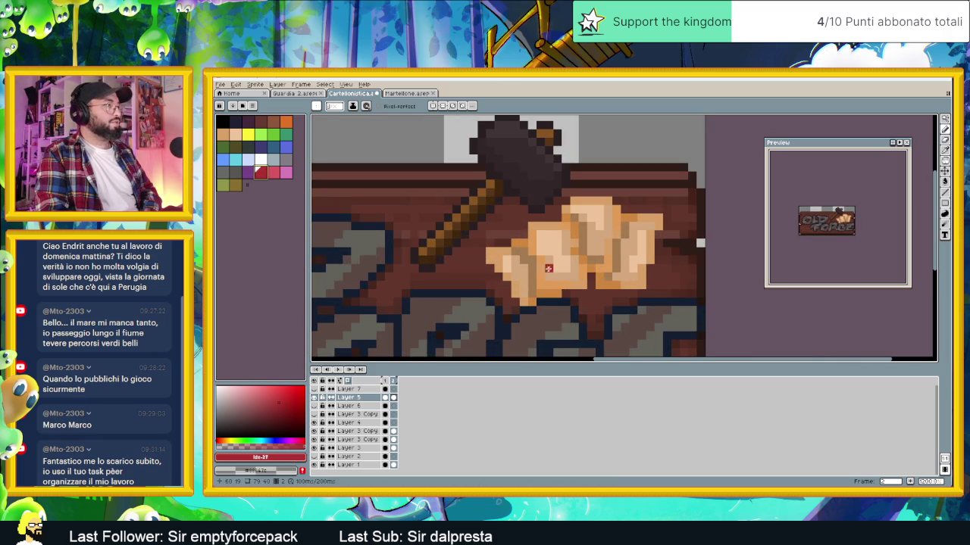
pyautogui.moveTo(557, 251)
pyautogui.mouseDown()
pyautogui.moveTo(554, 242)
pyautogui.moveTo(567, 243)
pyautogui.mouseUp()
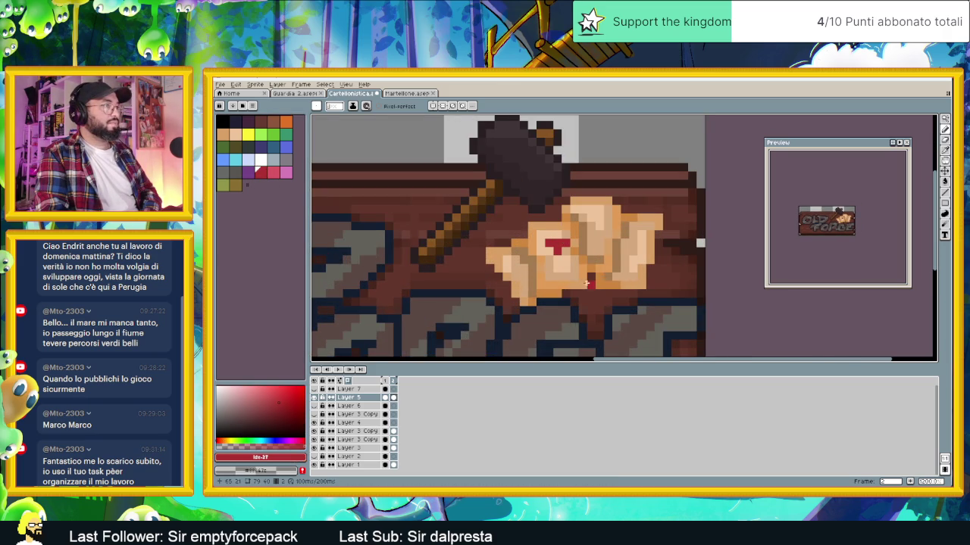
pyautogui.click(632, 234)
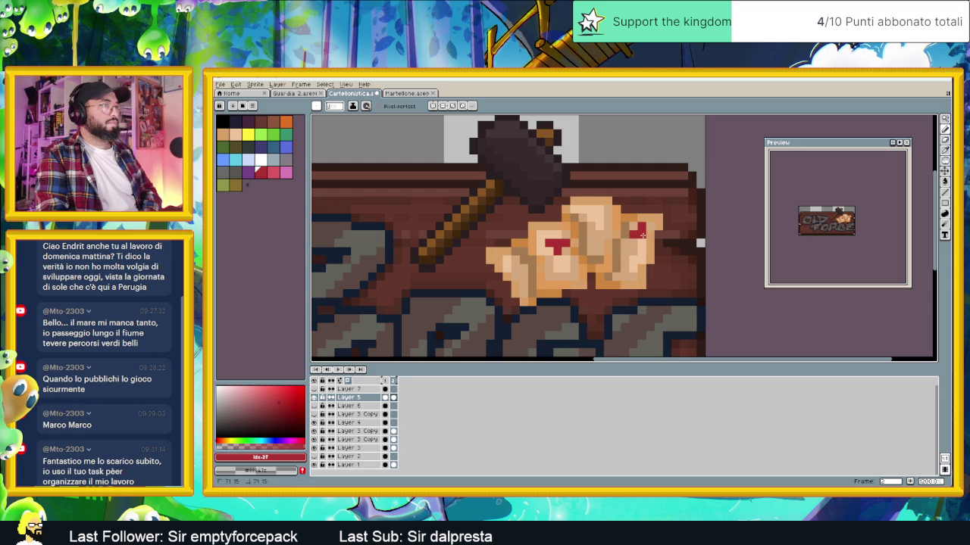
pyautogui.click(590, 210)
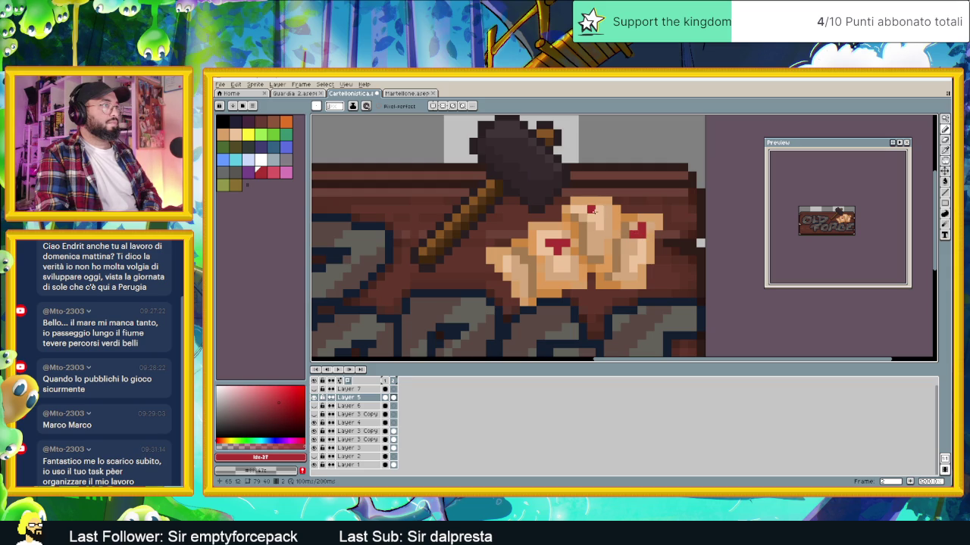
pyautogui.click(595, 248)
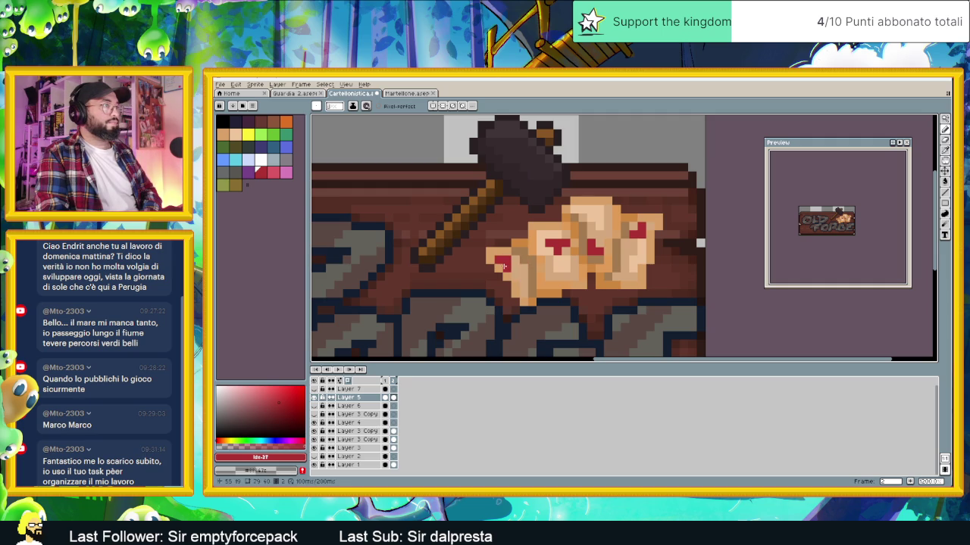
pyautogui.scroll(-2, 537, 277)
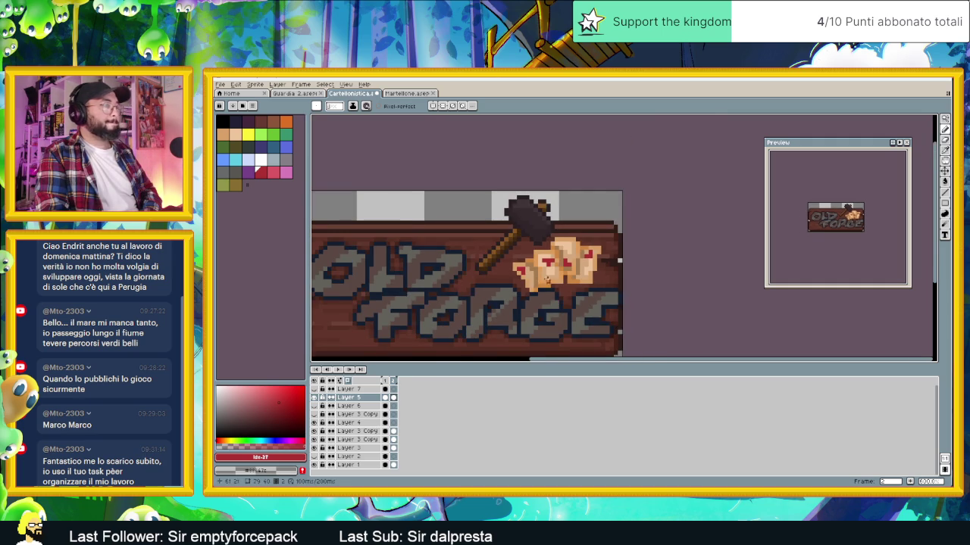
pyautogui.scroll(1, 544, 282)
# Add a purple gem and turn two red gems light blue and green
pyautogui.click(248, 172)
pyautogui.scroll(1, 519, 266)
pyautogui.scroll(1, 519, 266)
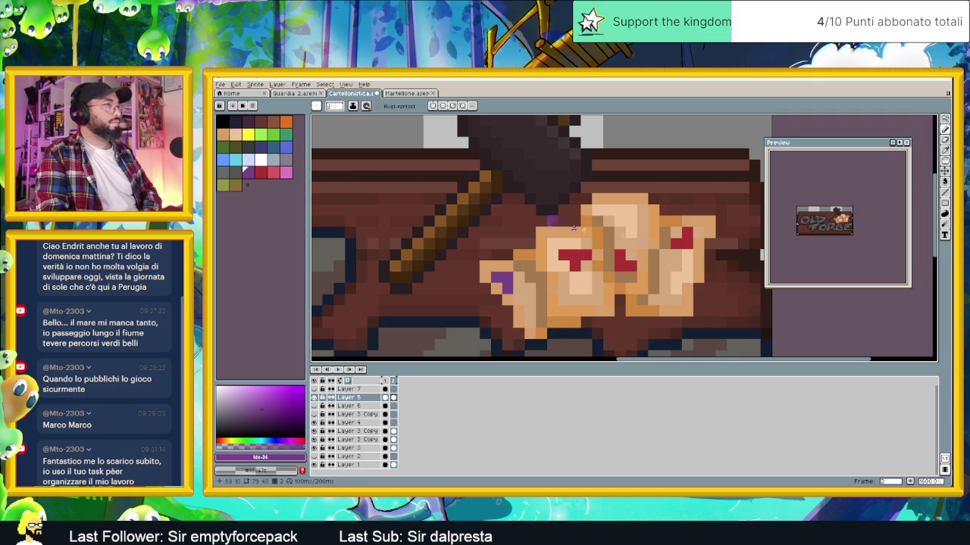
pyautogui.click(284, 146)
pyautogui.press(']')
pyautogui.click(620, 265)
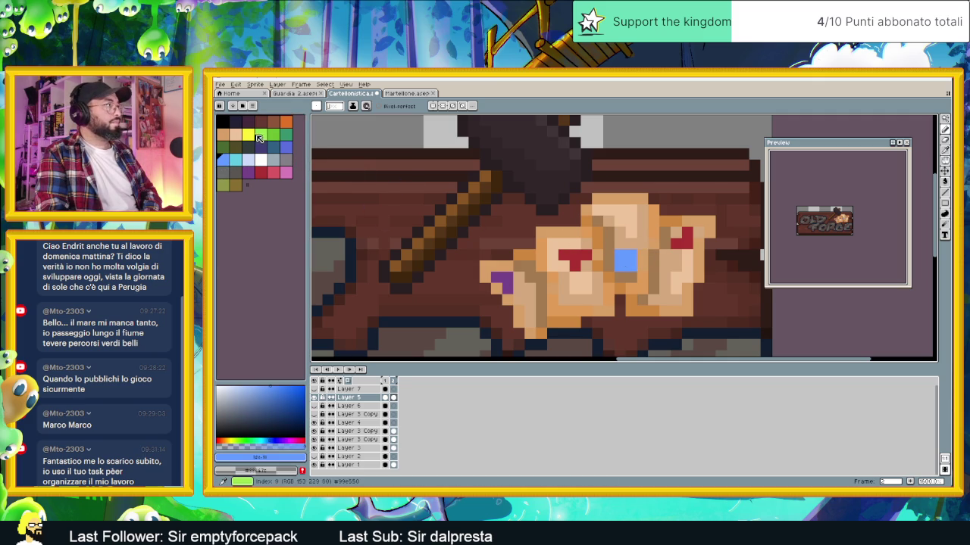
pyautogui.click(259, 135)
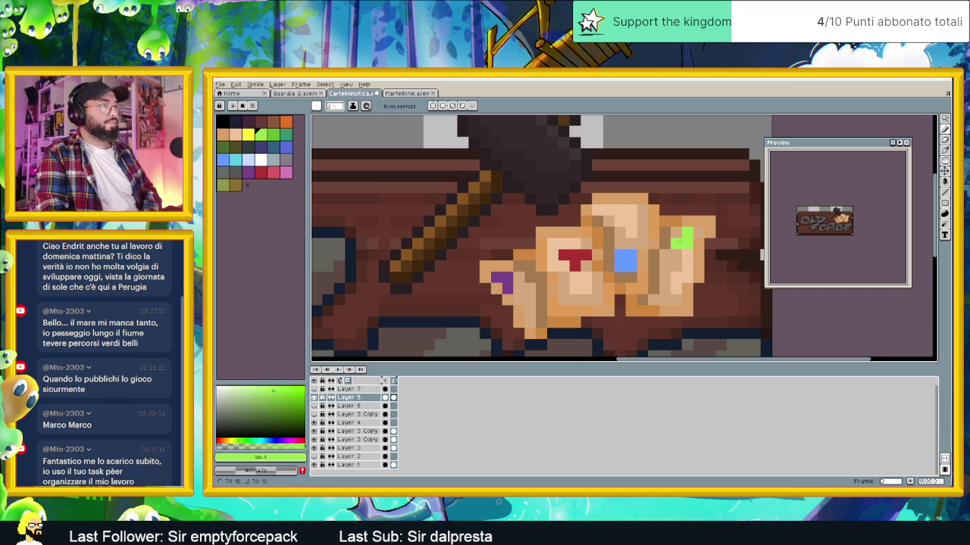
pyautogui.scroll(-5, 700, 258)
pyautogui.moveTo(734, 291); pyautogui.dragTo(636, 271)
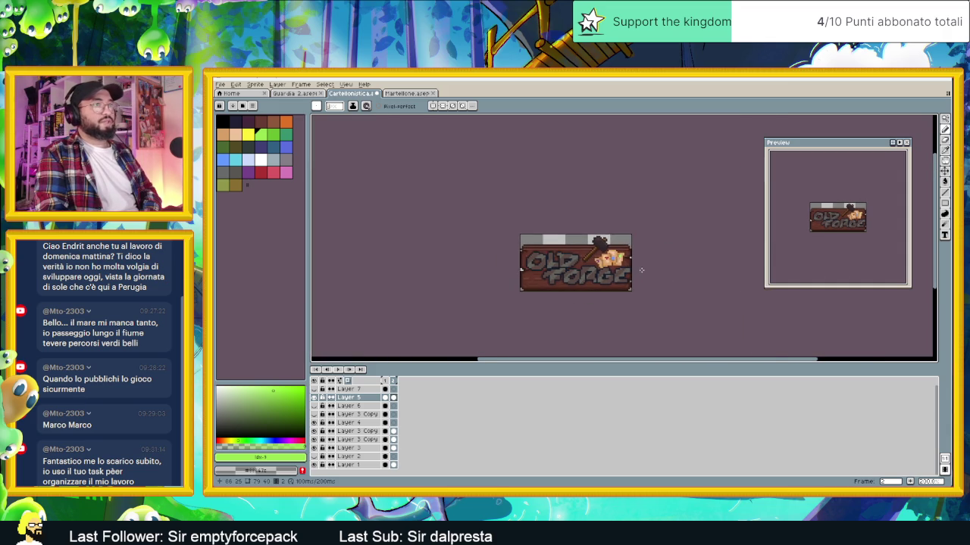
pyautogui.scroll(-1, 652, 271)
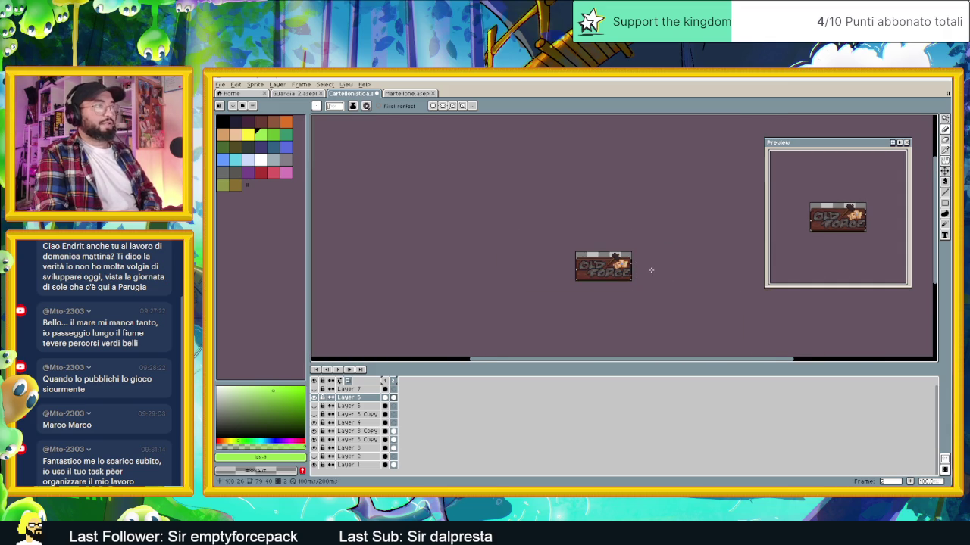
pyautogui.scroll(2, 652, 271)
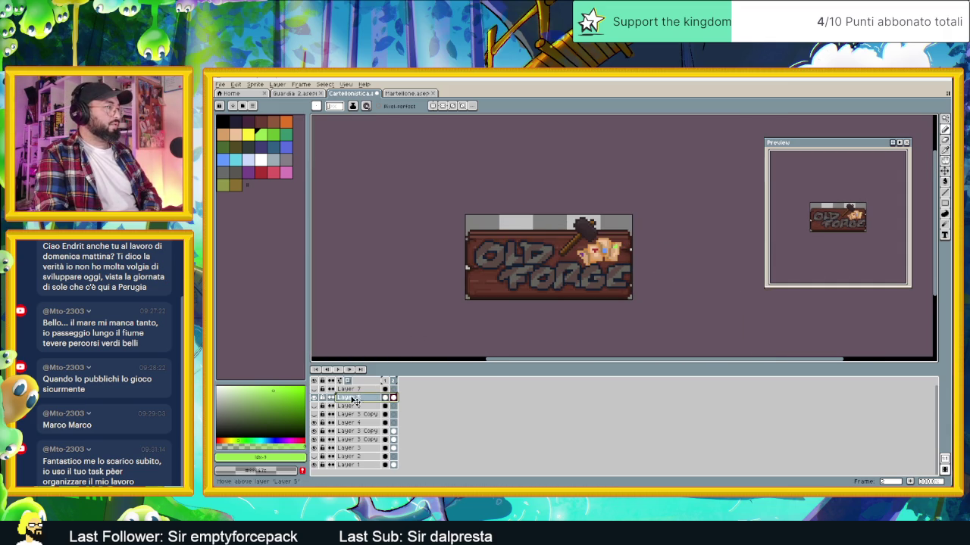
# Duplicate Layer 5 via its context menu and open Edit > Adjustments > Hue/Saturation
pyautogui.rightClick(351, 397)
pyautogui.click(394, 438)
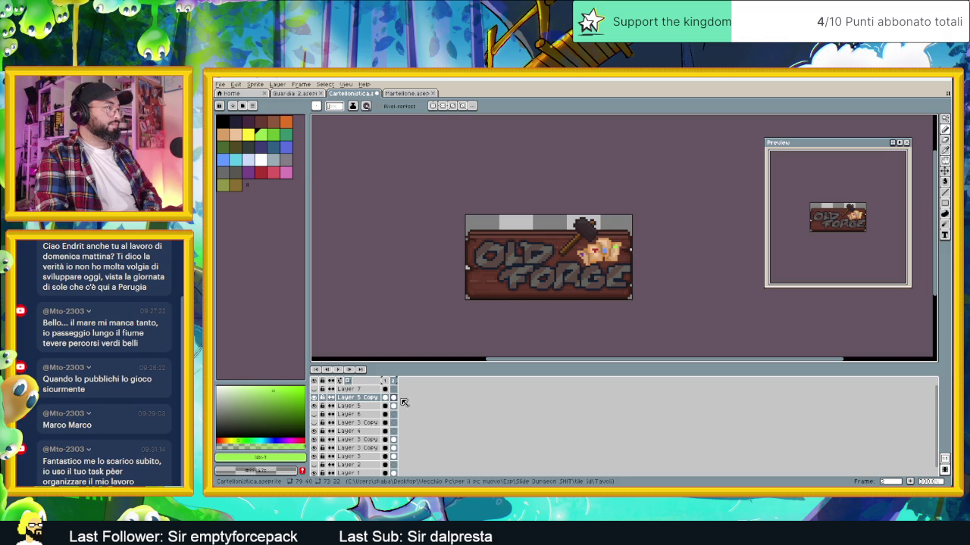
pyautogui.click(254, 84)
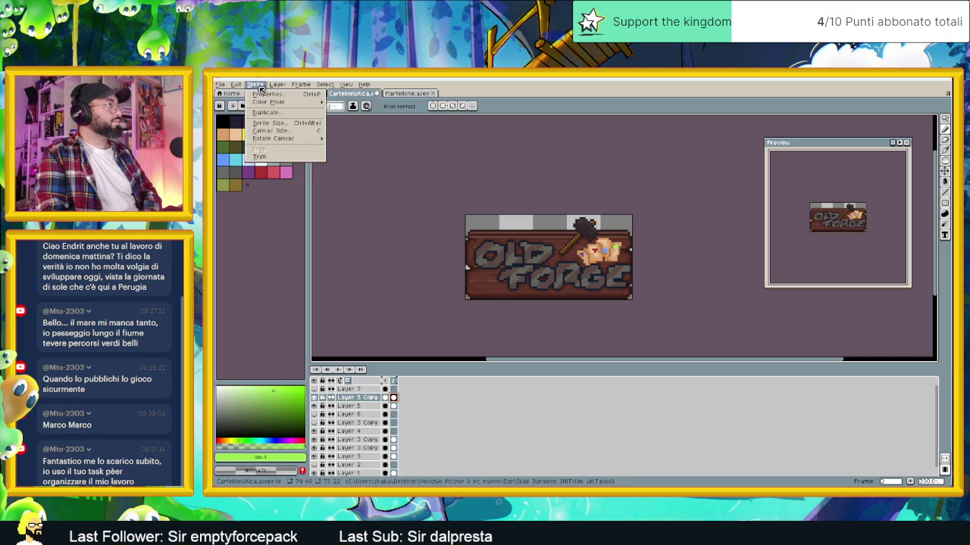
pyautogui.click(236, 84)
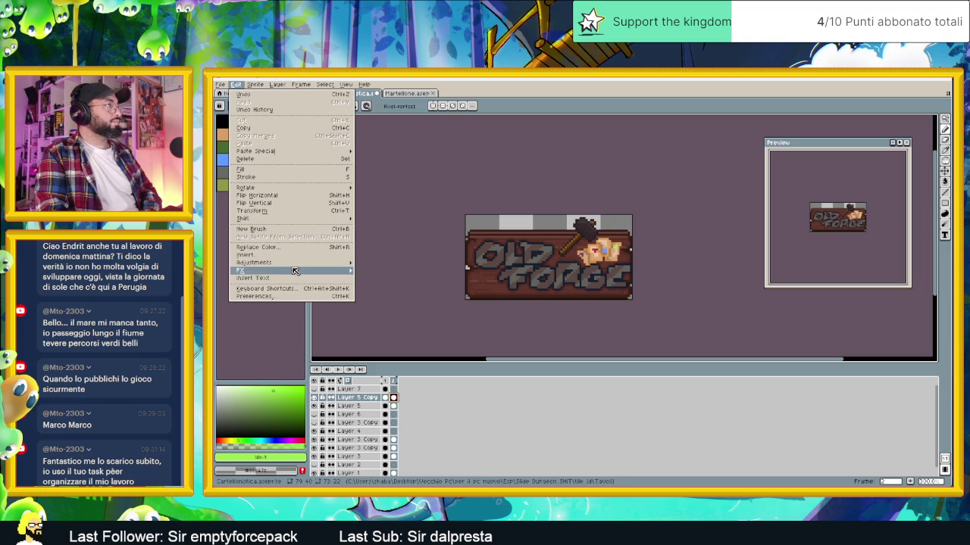
pyautogui.moveTo(255, 262)
pyautogui.click(375, 271)
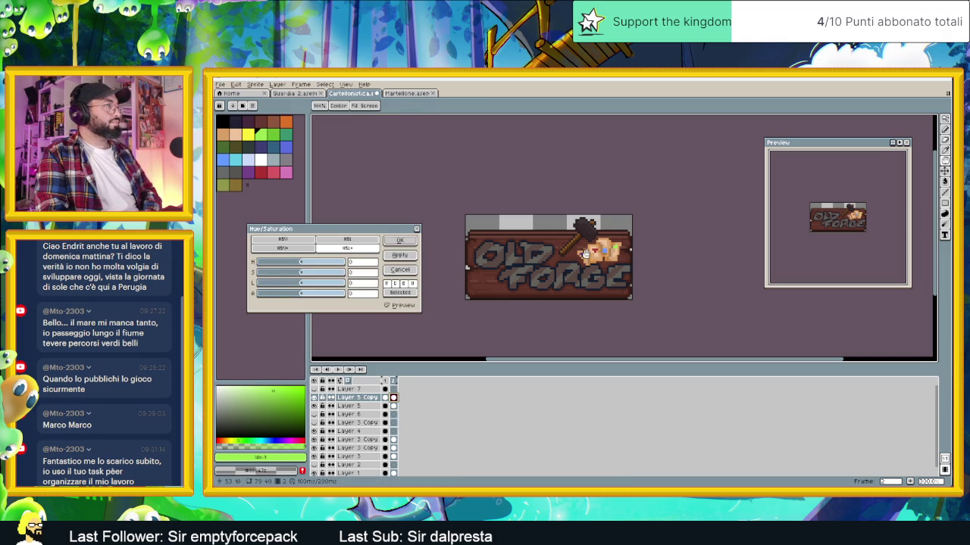
# Apply an HSL adjustment of hue 5, saturation -20, lightness -23 to Layer 5 Copy, then select the Eraser
pyautogui.click(297, 275)
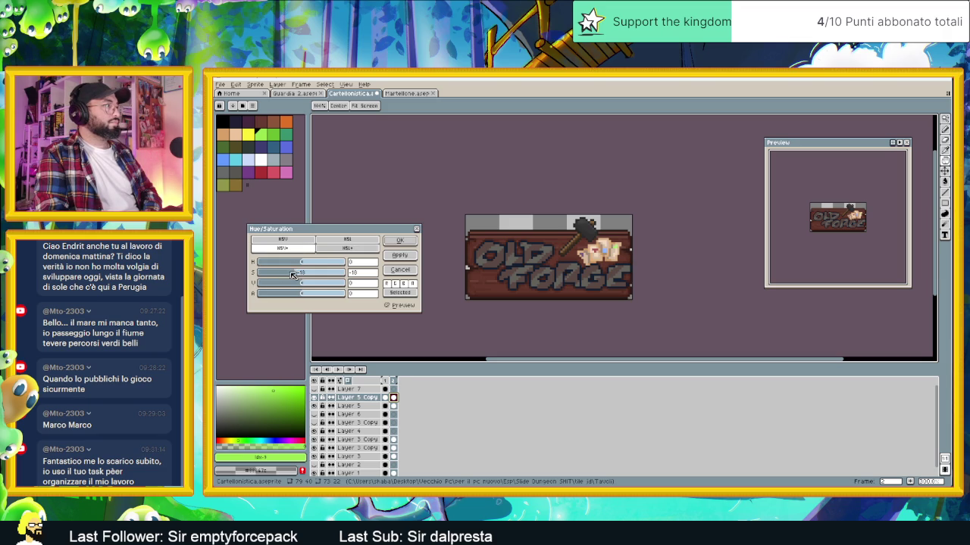
pyautogui.click(297, 275)
pyautogui.moveTo(302, 275); pyautogui.dragTo(296, 273)
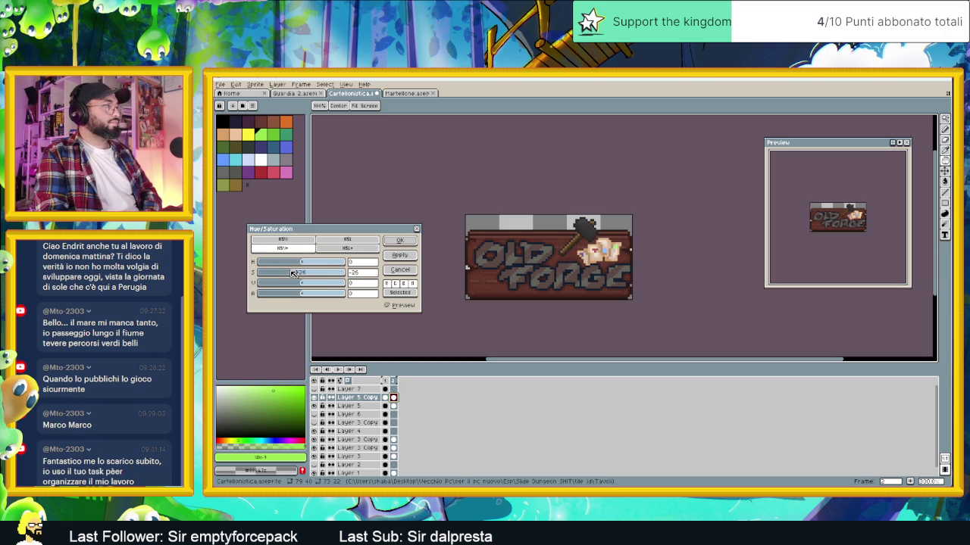
pyautogui.moveTo(294, 273); pyautogui.dragTo(308, 266)
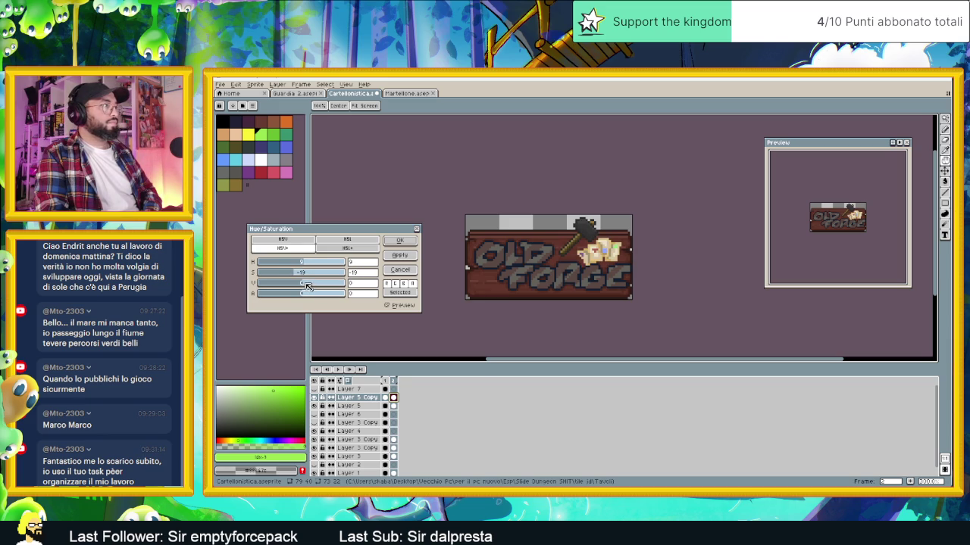
pyautogui.moveTo(307, 286); pyautogui.dragTo(298, 286)
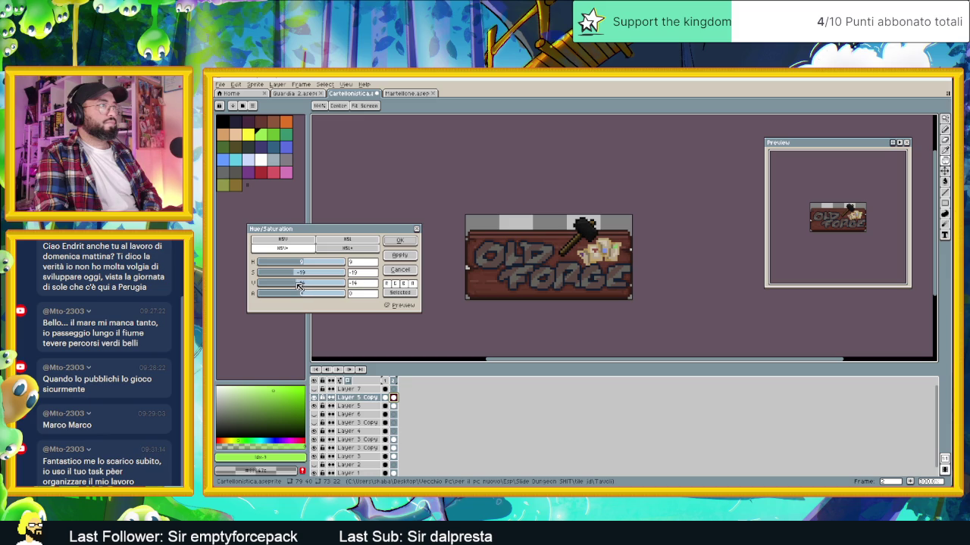
pyautogui.click(347, 239)
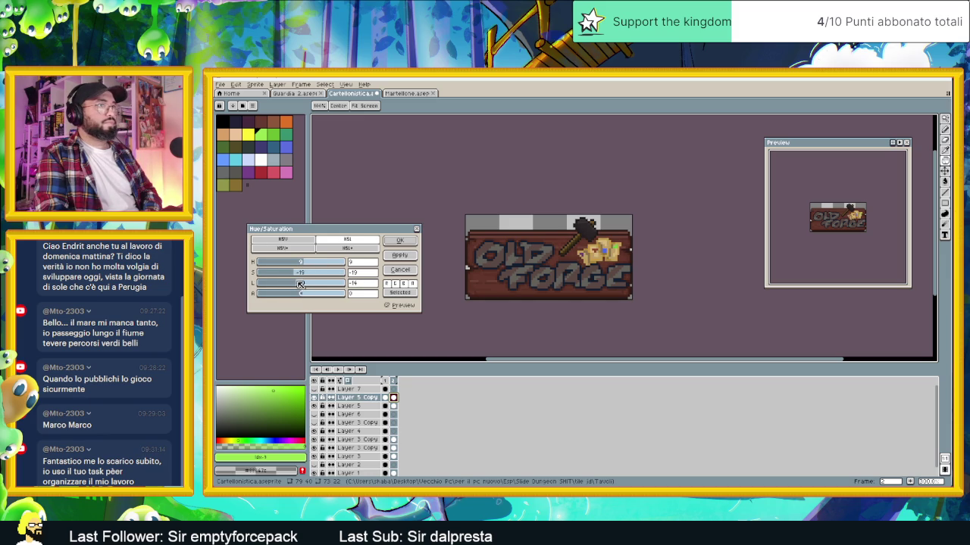
pyautogui.moveTo(296, 286); pyautogui.dragTo(295, 286)
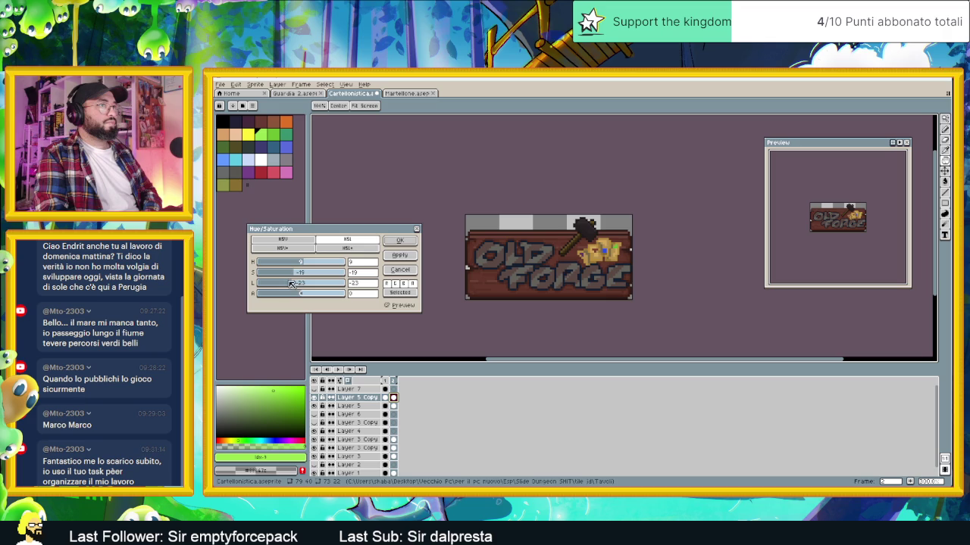
pyautogui.moveTo(298, 277)
pyautogui.mouseDown()
pyautogui.moveTo(286, 278)
pyautogui.moveTo(304, 265)
pyautogui.mouseUp()
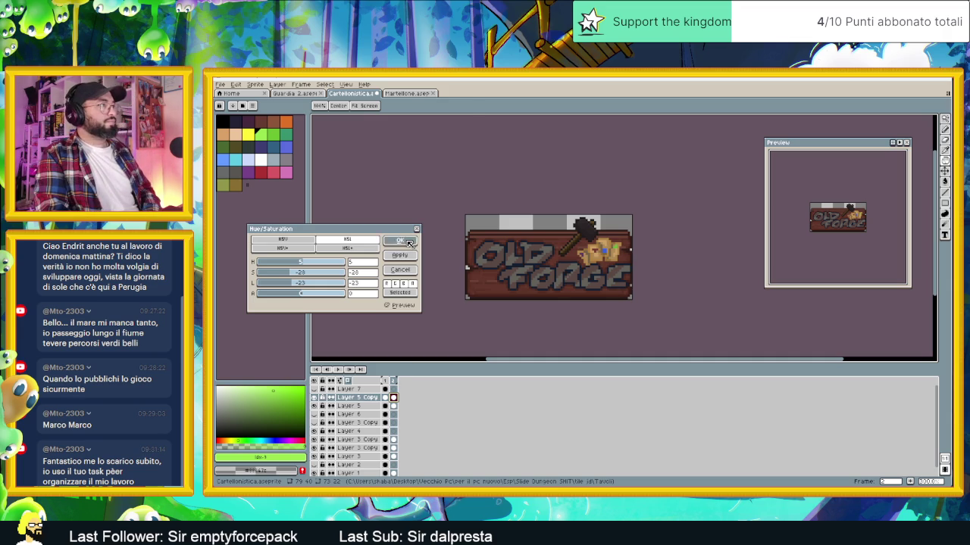
pyautogui.click(407, 241)
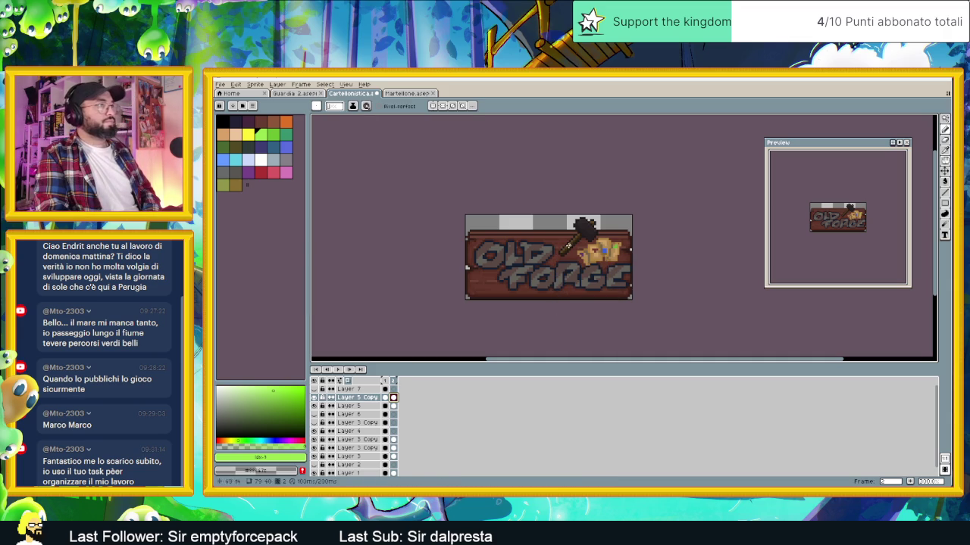
pyautogui.click(944, 139)
pyautogui.scroll(1, 593, 220)
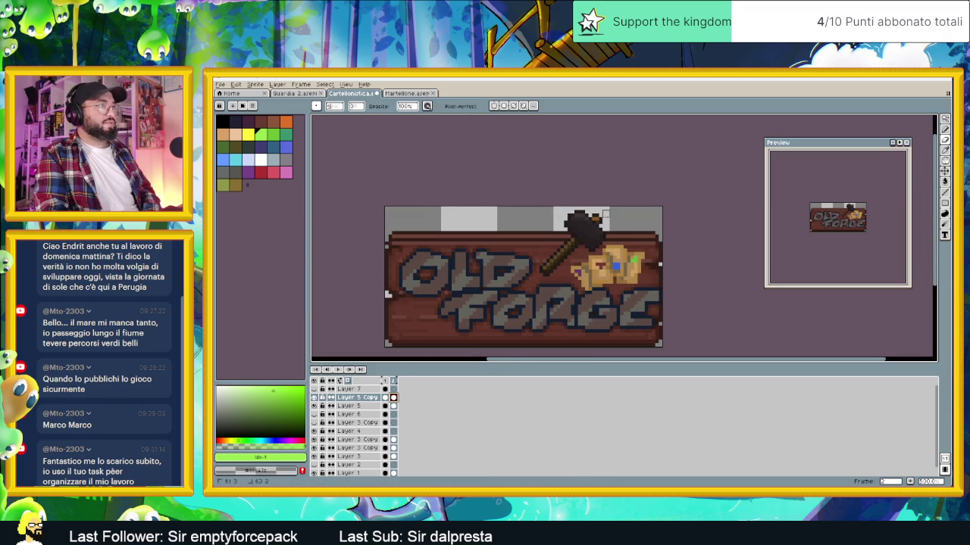
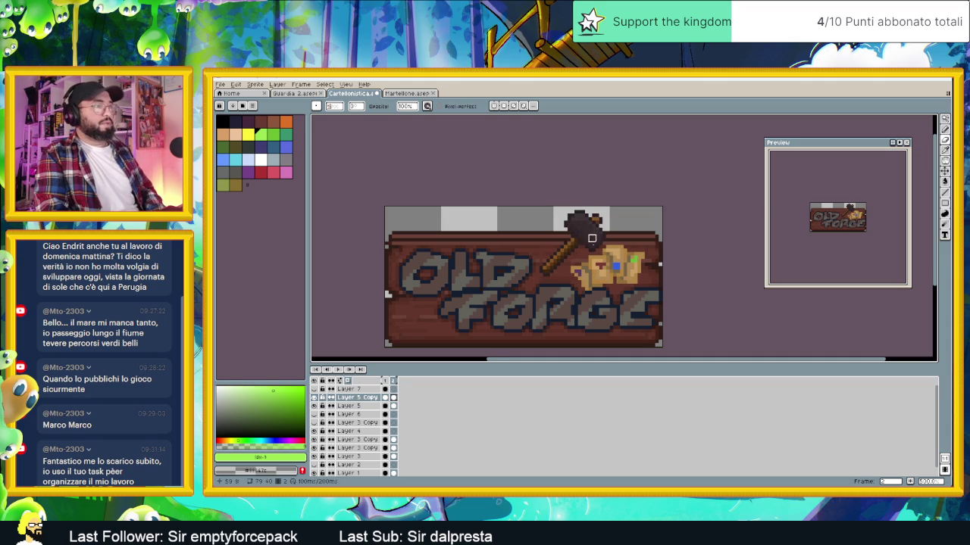
# Zoom and pan around the OLD FORGE sign, then bring up the File menu
pyautogui.scroll(-3, 581, 231)
pyautogui.scroll(2, 584, 272)
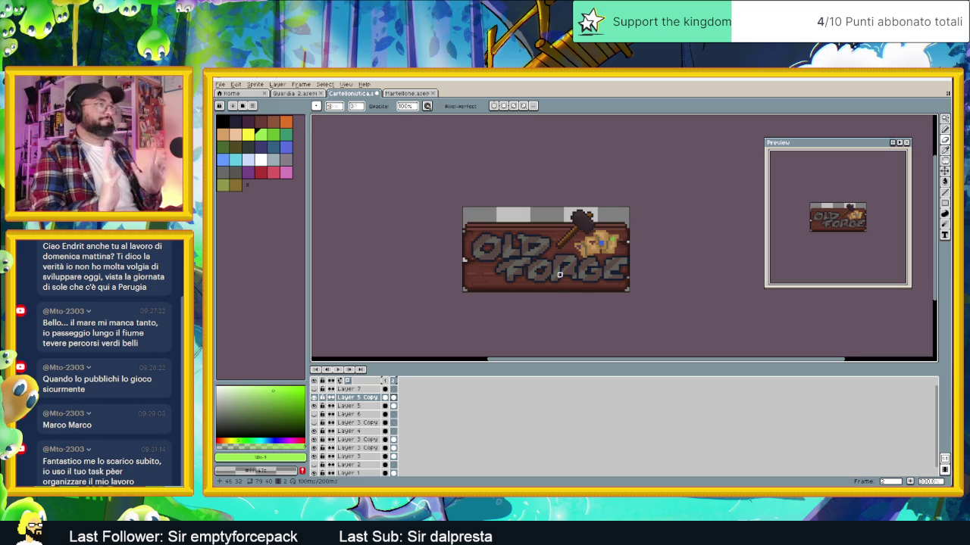
pyautogui.scroll(-1, 584, 267)
pyautogui.scroll(1, 602, 267)
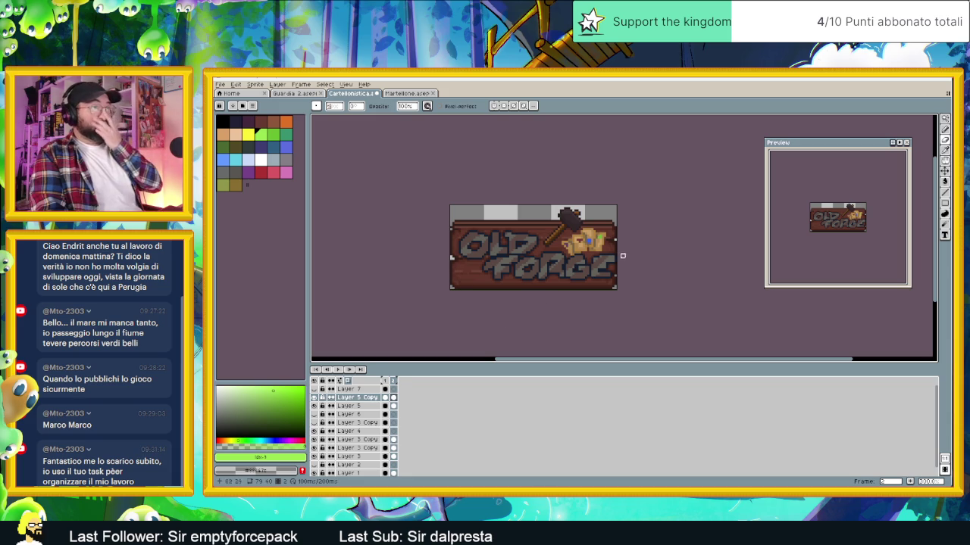
pyautogui.scroll(1, 587, 258)
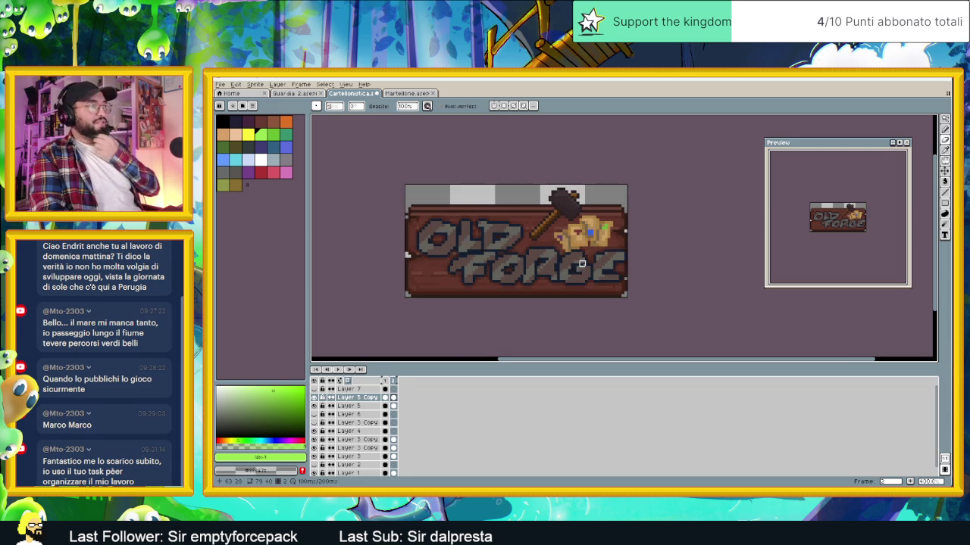
pyautogui.scroll(-1, 606, 269)
pyautogui.scroll(-2, 633, 291)
pyautogui.scroll(-1, 638, 294)
pyautogui.scroll(1, 652, 294)
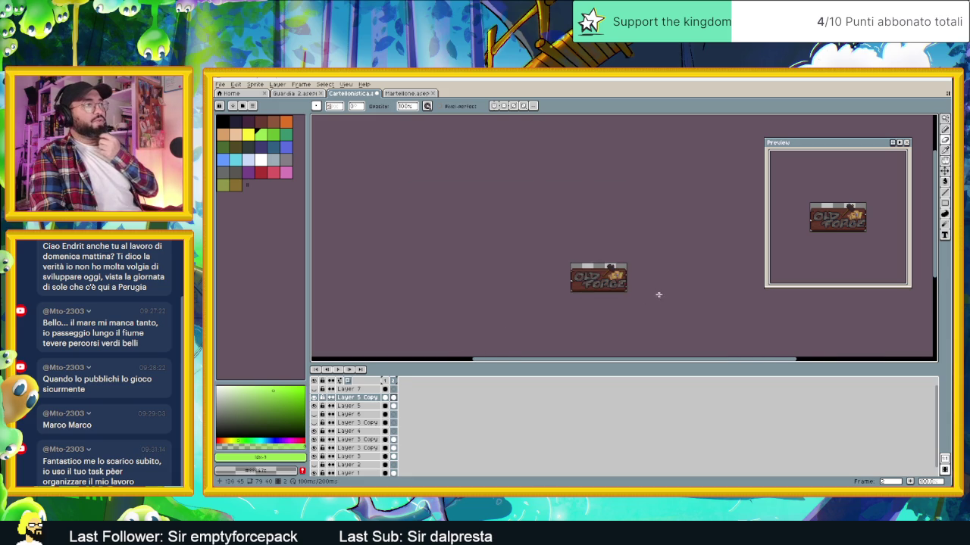
pyautogui.moveTo(656, 292); pyautogui.dragTo(606, 285)
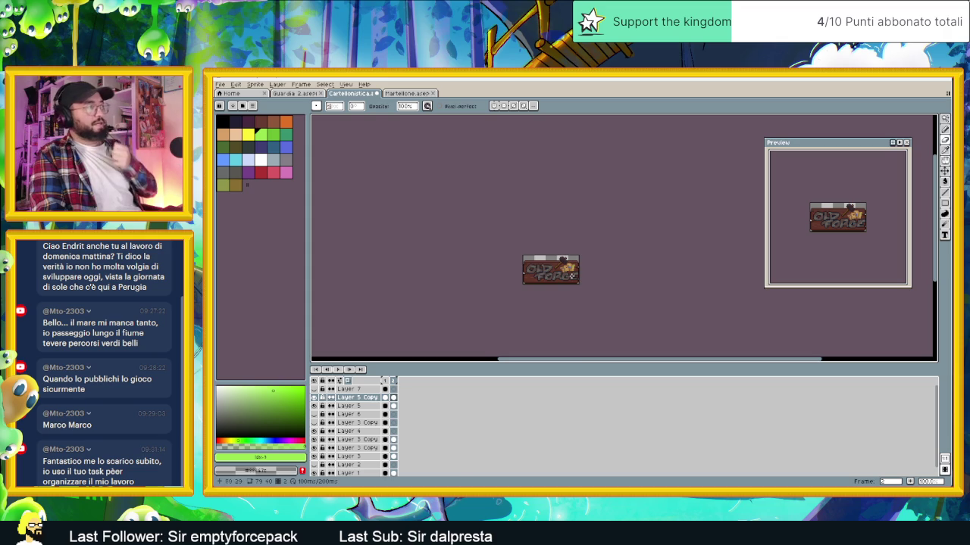
pyautogui.scroll(1, 572, 276)
pyautogui.click(221, 85)
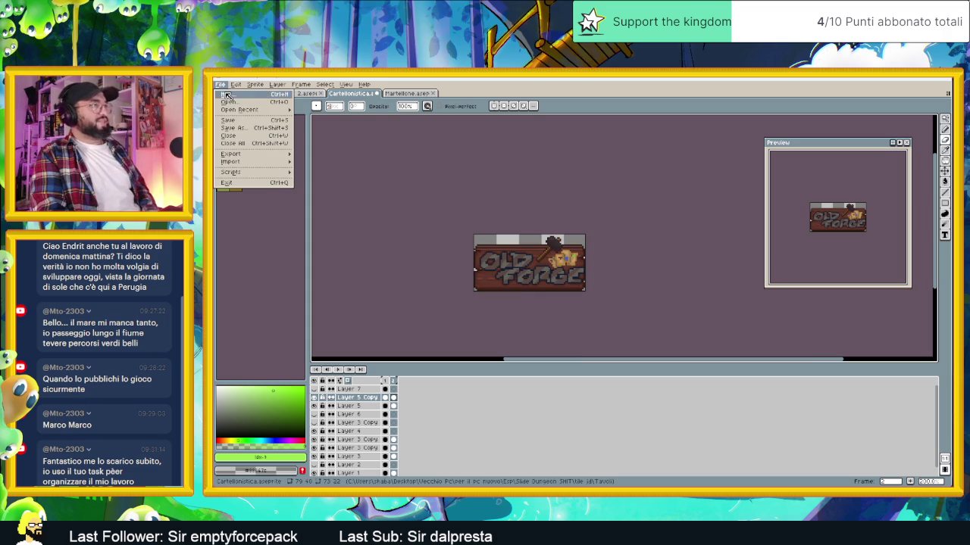
pyautogui.moveTo(231, 154)
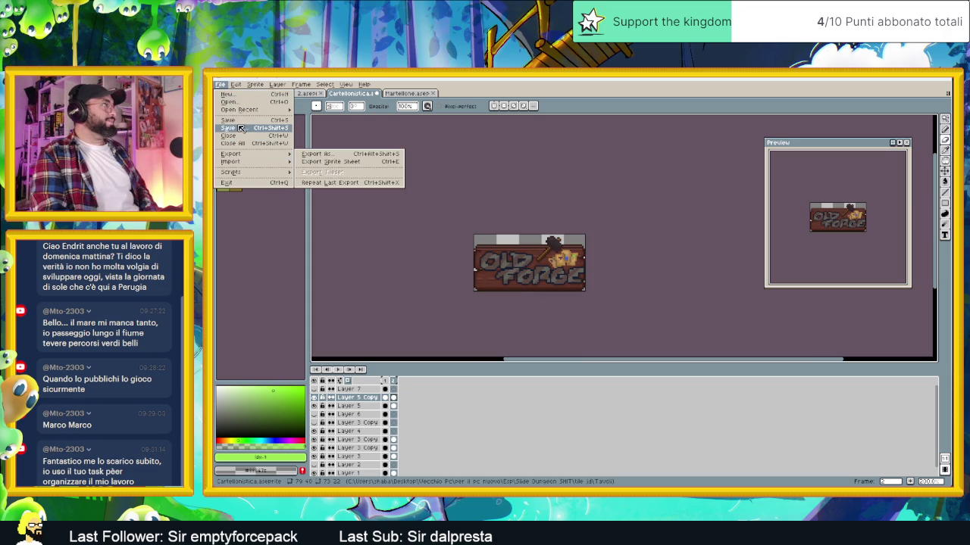
# Export the sign as a PNG named 'Old ForgeCartellonistica.png'
pyautogui.click(220, 85)
pyautogui.click(221, 84)
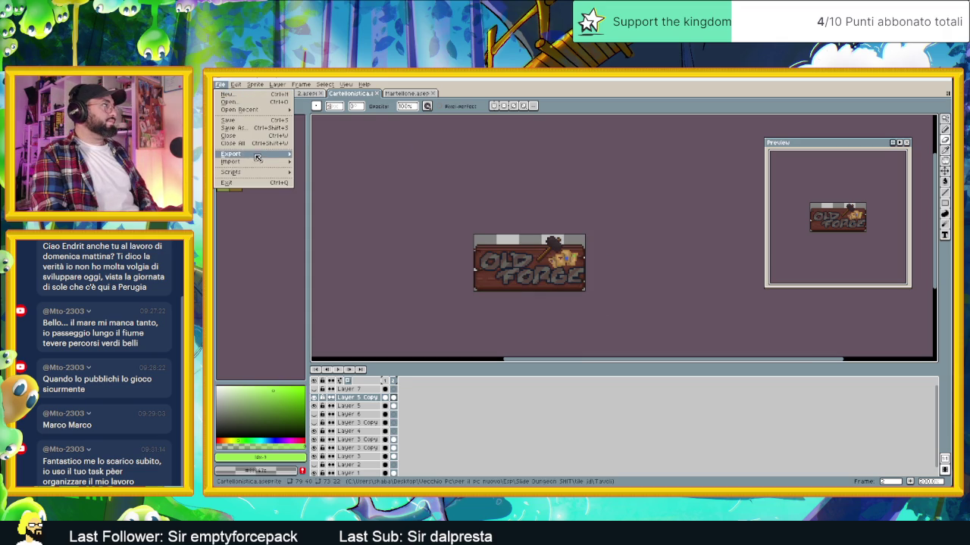
pyautogui.click(318, 156)
pyautogui.click(591, 239)
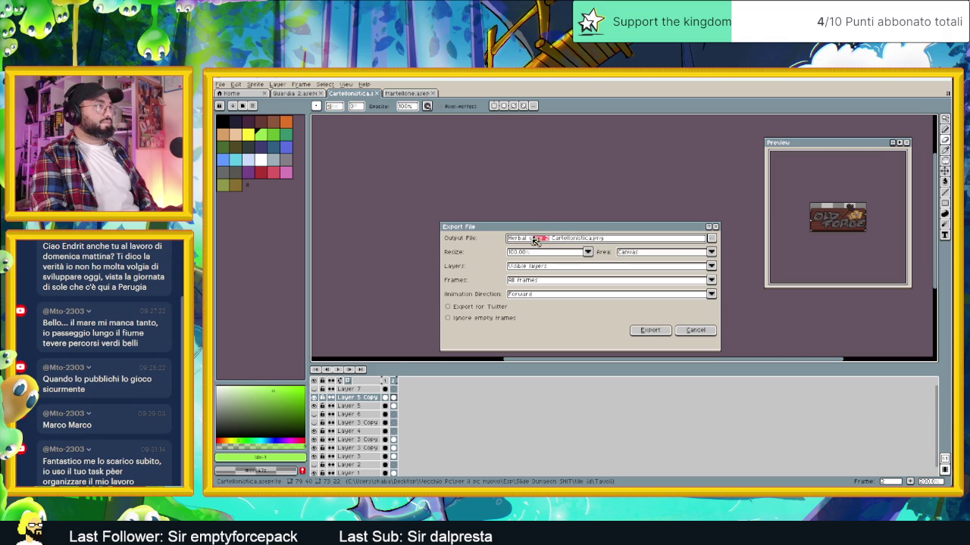
pyautogui.press('BackSpace')
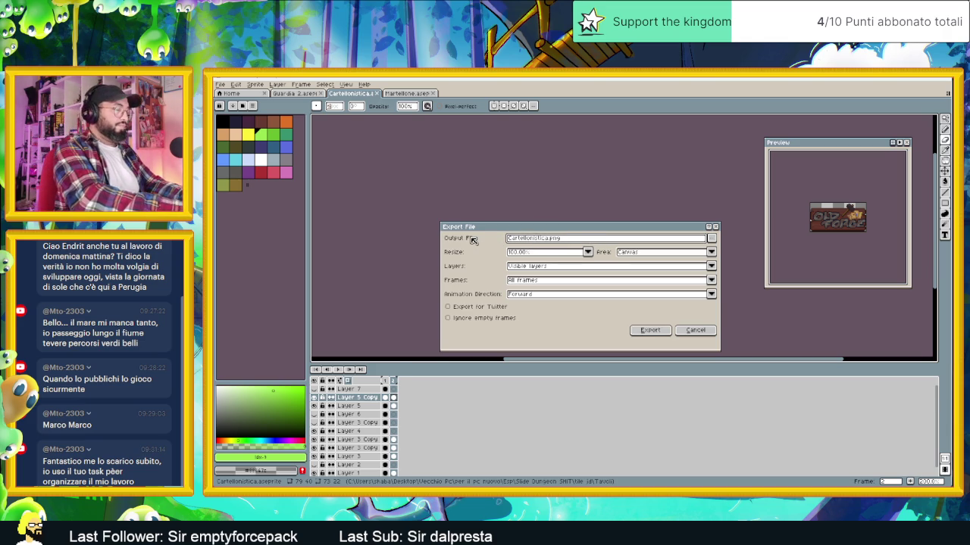
pyautogui.write('C:')
pyautogui.write('org')
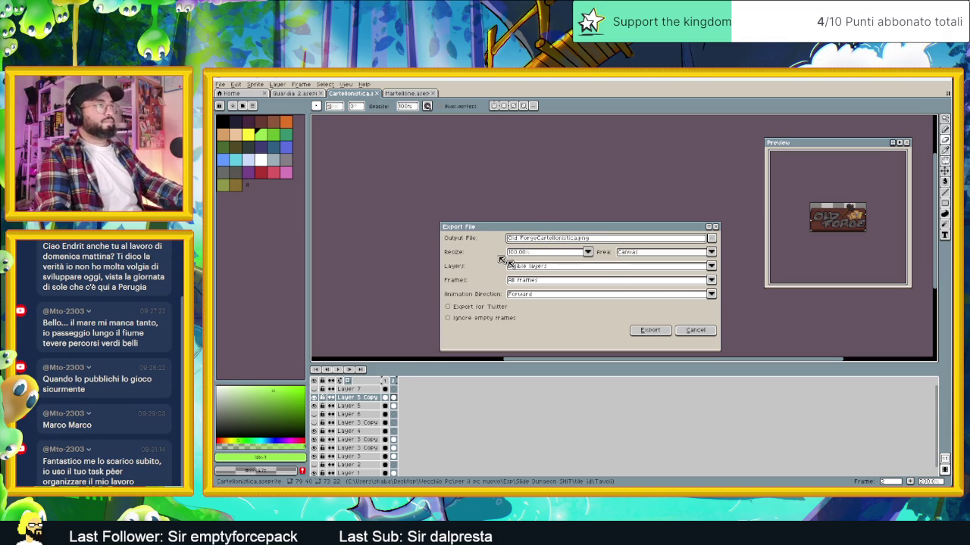
pyautogui.write('e')
pyautogui.click(650, 329)
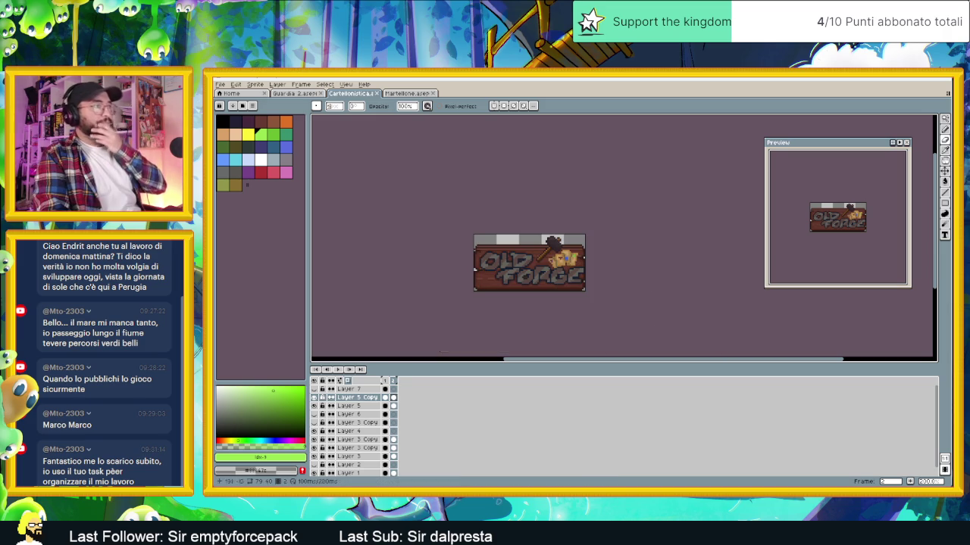
# Minimize Aseprite and browse File Explorer into the Slide Dungeon SHIT project folders
pyautogui.click(910, 78)
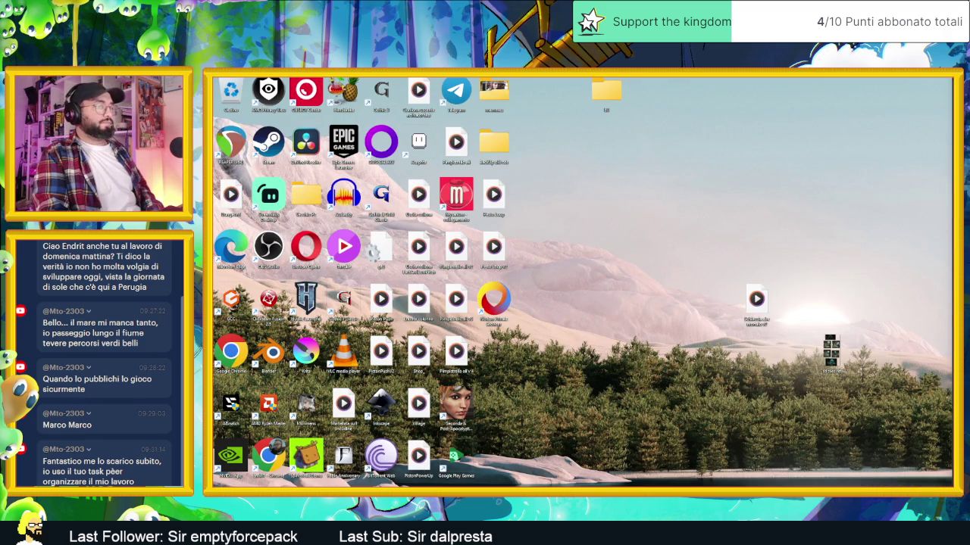
pyautogui.press('super+e')
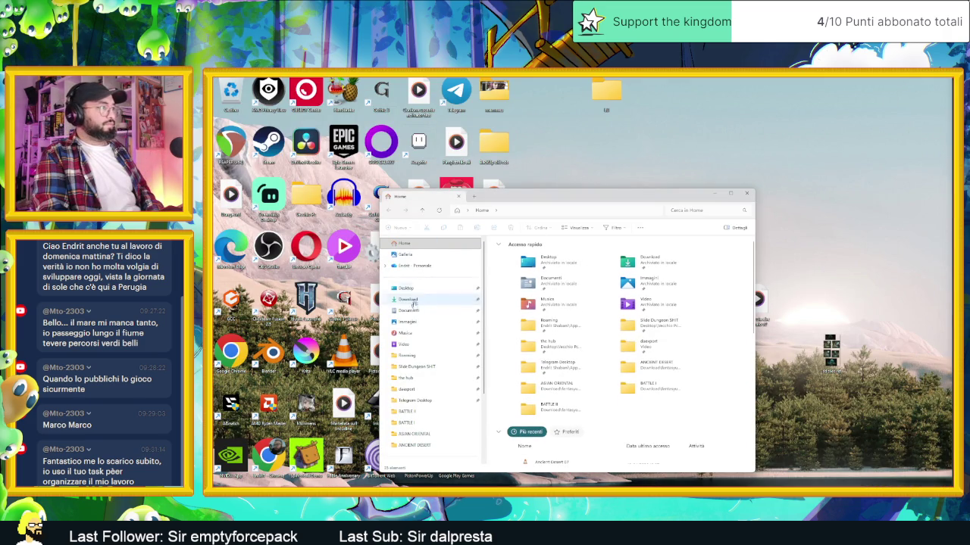
pyautogui.click(428, 367)
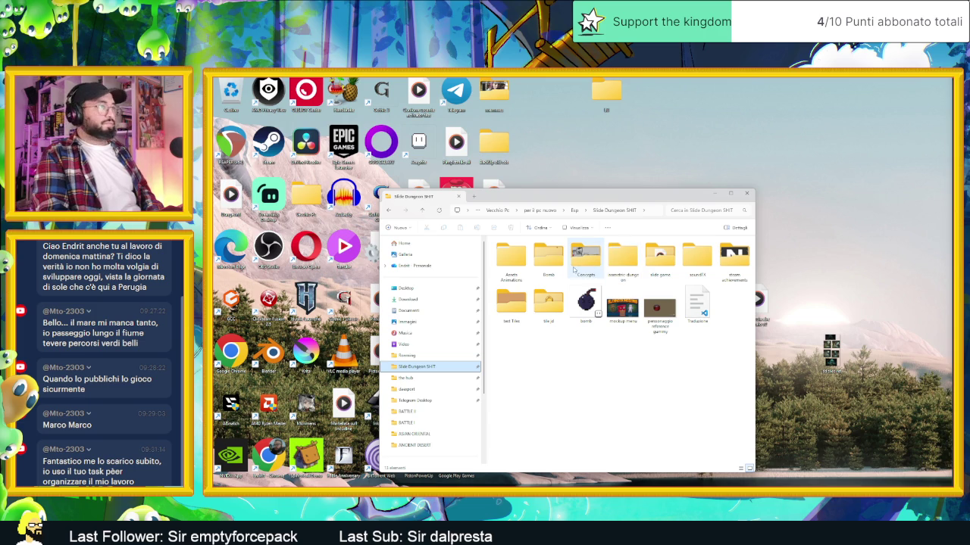
pyautogui.click(660, 272)
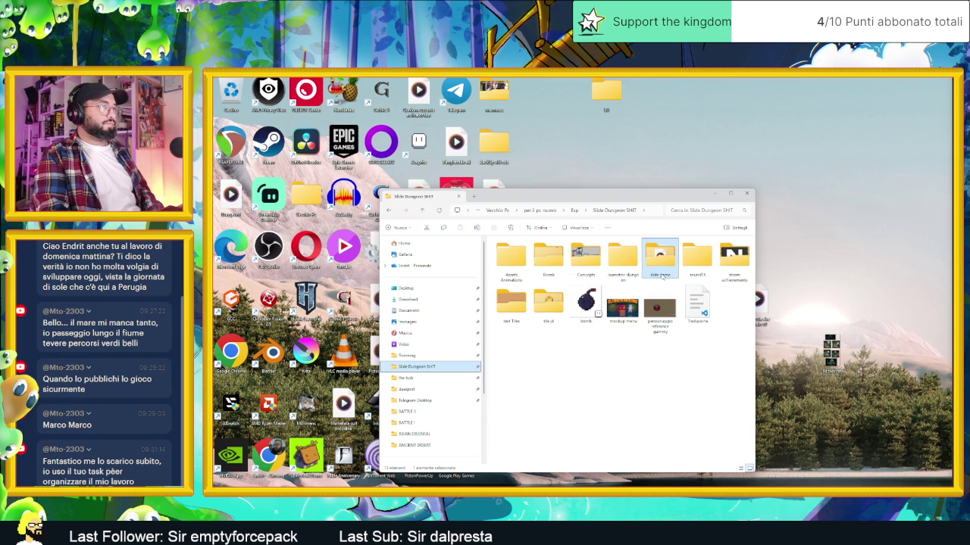
pyautogui.doubleClick(663, 276)
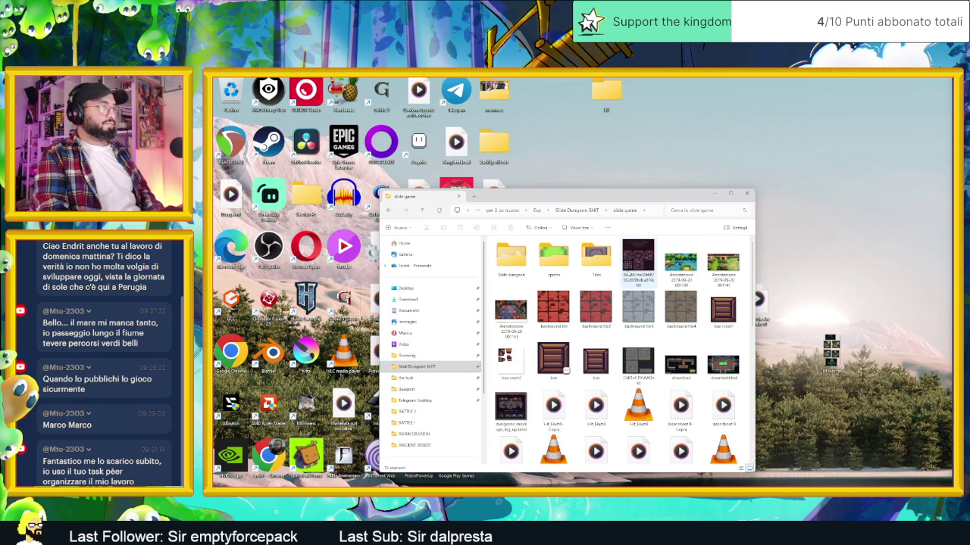
pyautogui.click(598, 261)
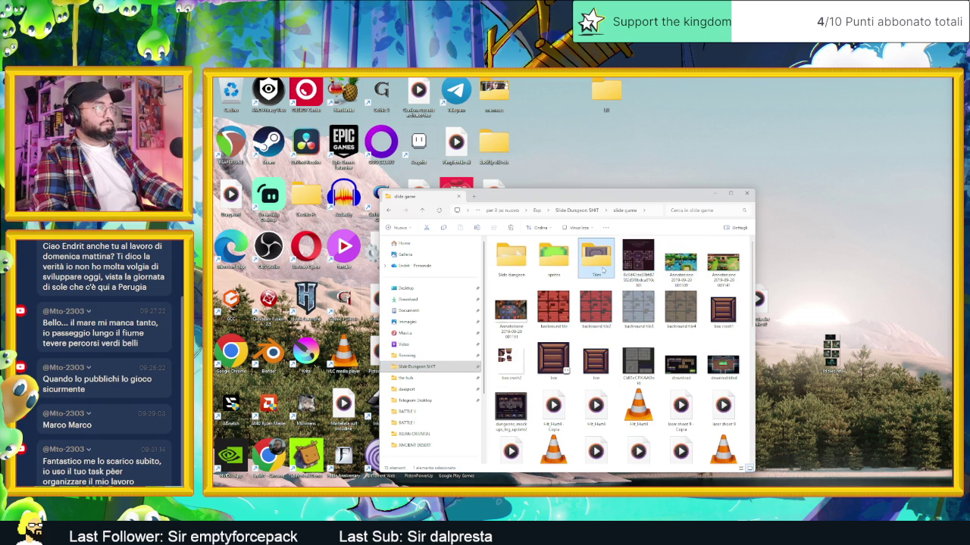
pyautogui.doubleClick(599, 262)
# Navigate to tile jd > Tavoli and select the Old Forge Cartellonistica2 image
pyautogui.hotkey('alt', 'Up')
pyautogui.hotkey('alt', 'Up')
pyautogui.click(549, 303)
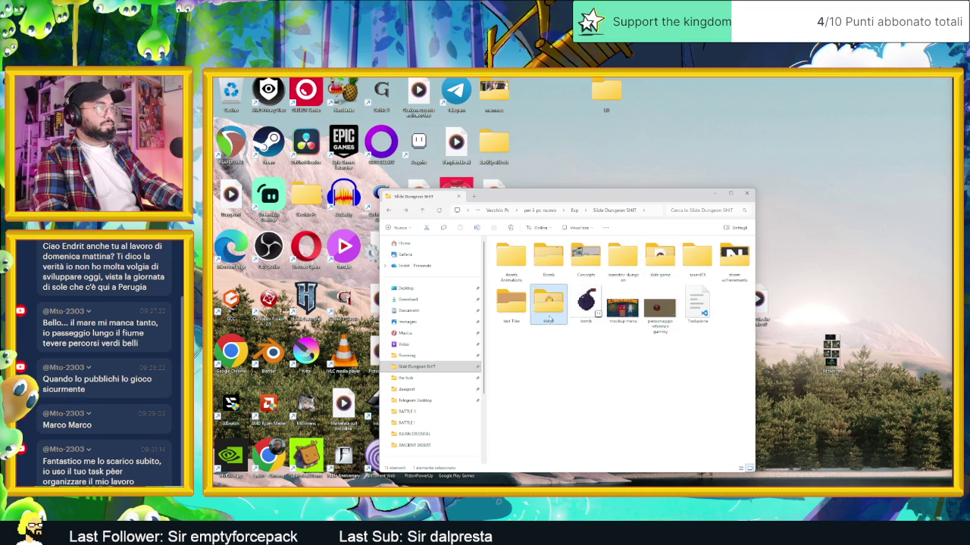
pyautogui.doubleClick(548, 320)
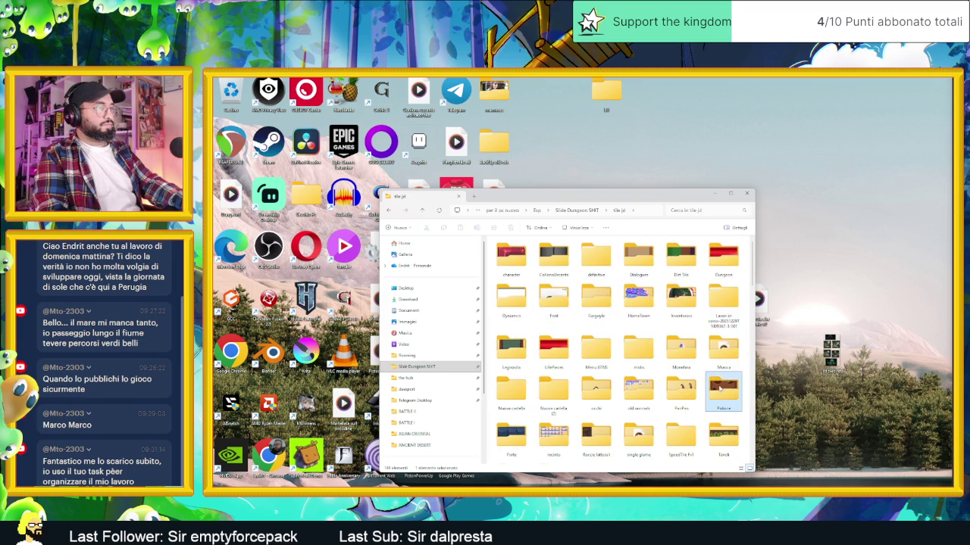
pyautogui.doubleClick(724, 435)
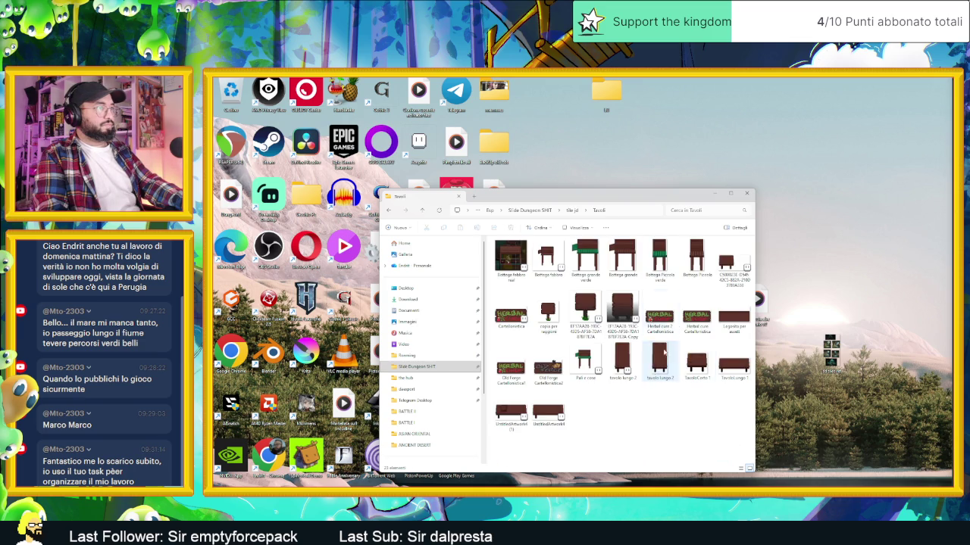
pyautogui.click(554, 377)
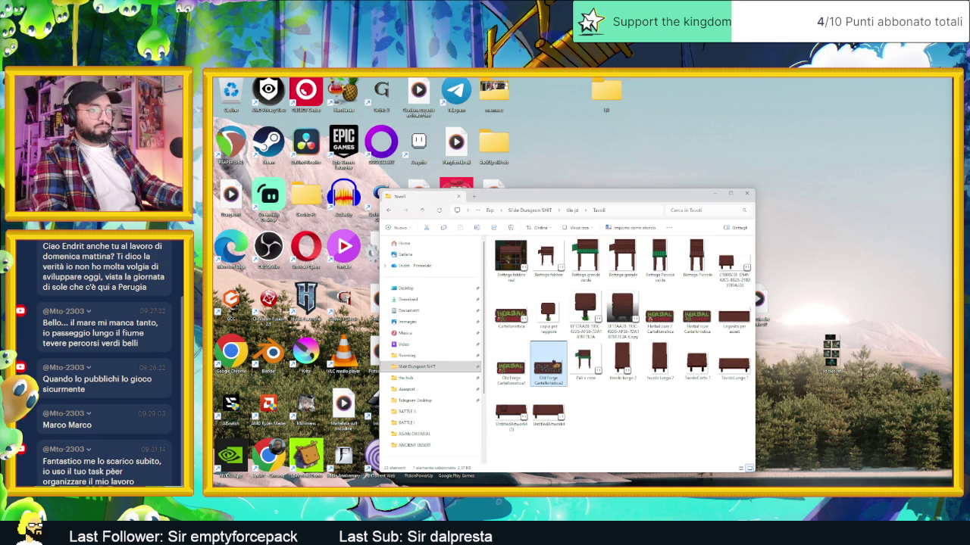
pyautogui.hotkey('alt', 'Tab')
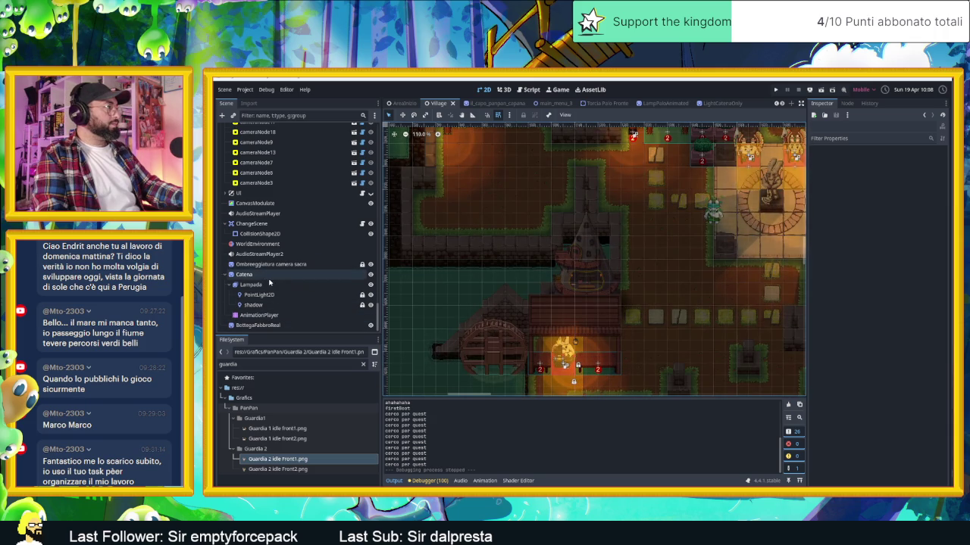
# Select BottegaFabbroReal and search Godot's FileSystem dock with the filter 'tav'
pyautogui.click(258, 325)
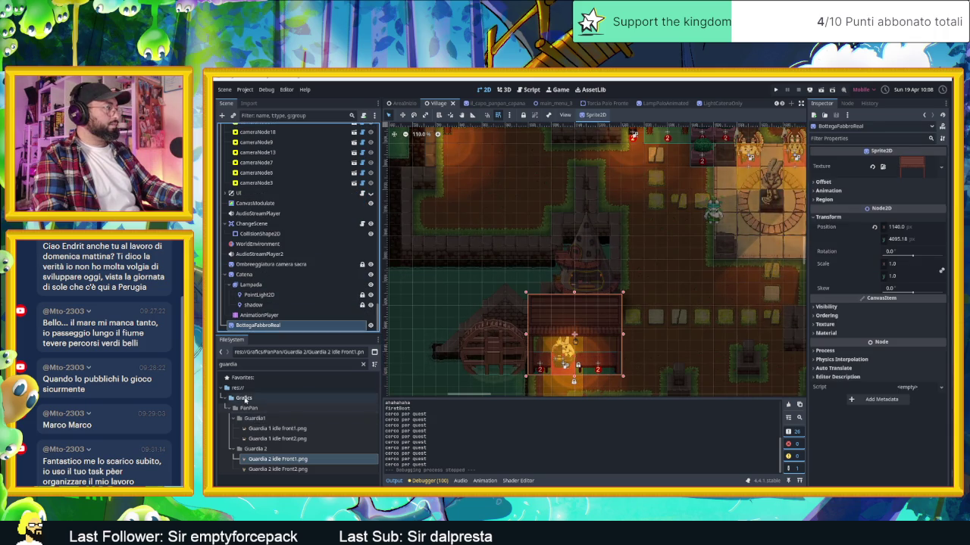
pyautogui.doubleClick(258, 365)
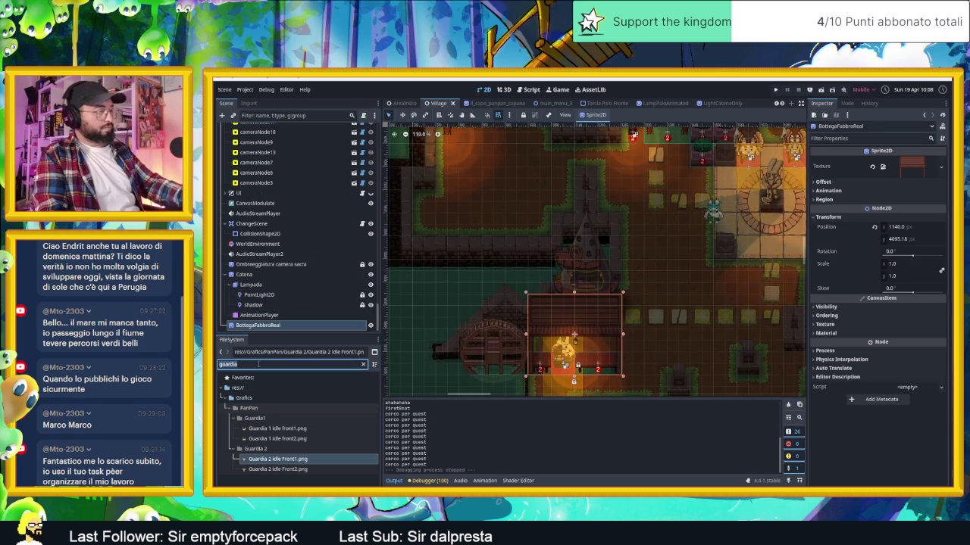
pyautogui.write('ta')
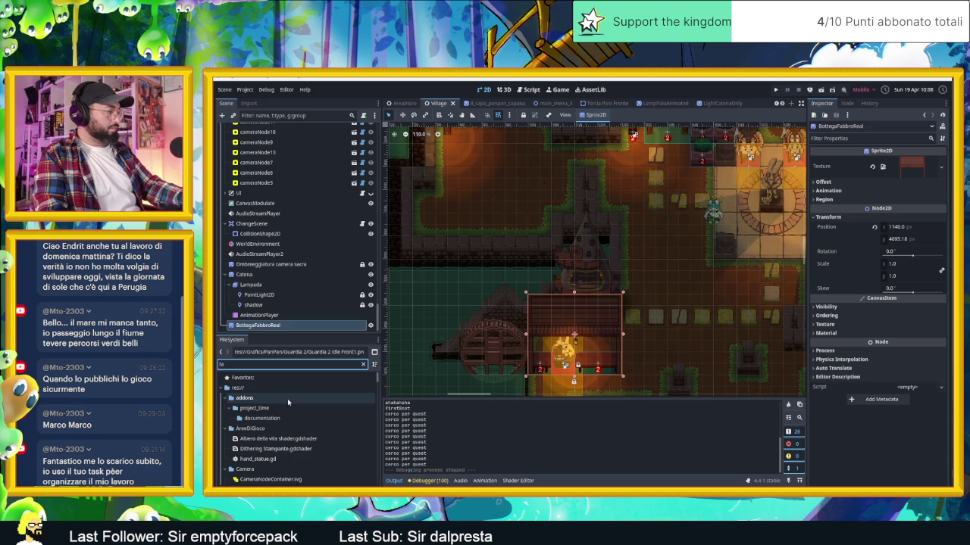
pyautogui.write('v')
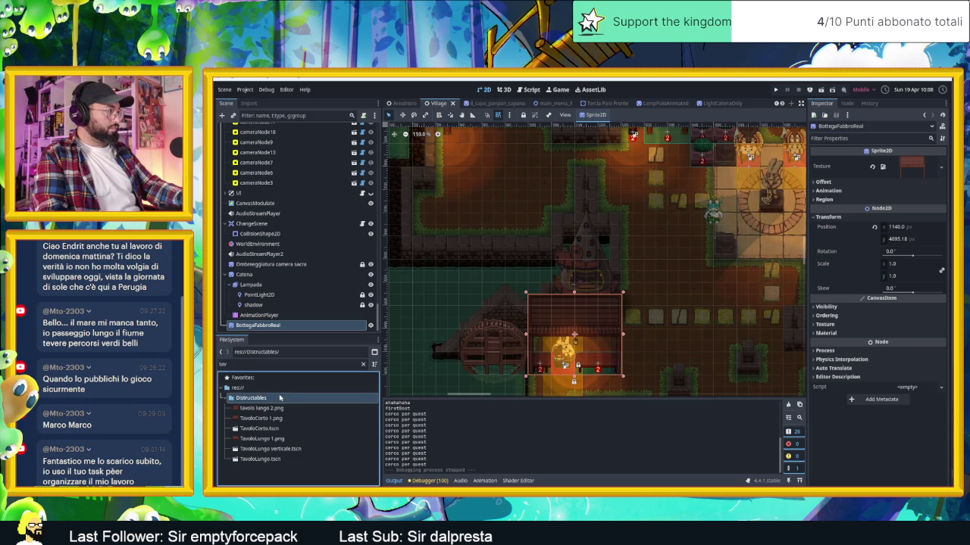
pyautogui.press('BackSpace')
pyautogui.press('BackSpace')
pyautogui.press('BackSpace')
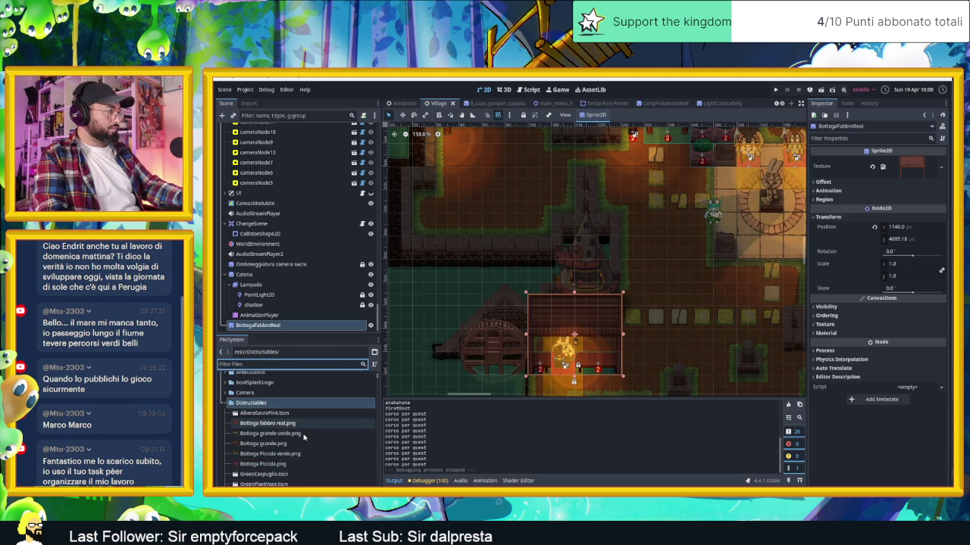
pyautogui.scroll(-1, 303, 437)
pyautogui.scroll(-2, 305, 435)
pyautogui.scroll(-2, 305, 436)
pyautogui.scroll(-2, 305, 436)
pyautogui.scroll(-2, 305, 436)
pyautogui.scroll(3, 305, 436)
pyautogui.scroll(3, 304, 431)
pyautogui.scroll(3, 305, 432)
pyautogui.scroll(3, 298, 411)
# Filter the FileSystem by 'cart' and open the Grafics/Legnosita folder
pyautogui.write('cart')
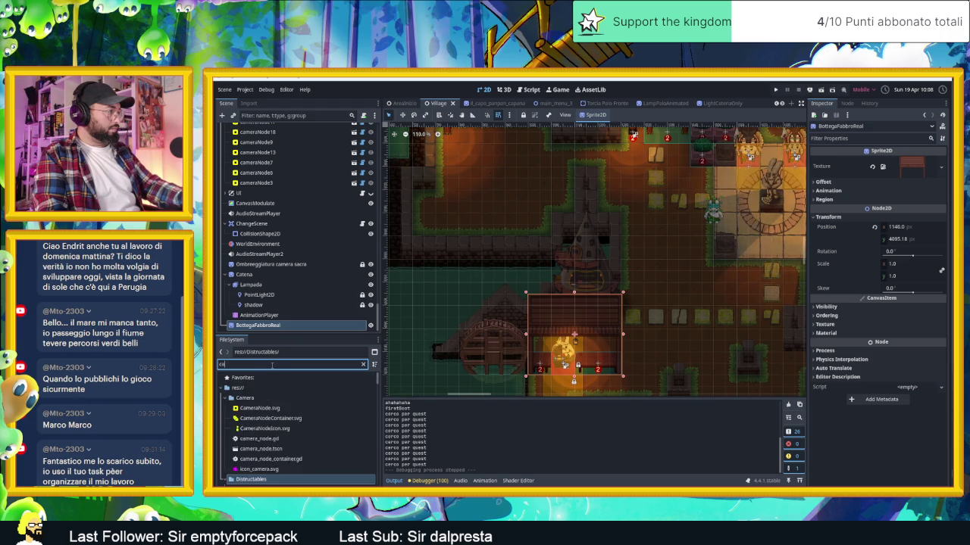
pyautogui.click(251, 448)
pyautogui.click(363, 364)
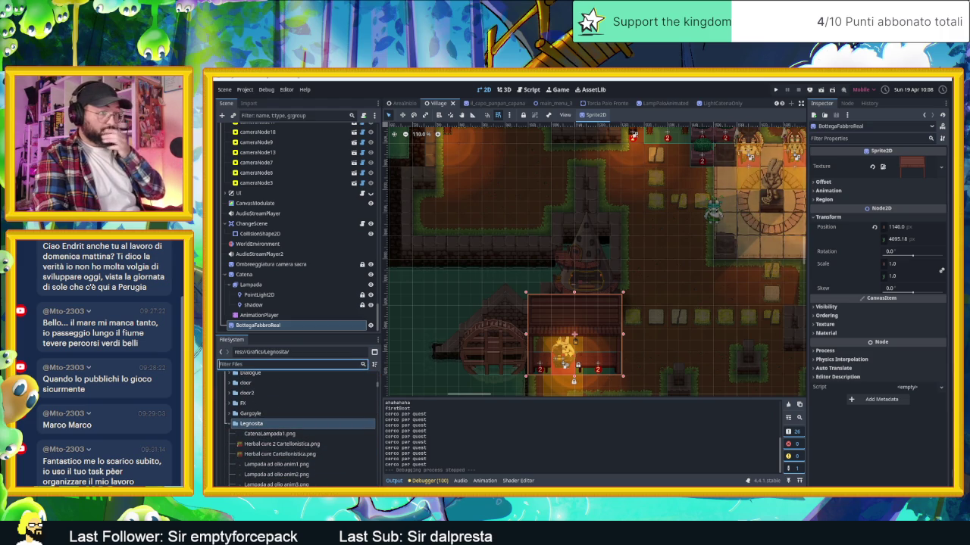
pyautogui.hotkey('alt', 'Tab')
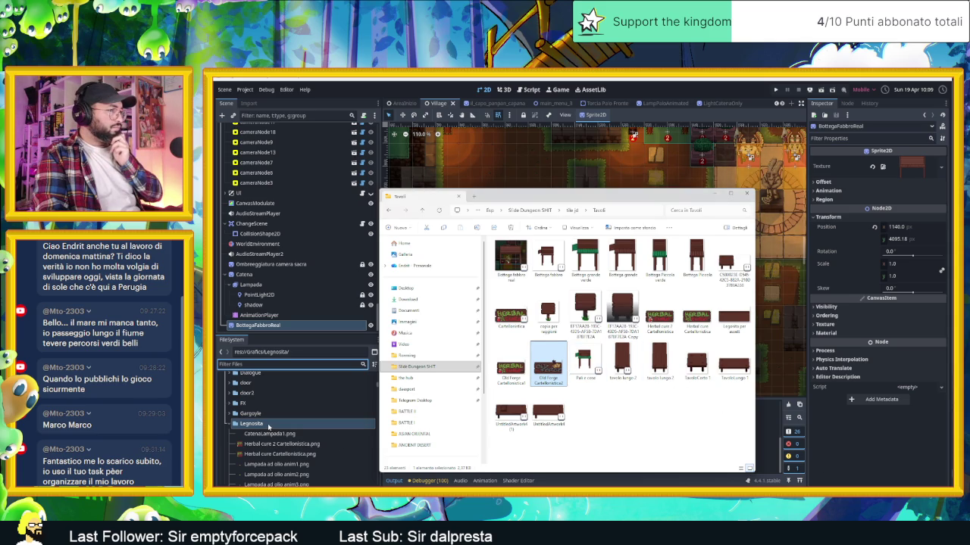
pyautogui.click(269, 432)
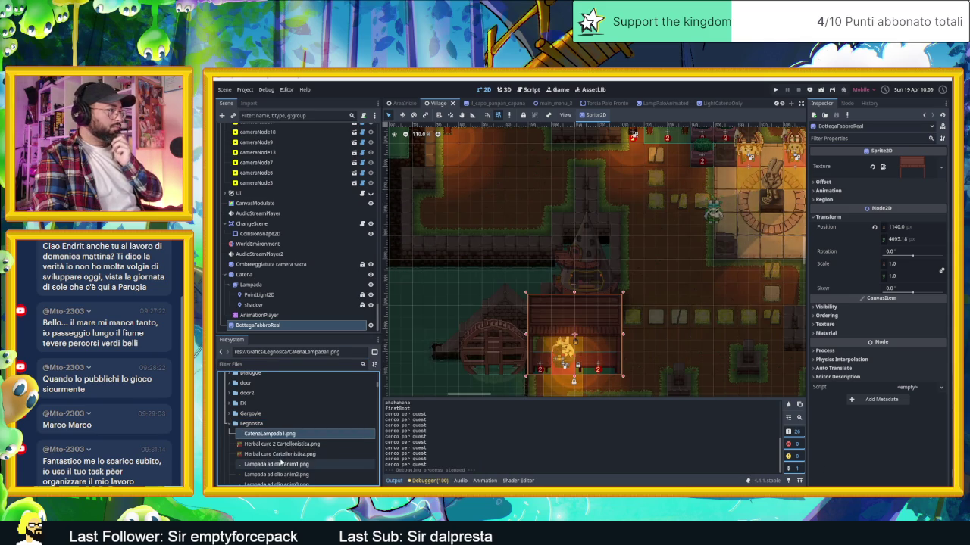
pyautogui.scroll(-2, 280, 462)
pyautogui.scroll(-2, 279, 465)
pyautogui.scroll(-1, 277, 468)
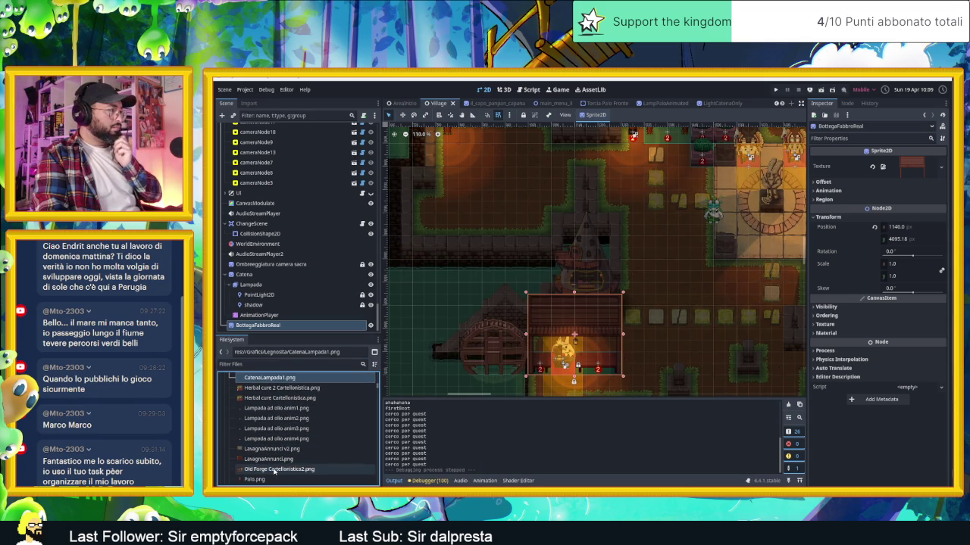
# Drag Old Forge Cartellonistica2.png onto the canvas as a new Sprite2D at the forge
pyautogui.click(277, 470)
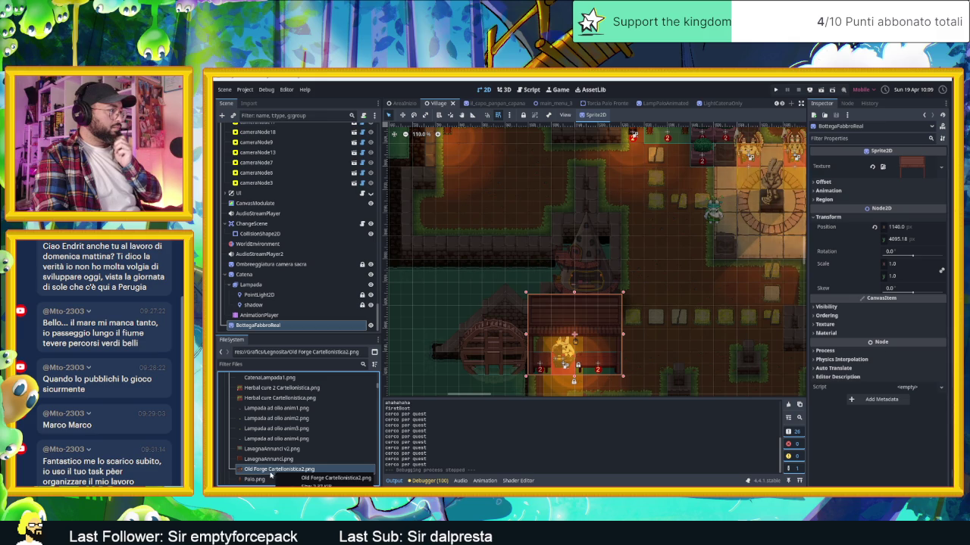
pyautogui.moveTo(269, 472); pyautogui.dragTo(575, 321)
pyautogui.scroll(2, 579, 324)
pyautogui.scroll(2, 585, 326)
pyautogui.scroll(3, 583, 323)
pyautogui.scroll(1, 584, 316)
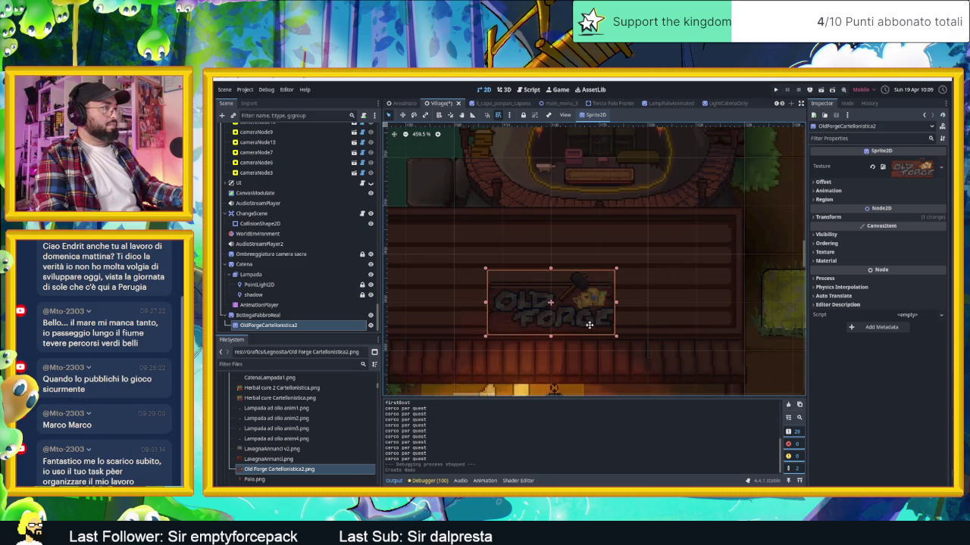
# Edit the sign's Transform Position y and set its Scale to 1.695
pyautogui.click(846, 218)
pyautogui.click(900, 240)
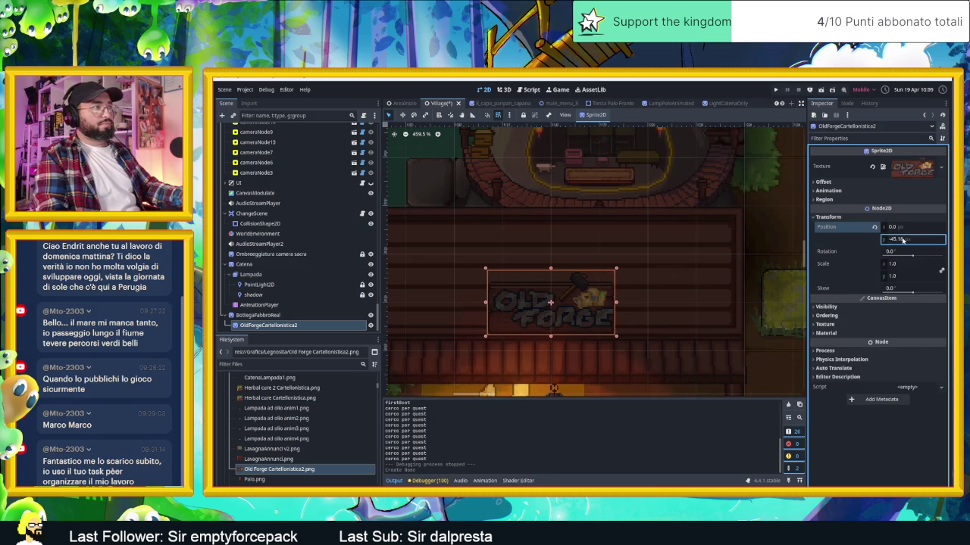
pyautogui.press('Return')
pyautogui.moveTo(902, 265); pyautogui.dragTo(956, 270)
pyautogui.scroll(-2, 682, 233)
pyautogui.scroll(-1, 683, 233)
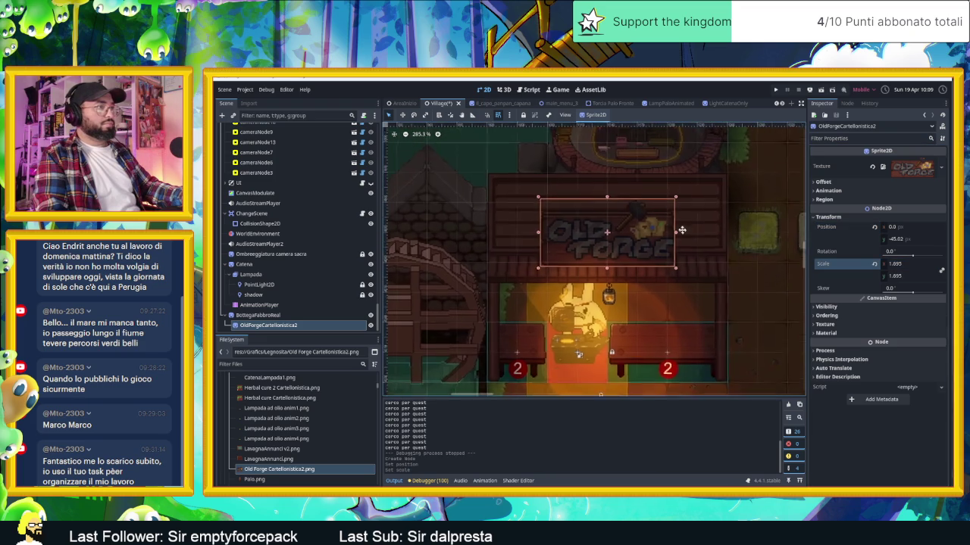
pyautogui.scroll(-2, 682, 233)
# Move the sign onto the forge facade above the shopkeeper, nudging it with arrow keys
pyautogui.moveTo(607, 222); pyautogui.dragTo(611, 245)
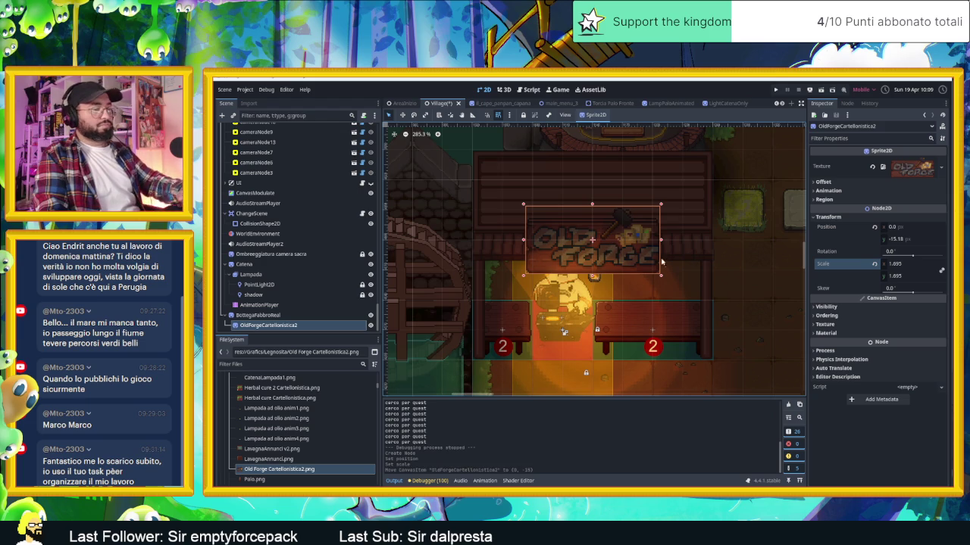
pyautogui.moveTo(612, 235); pyautogui.dragTo(612, 214)
pyautogui.press('Up')
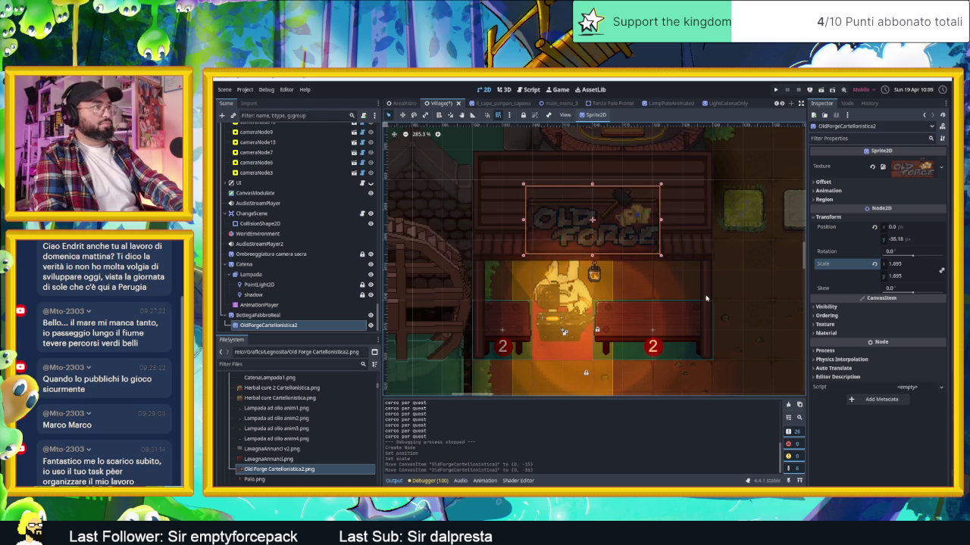
pyautogui.press('Up')
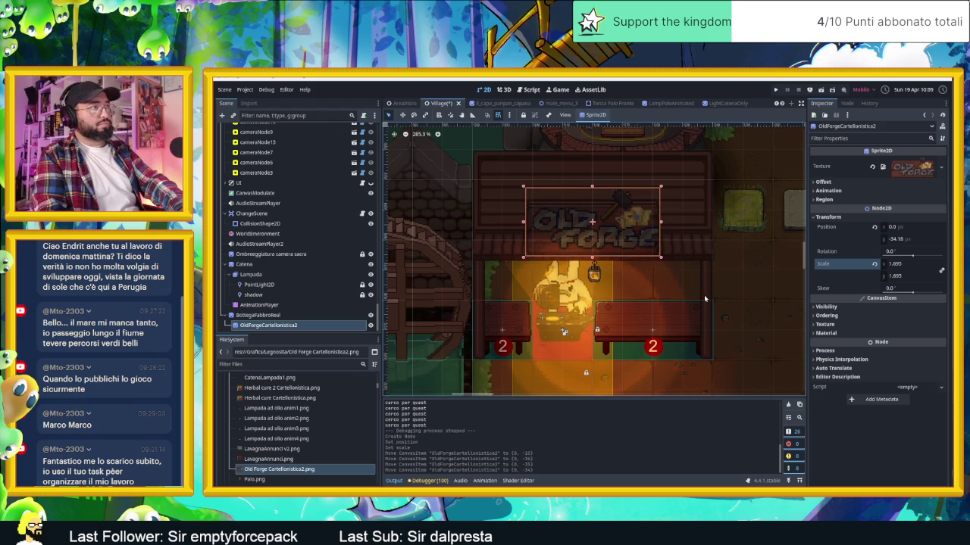
pyautogui.press('Up')
pyautogui.press('Down')
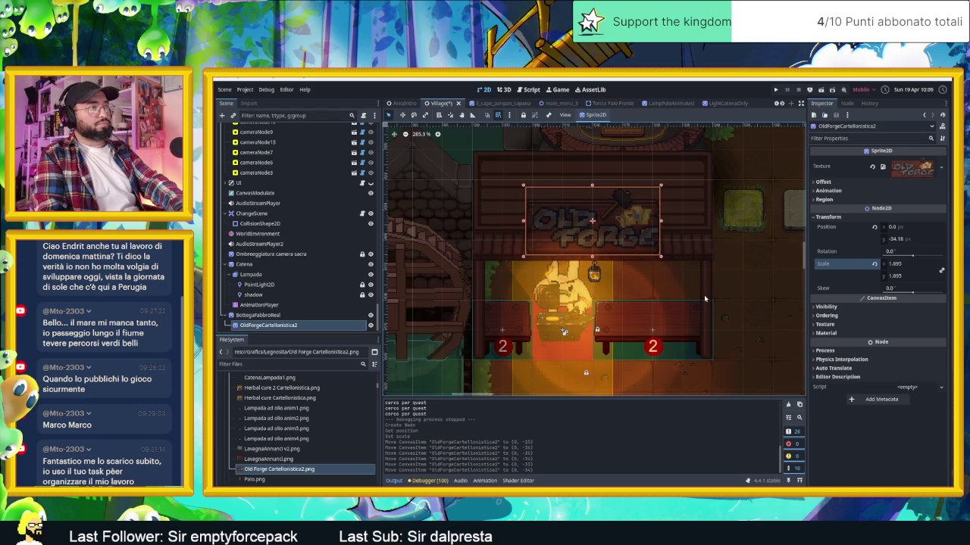
pyautogui.click(733, 348)
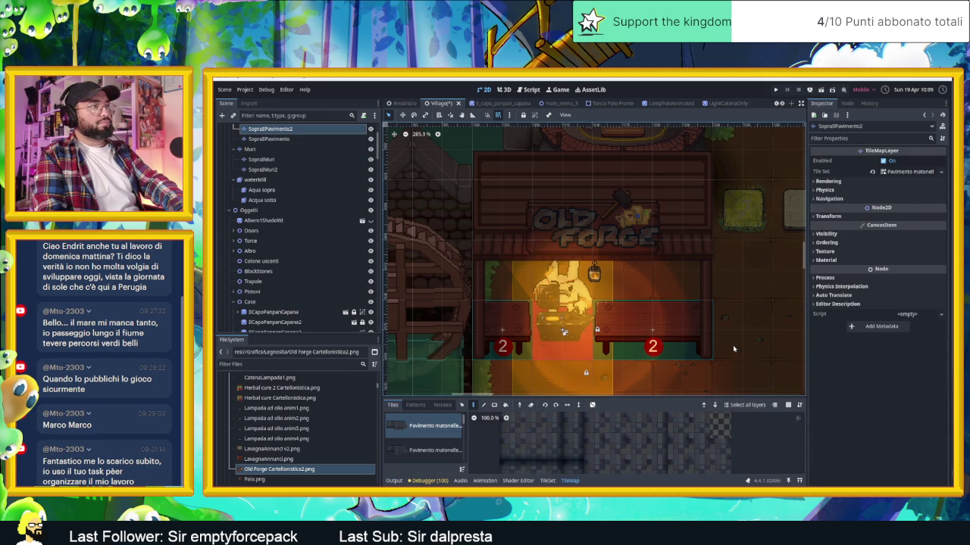
pyautogui.scroll(-3, 732, 348)
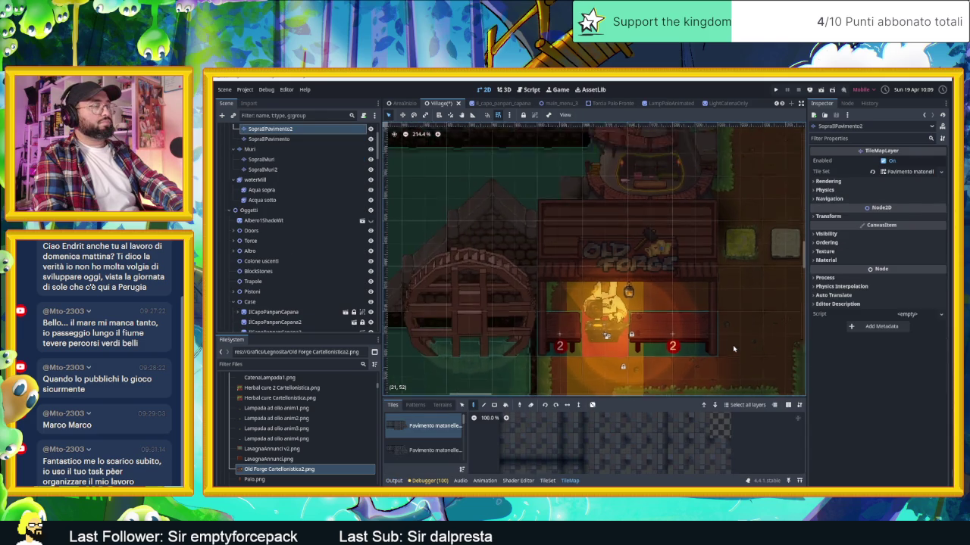
# Save the Village scene, walk the player to the Old Forge in a test run, then stop the game
pyautogui.scroll(-4, 682, 310)
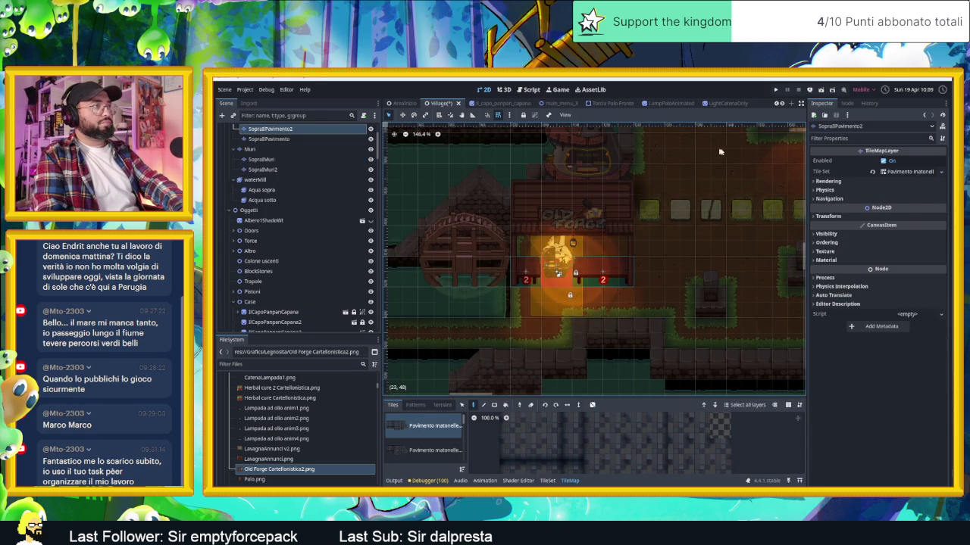
pyautogui.hotkey('ctrl', 's')
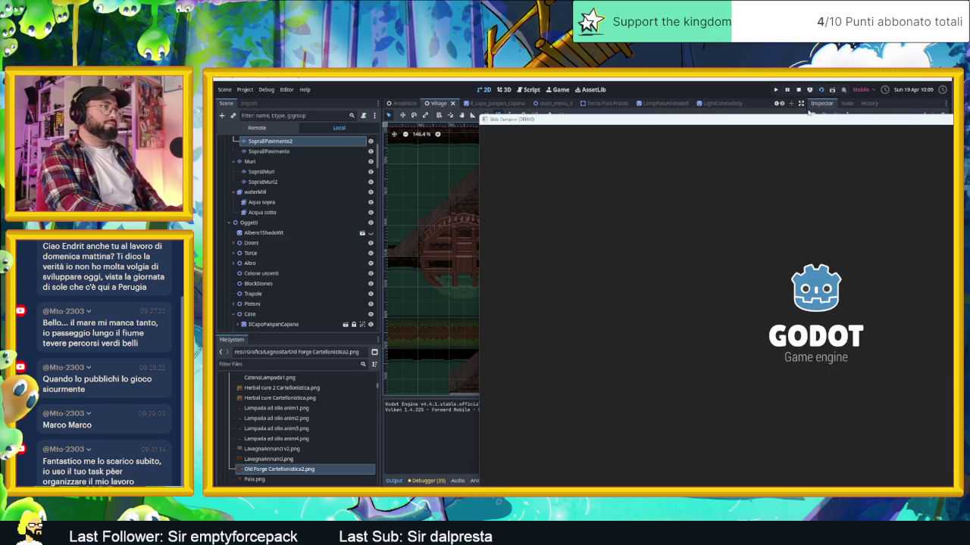
pyautogui.press('Left')
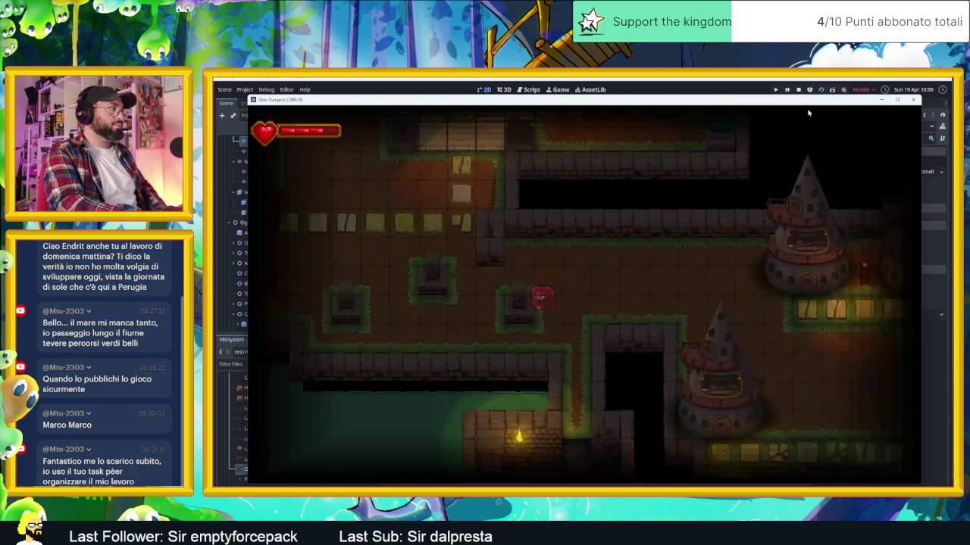
pyautogui.press('Up')
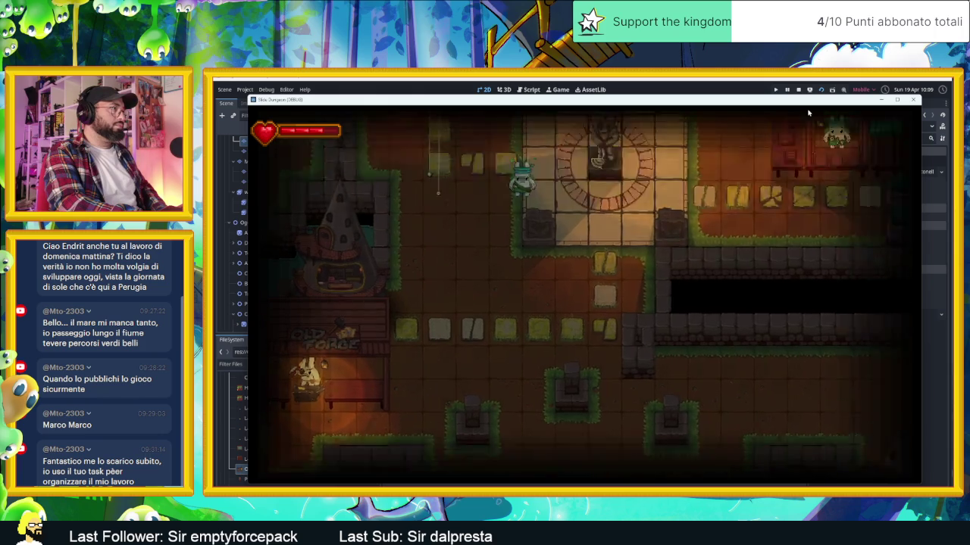
pyautogui.press('Down')
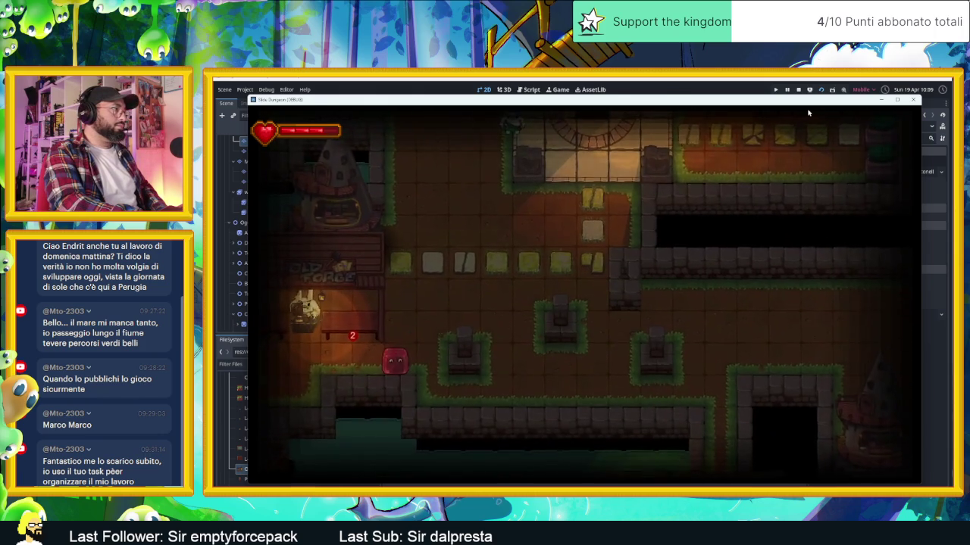
pyautogui.press('Down')
pyautogui.press('Right')
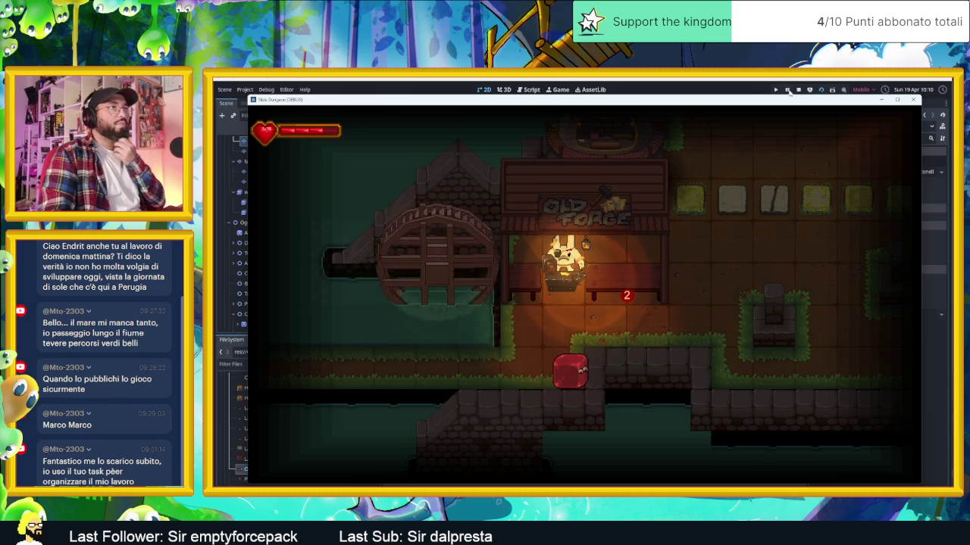
pyautogui.click(796, 90)
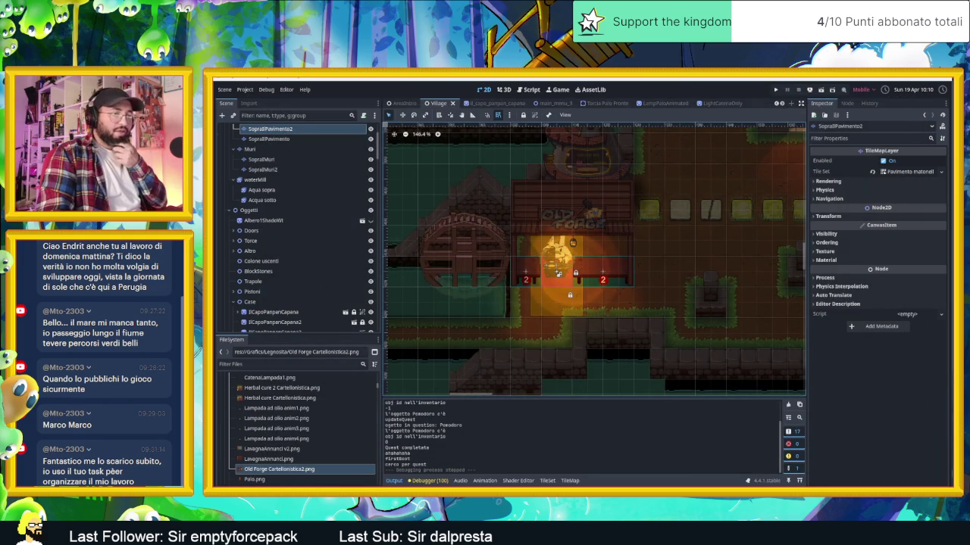
pyautogui.hotkey('alt', 'Tab')
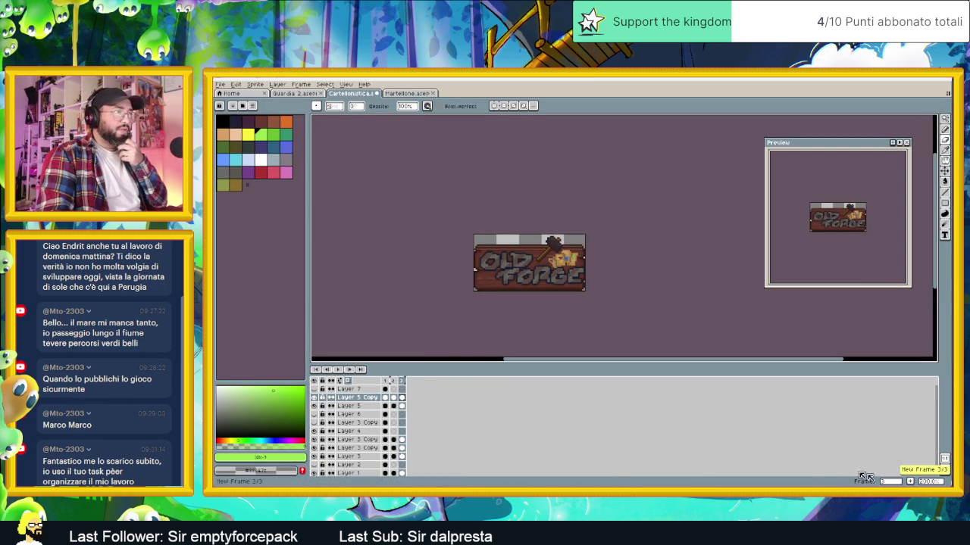
# Select Layer 3's frame-3 cel and Layer 3 Copy, toggling the grey OLD FORGE text visibility
pyautogui.scroll(-1, 455, 424)
pyautogui.click(403, 448)
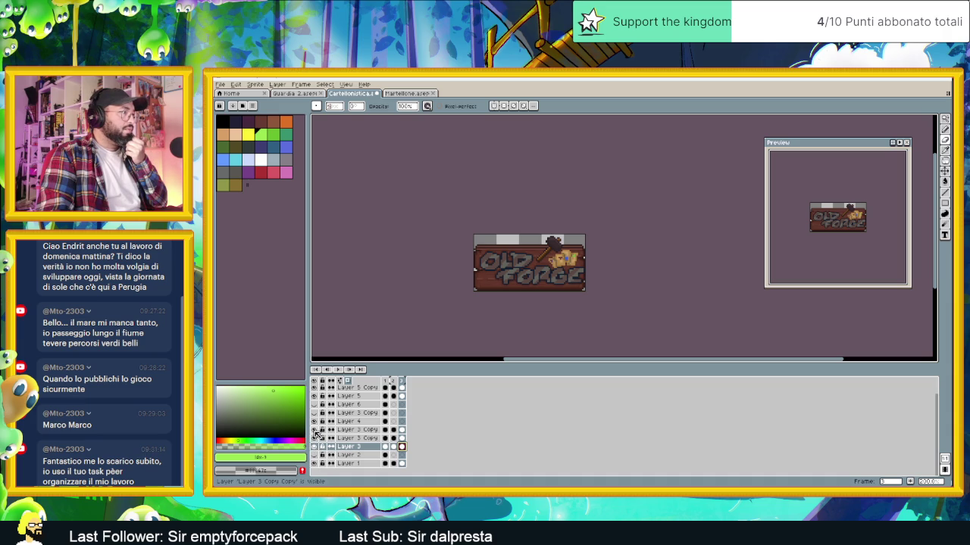
pyautogui.click(314, 430)
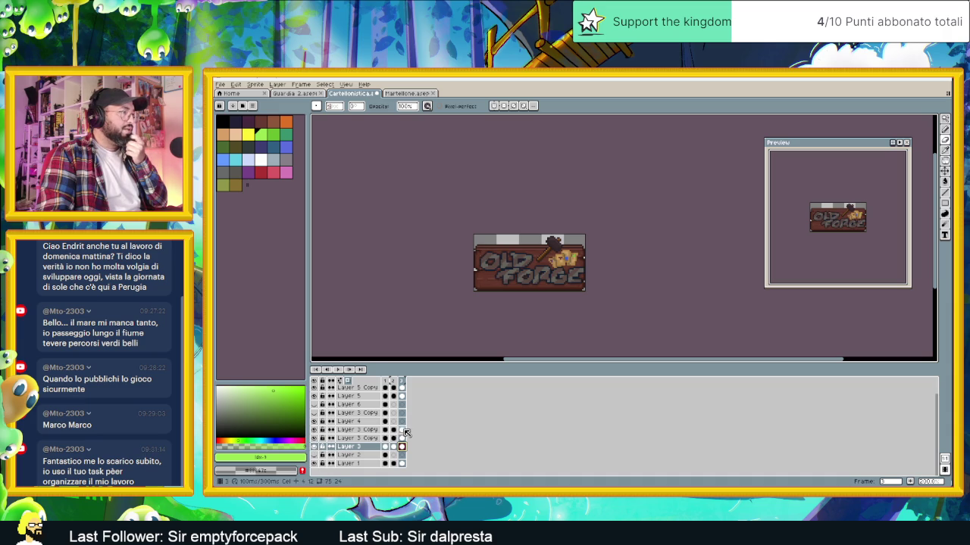
pyautogui.click(340, 431)
pyautogui.click(315, 430)
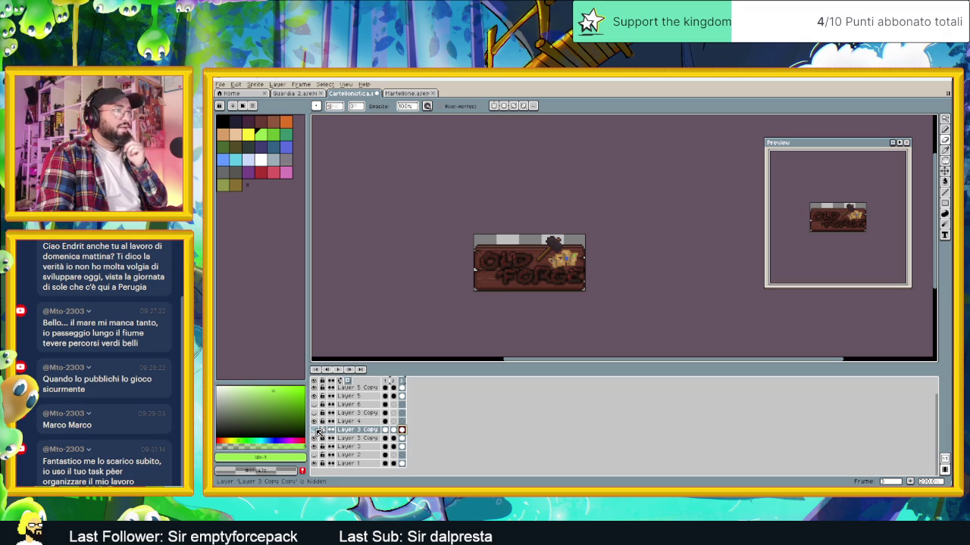
pyautogui.click(316, 430)
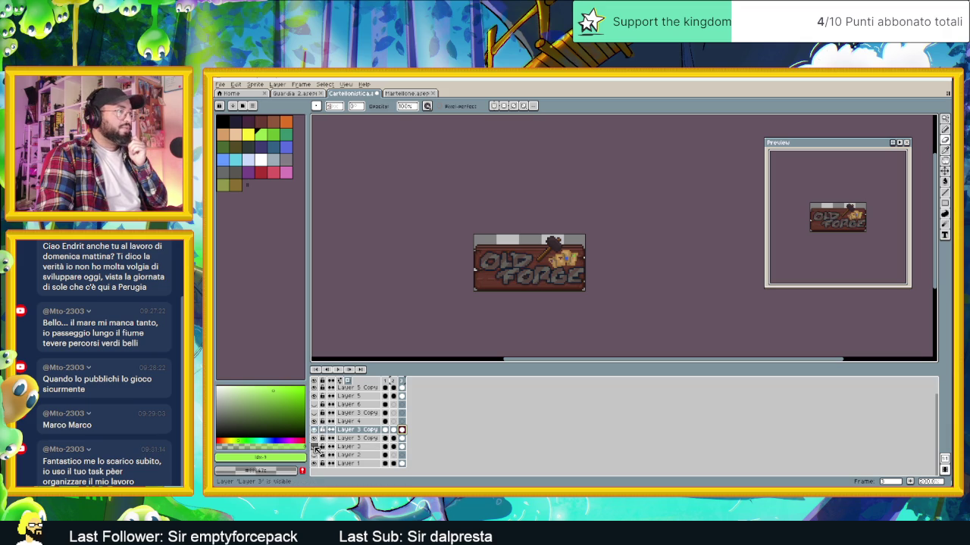
# Compare the sign with and without the grey text layer, then bring up Hue/Saturation
pyautogui.click(315, 439)
pyautogui.click(316, 441)
pyautogui.click(316, 443)
pyautogui.click(316, 441)
pyautogui.click(315, 441)
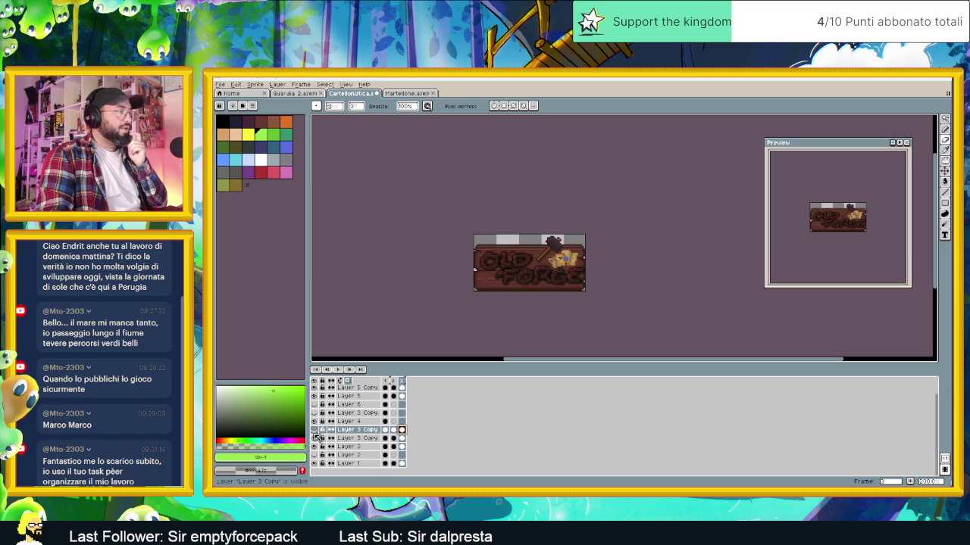
pyautogui.click(316, 429)
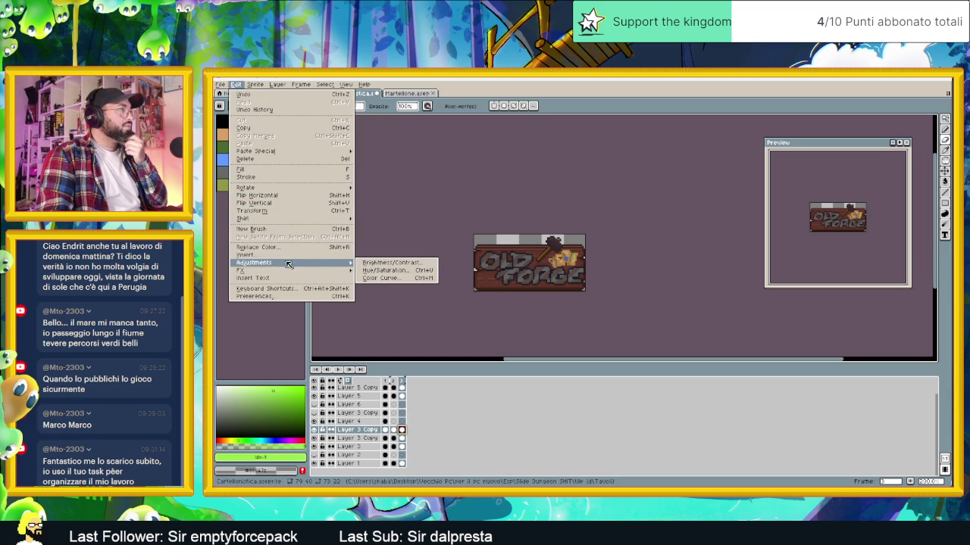
pyautogui.click(379, 271)
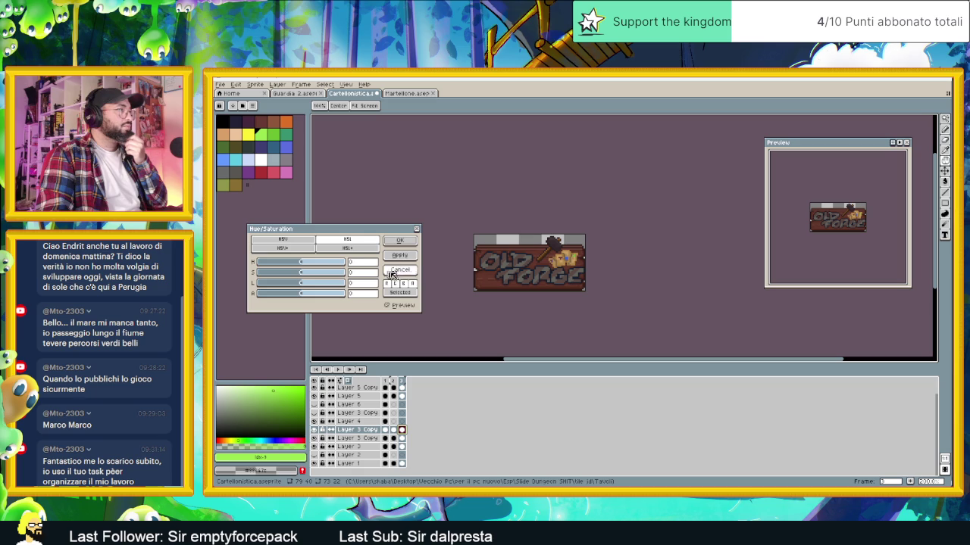
# Apply a HSL Hue/Saturation adjustment of hue -5, saturation 24 and slightly raised lightness
pyautogui.moveTo(317, 264)
pyautogui.mouseDown()
pyautogui.moveTo(343, 268)
pyautogui.moveTo(253, 271)
pyautogui.moveTo(349, 271)
pyautogui.moveTo(259, 268)
pyautogui.moveTo(336, 277)
pyautogui.moveTo(301, 266)
pyautogui.mouseUp()
pyautogui.click(282, 248)
pyautogui.click(284, 261)
pyautogui.click(338, 251)
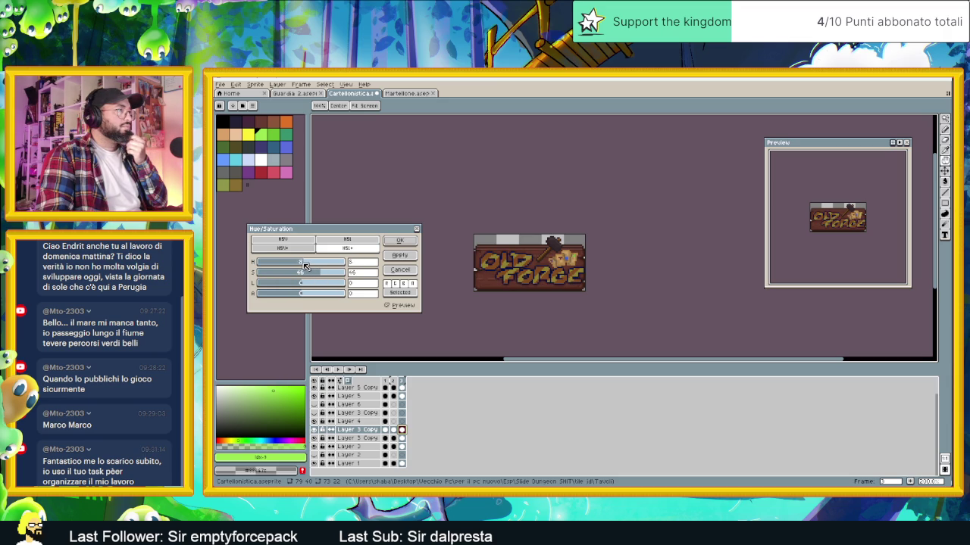
pyautogui.moveTo(301, 266); pyautogui.dragTo(303, 267)
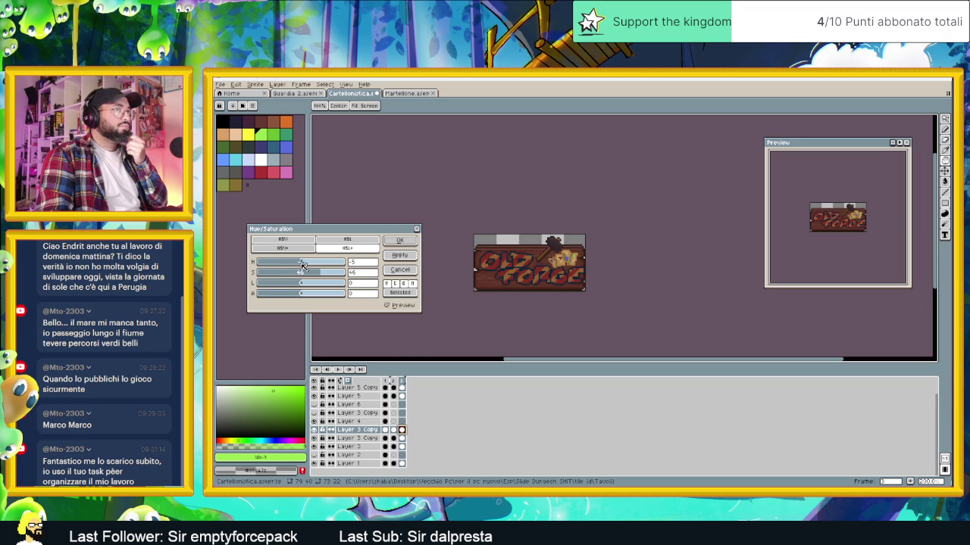
pyautogui.click(313, 275)
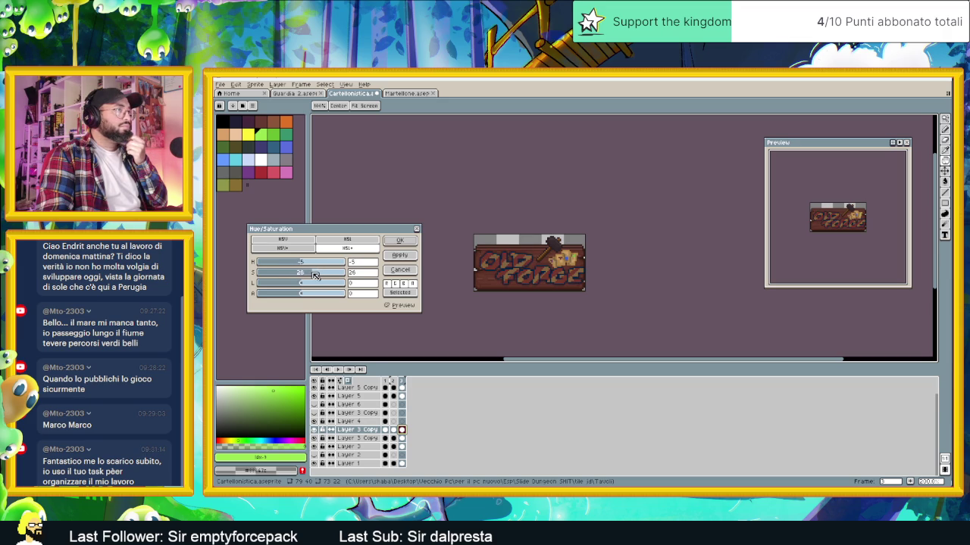
pyautogui.moveTo(313, 276); pyautogui.dragTo(314, 276)
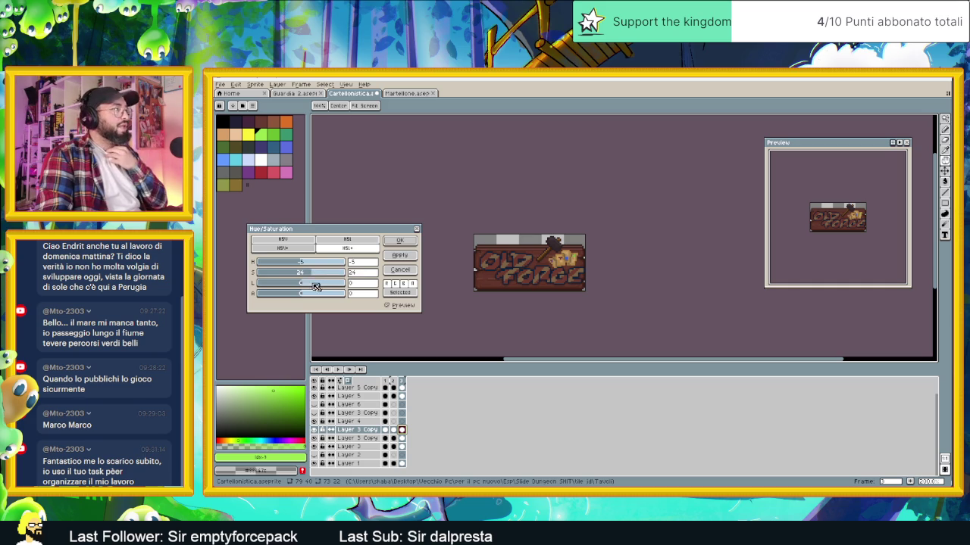
pyautogui.moveTo(304, 285); pyautogui.dragTo(306, 285)
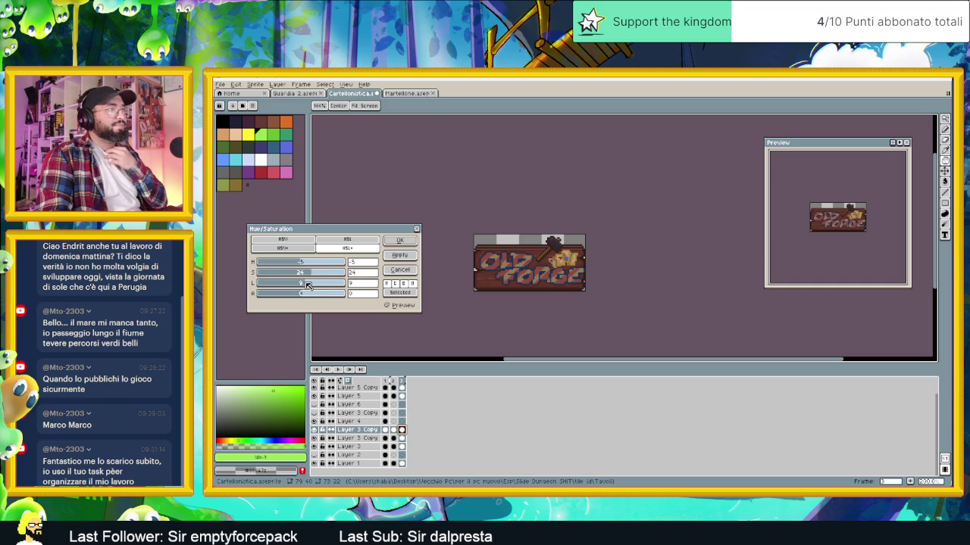
pyautogui.moveTo(307, 286); pyautogui.dragTo(306, 286)
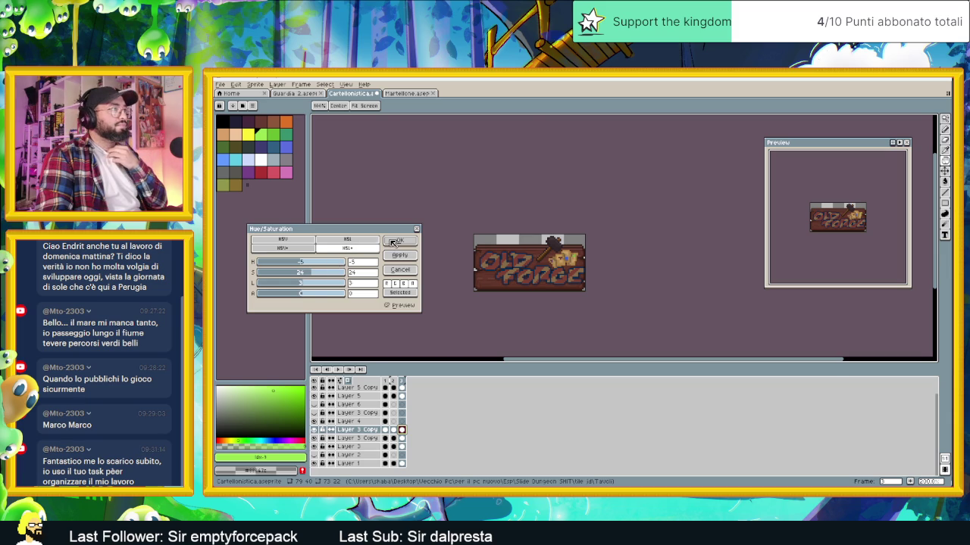
pyautogui.click(399, 241)
pyautogui.click(228, 85)
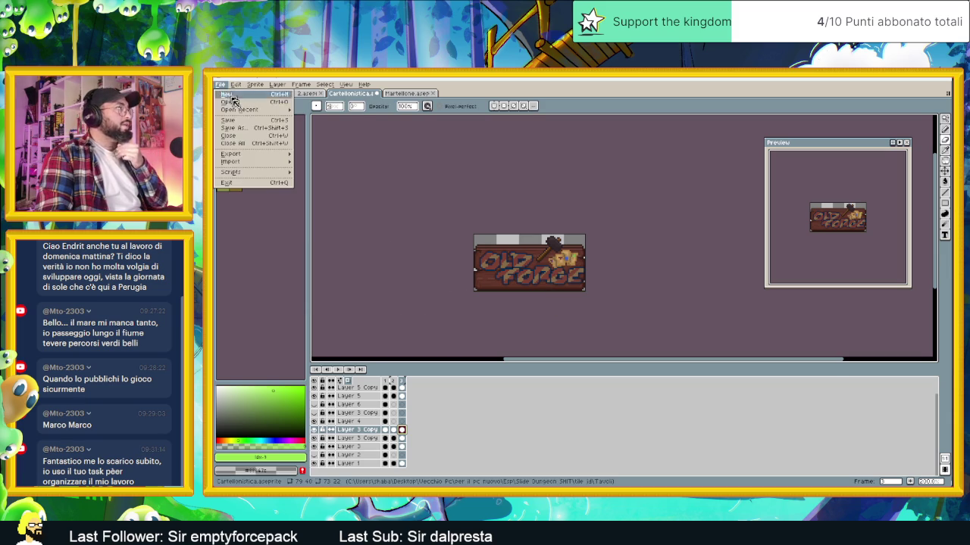
# Export the recoloured sign as 'Old Forge V2 Cartellonistica.png' with the Frames option set
pyautogui.click(304, 158)
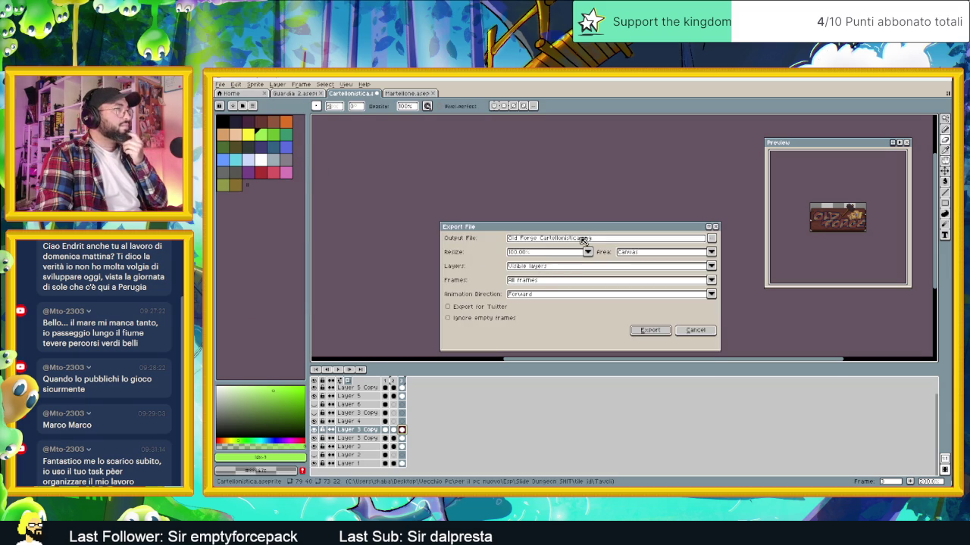
pyautogui.click(541, 239)
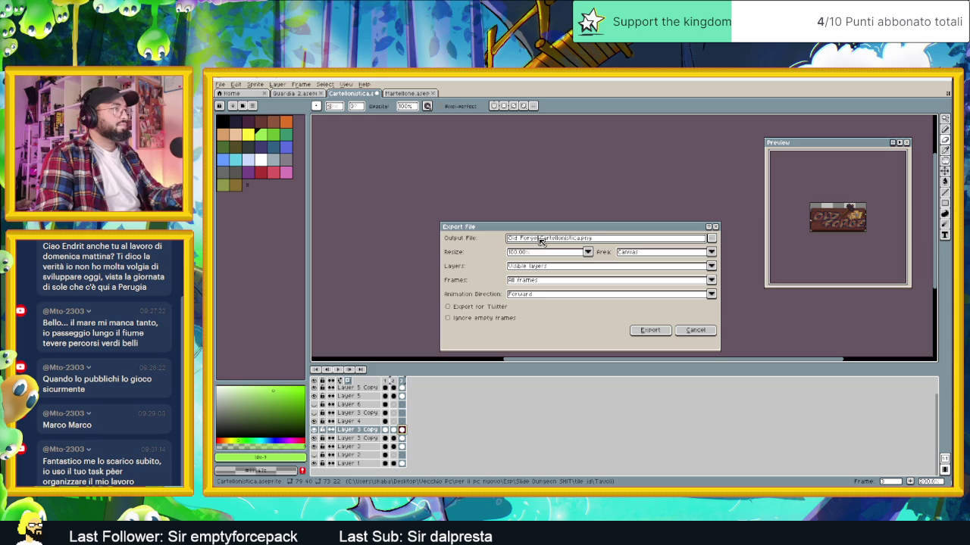
pyautogui.write('-2')
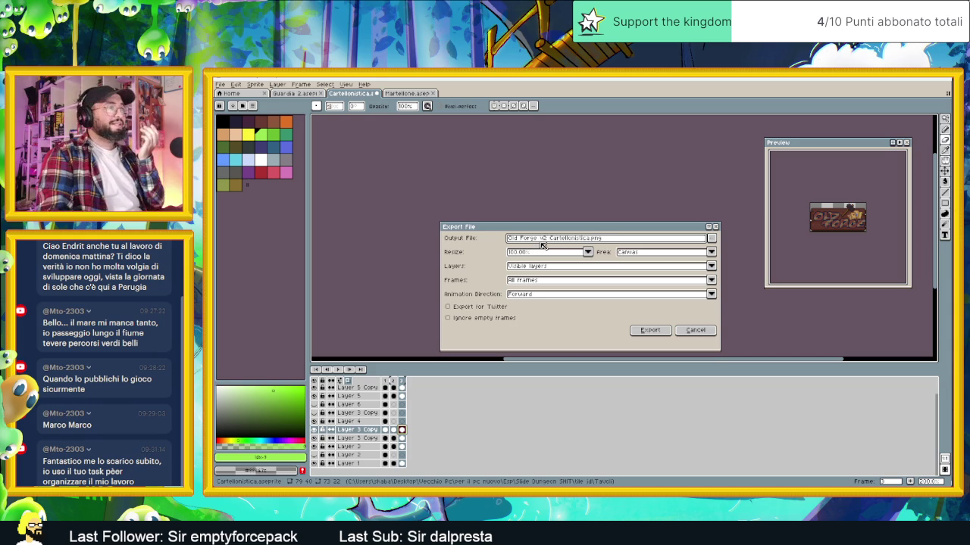
pyautogui.click(565, 281)
pyautogui.click(553, 298)
pyautogui.click(650, 331)
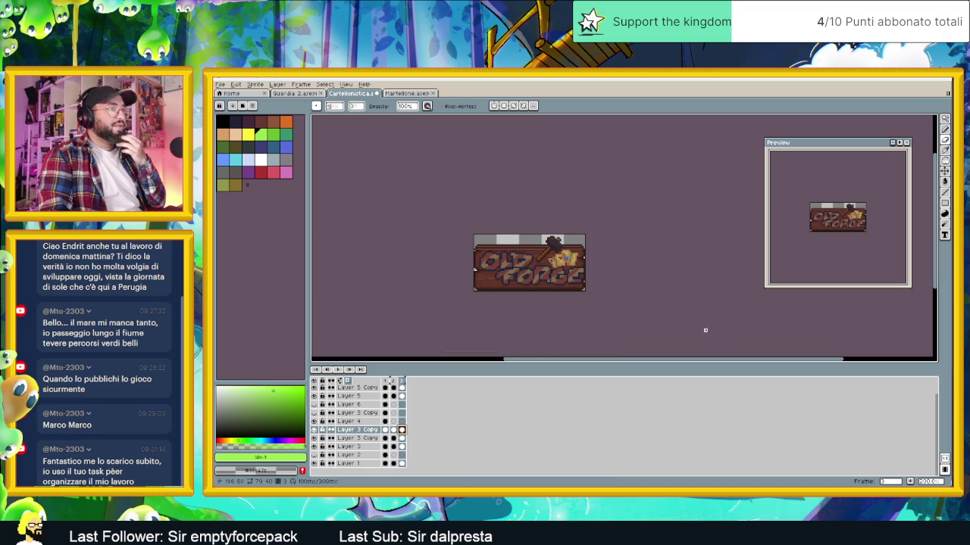
# Import the Old Forge v2 sign PNG into the FileSystem, set it as the sign's texture, and save
pyautogui.hotkey('alt', 'Tab')
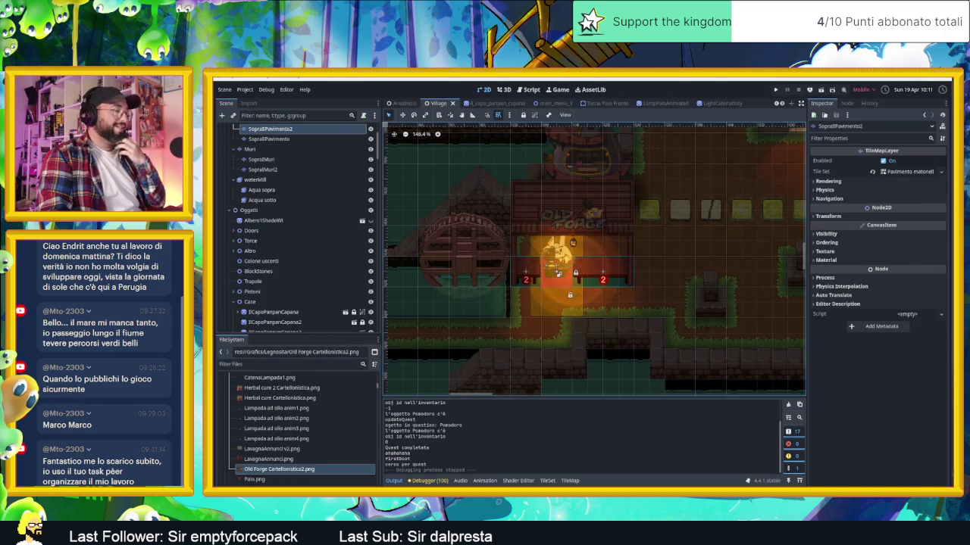
pyautogui.hotkey('alt', 'Tab')
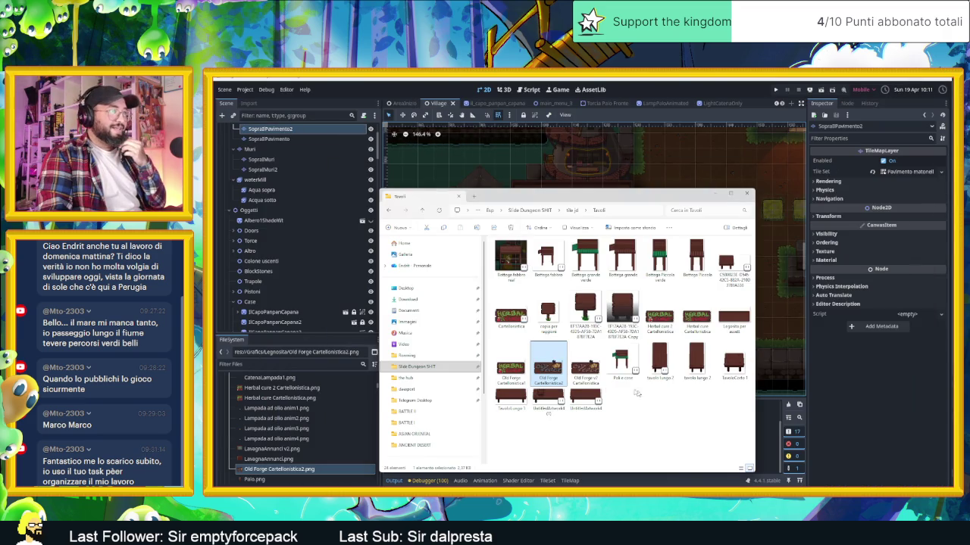
pyautogui.click(584, 367)
pyautogui.moveTo(584, 366)
pyautogui.mouseDown()
pyautogui.moveTo(290, 473)
pyautogui.moveTo(294, 480)
pyautogui.mouseUp()
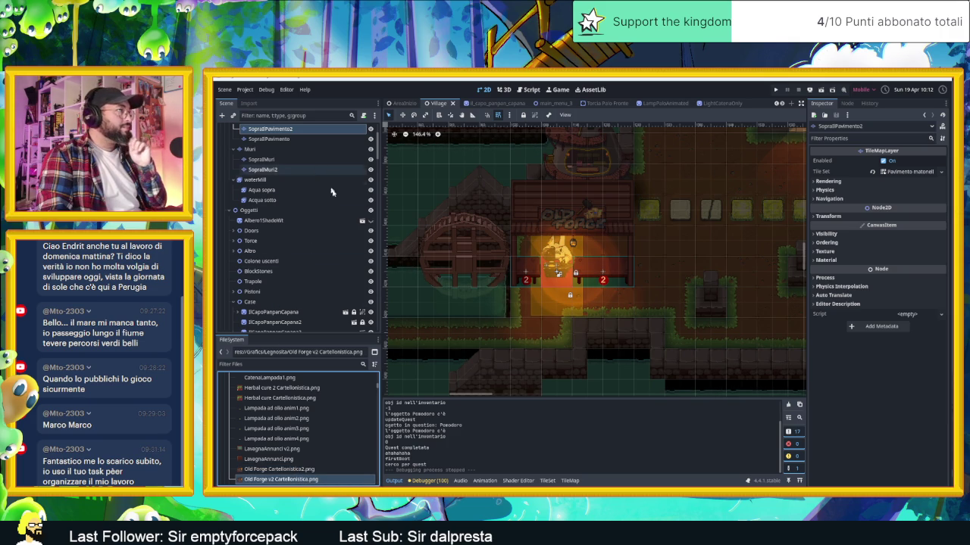
pyautogui.moveTo(565, 218); pyautogui.dragTo(565, 218)
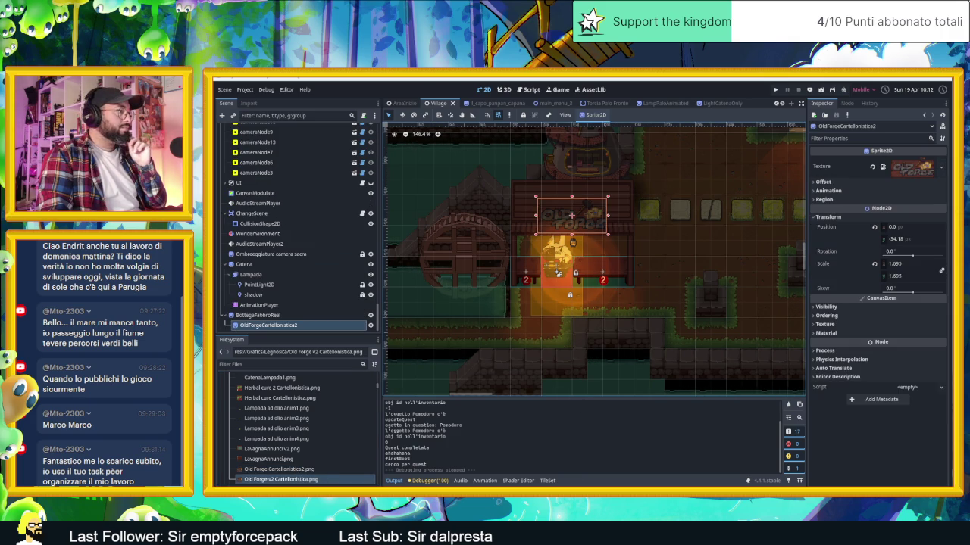
pyautogui.moveTo(280, 479); pyautogui.dragTo(903, 167)
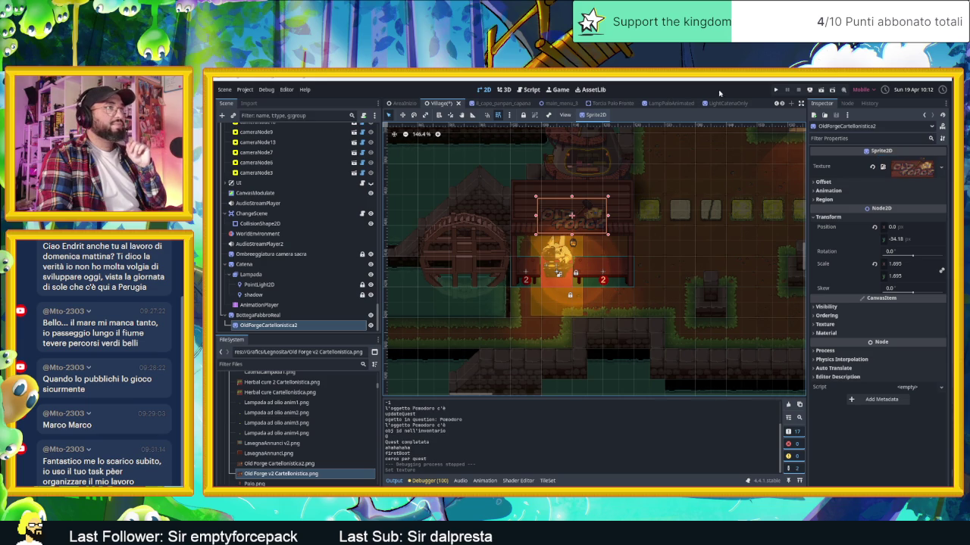
pyautogui.click(822, 90)
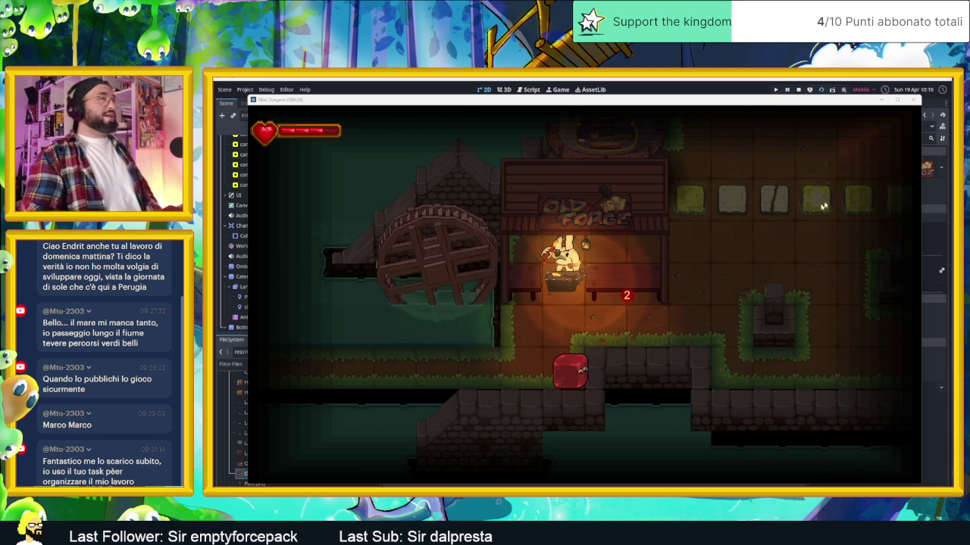
# Close the running Slime Dungeon test game to return to Godot's Village scene editor
pyautogui.click(912, 99)
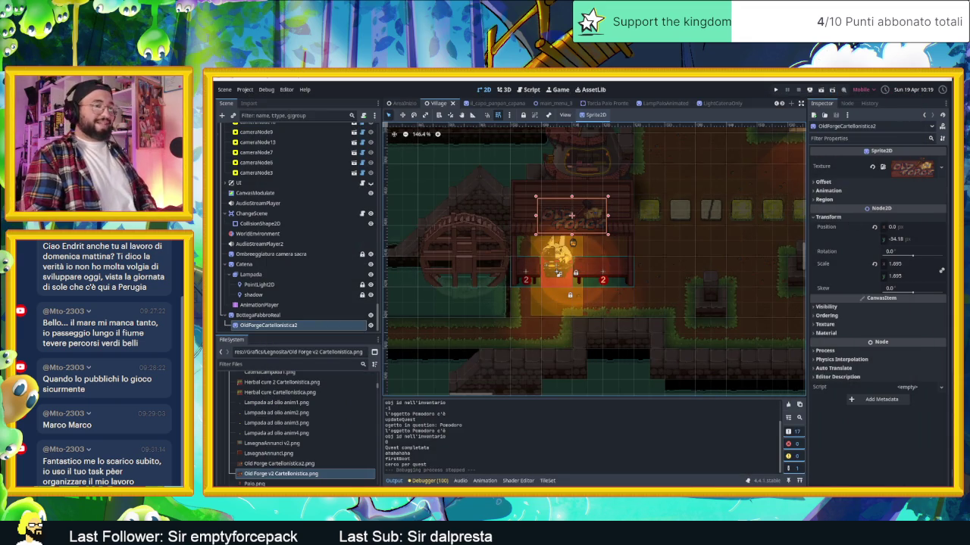
# Bring up Telegram's Saved Messages and preview the horned demon-mask image full size
pyautogui.click(933, 104)
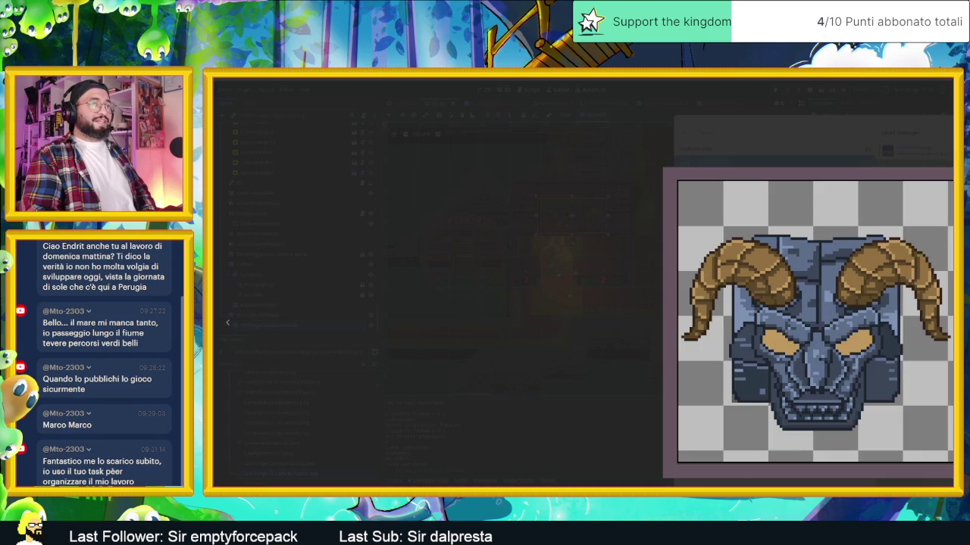
pyautogui.click(864, 348)
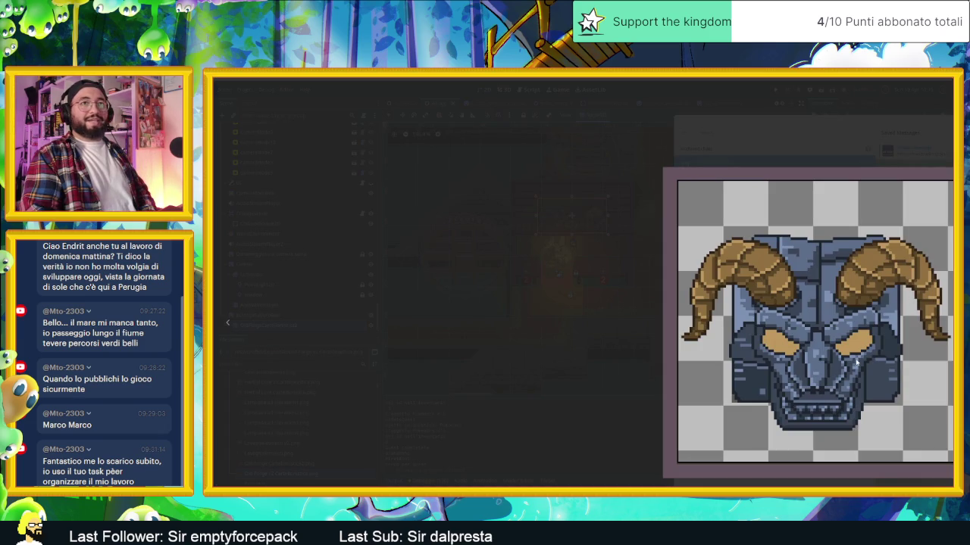
pyautogui.click(901, 121)
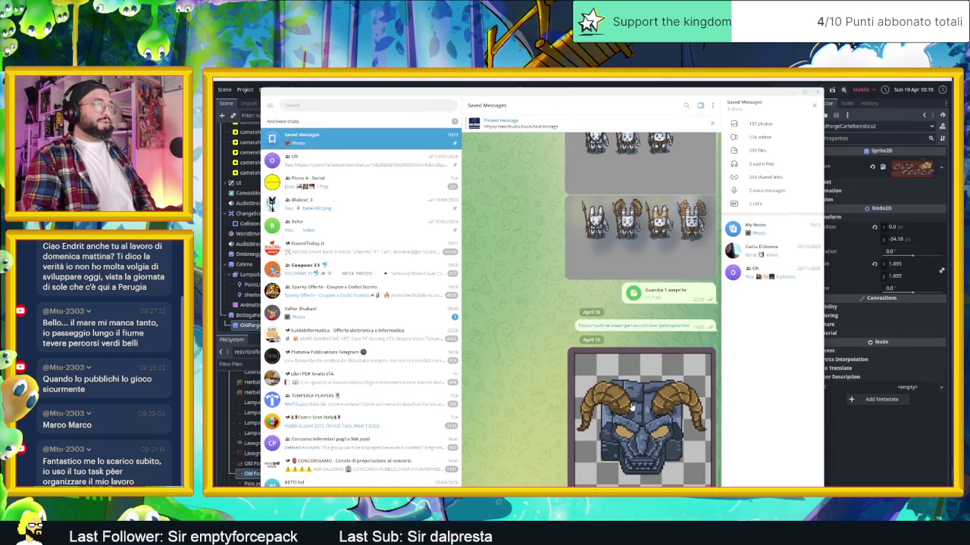
# Save the demon-mask image to disk as a JPEG, then minimize Telegram
pyautogui.rightClick(634, 406)
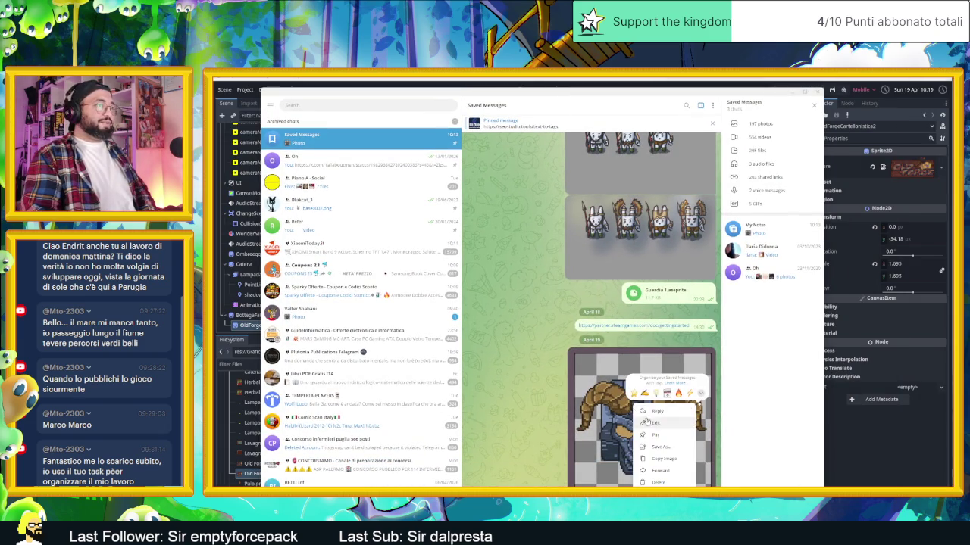
pyautogui.click(657, 447)
pyautogui.click(620, 328)
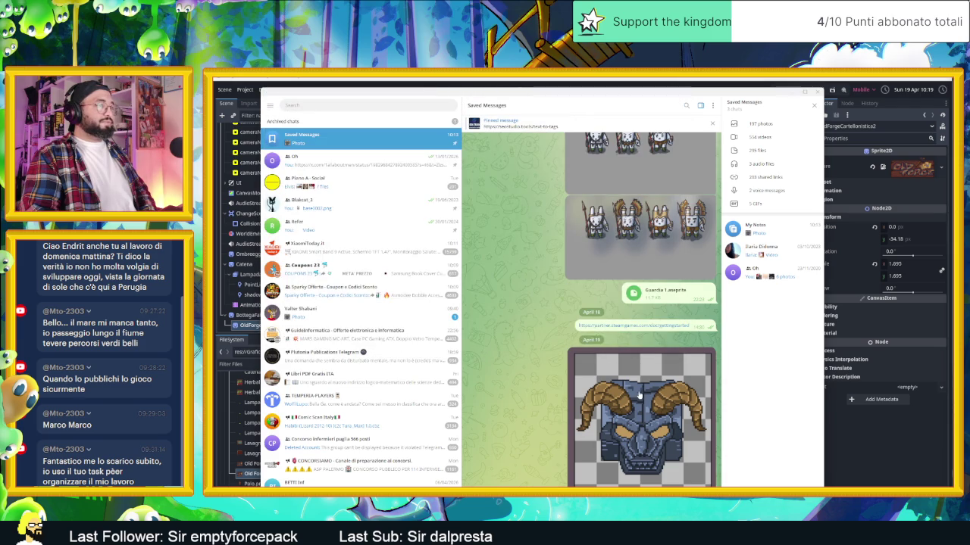
pyautogui.rightClick(639, 395)
pyautogui.click(760, 125)
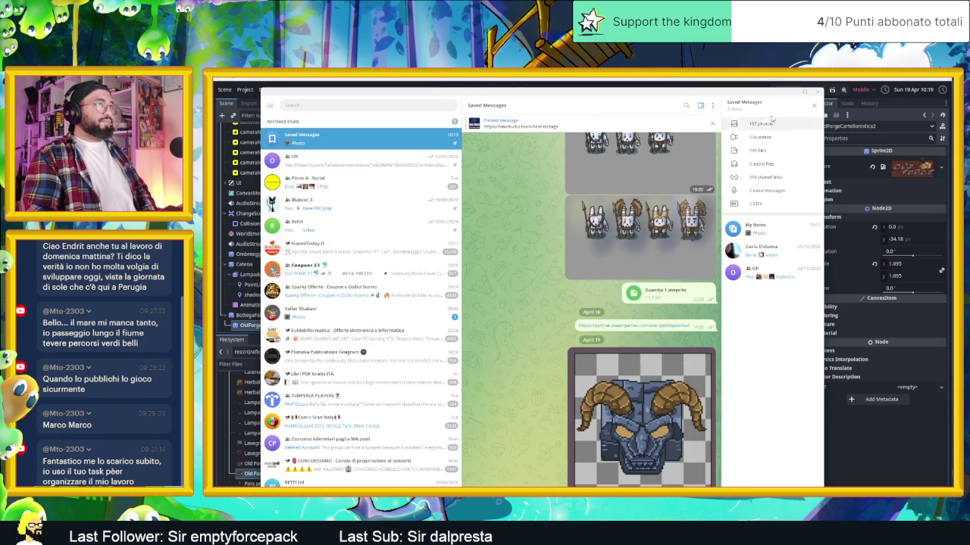
pyautogui.click(793, 92)
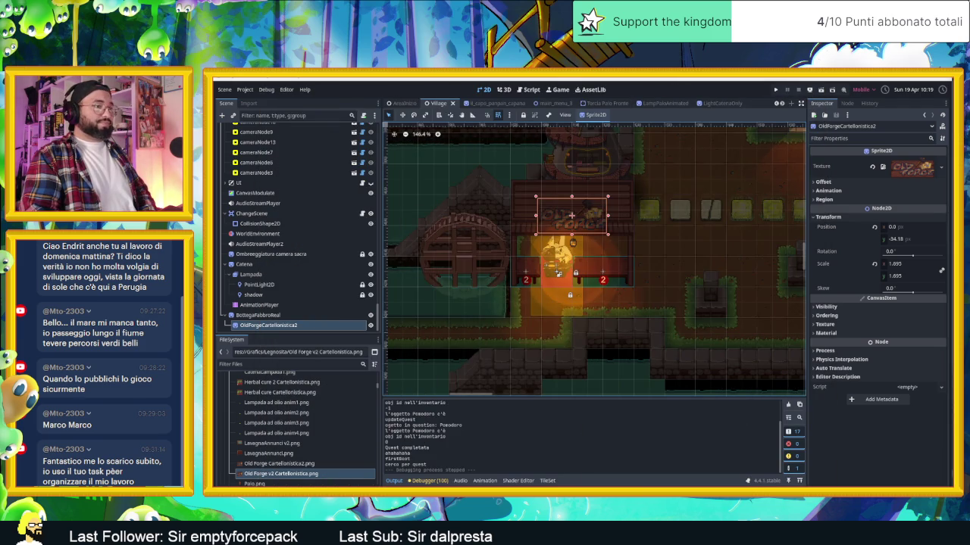
# Open Immagini in a new Explorer tab and navigate to Documenti › Telegram
pyautogui.hotkey('alt', 'Tab')
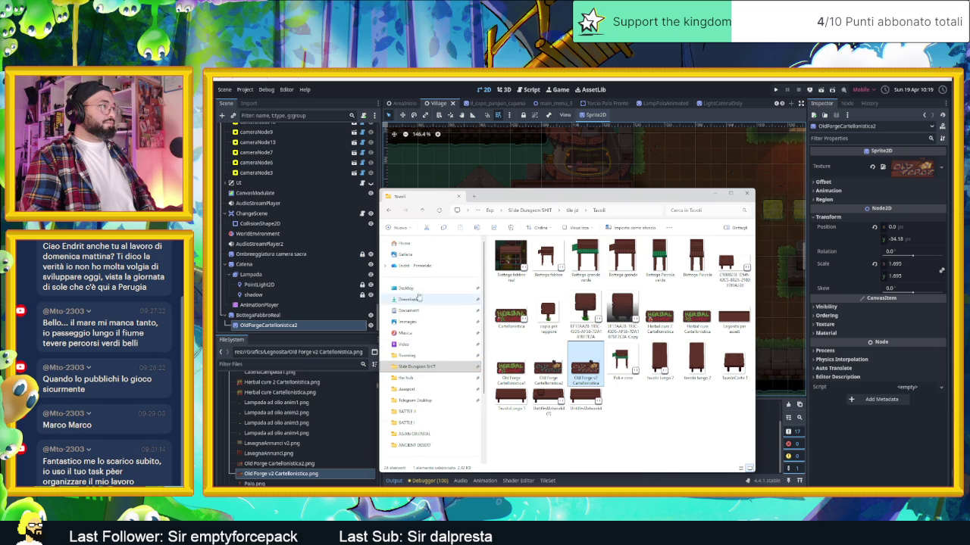
pyautogui.rightClick(417, 367)
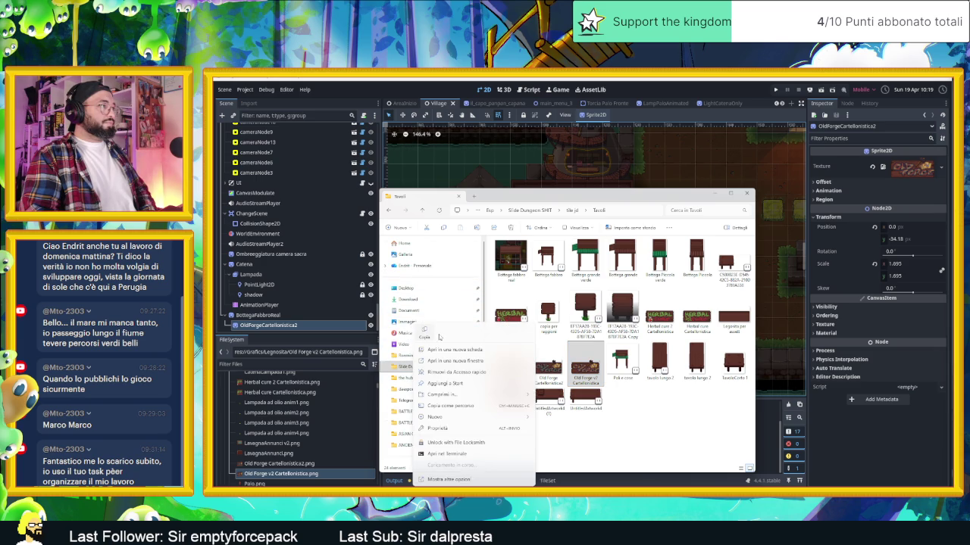
pyautogui.click(454, 349)
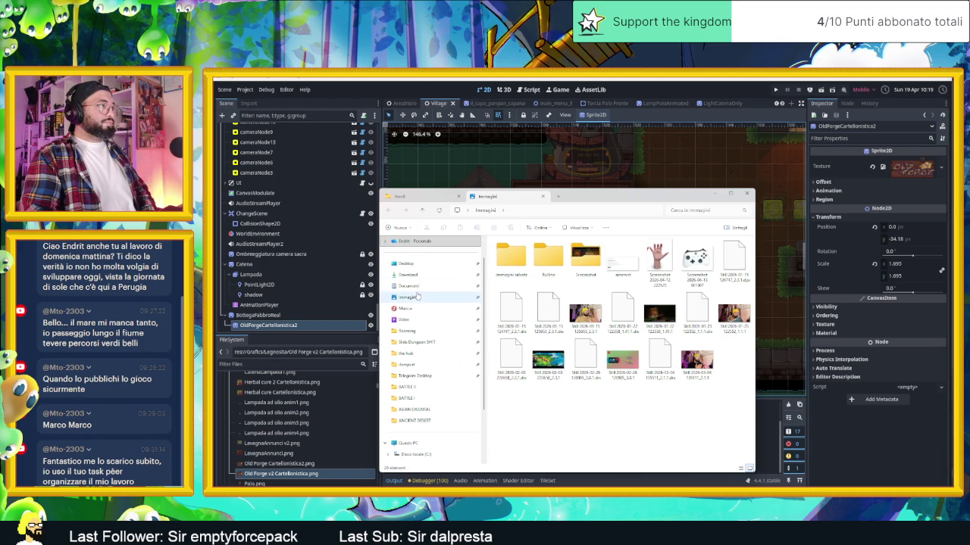
pyautogui.click(415, 285)
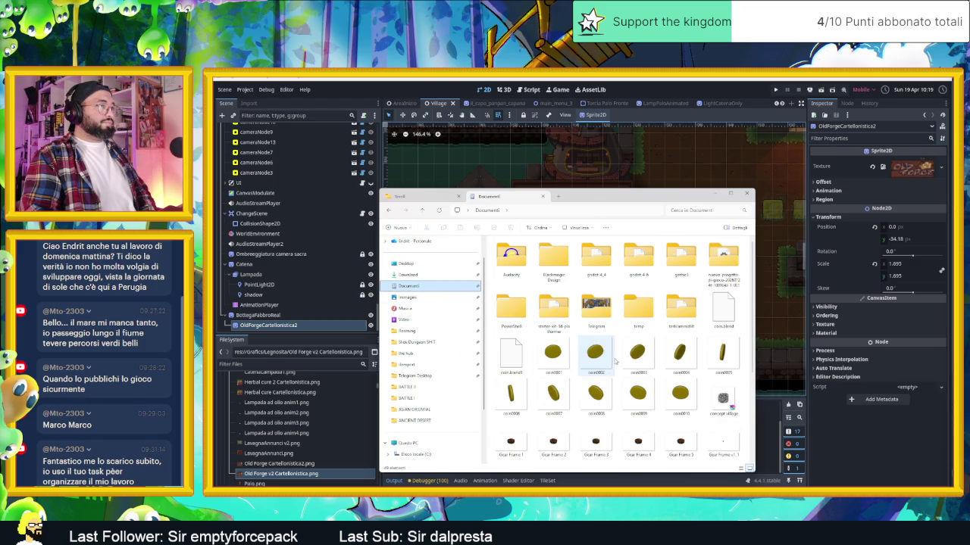
pyautogui.doubleClick(596, 306)
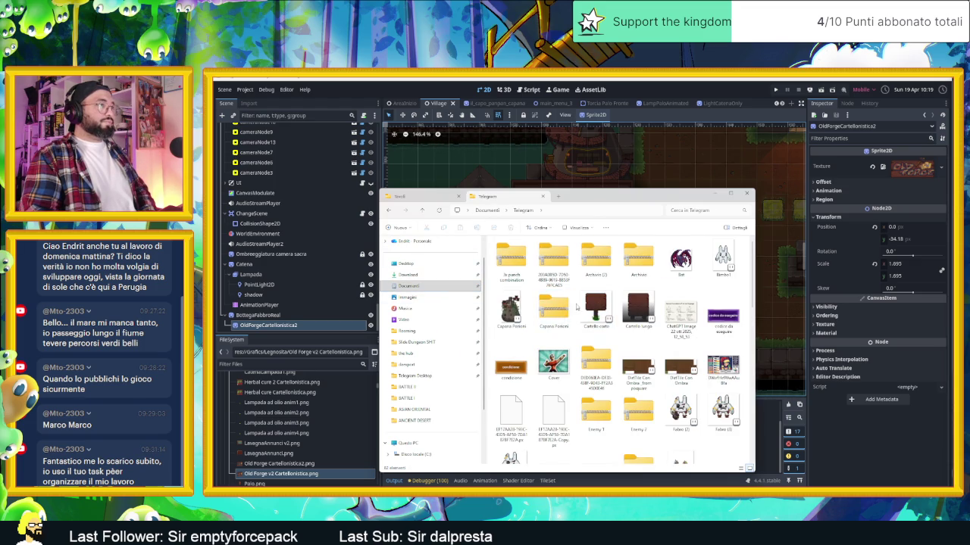
# View the saved demon-mask JPEG maximized in the photo viewer, then close the preview
pyautogui.scroll(-5, 659, 349)
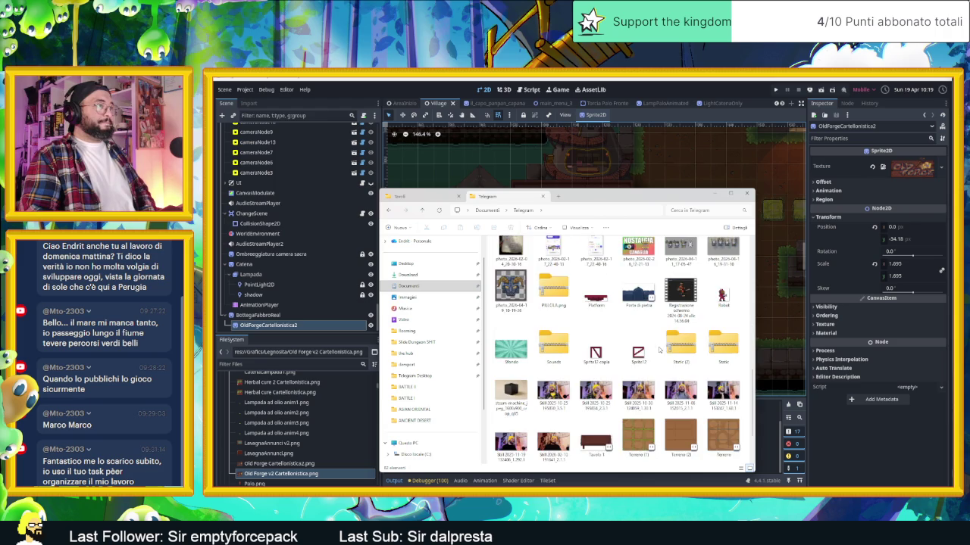
pyautogui.scroll(-1, 659, 349)
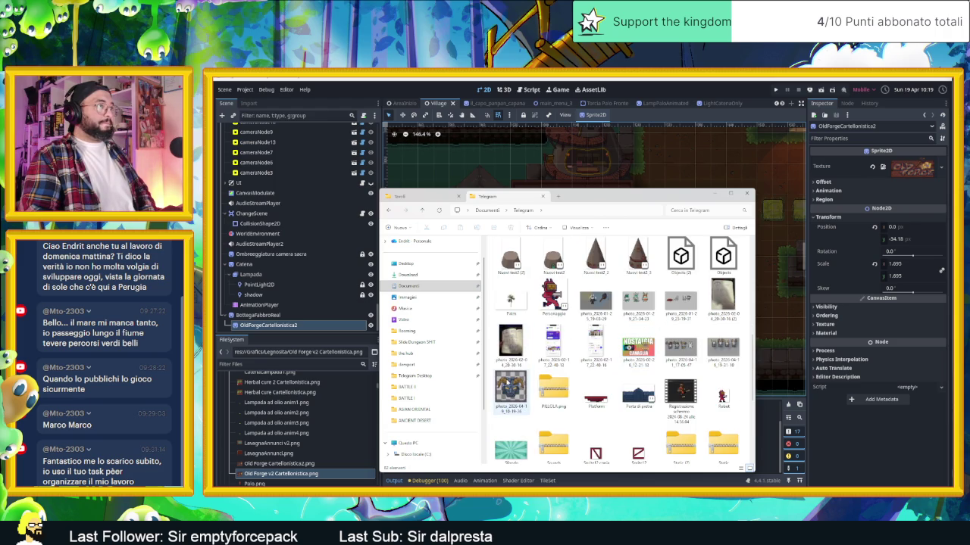
pyautogui.doubleClick(511, 385)
pyautogui.doubleClick(754, 199)
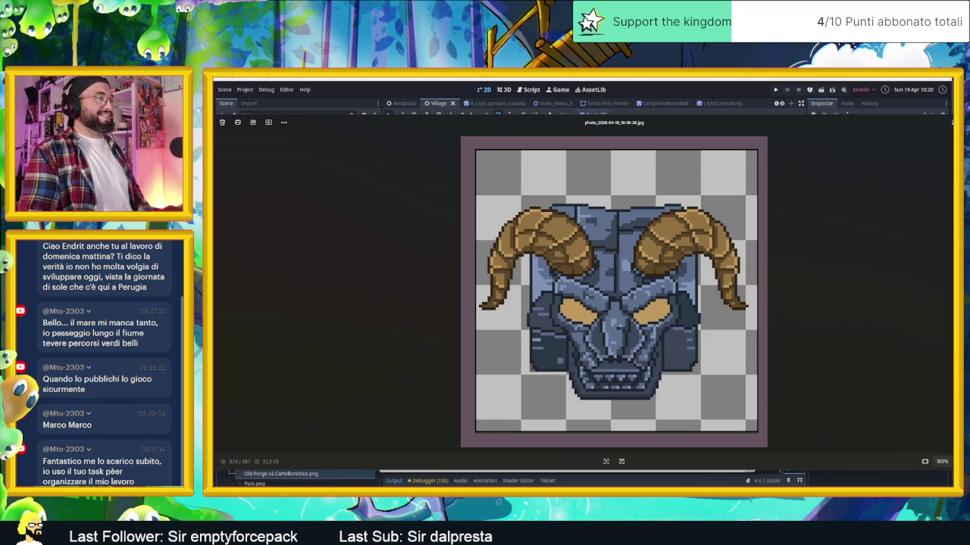
pyautogui.press('Escape')
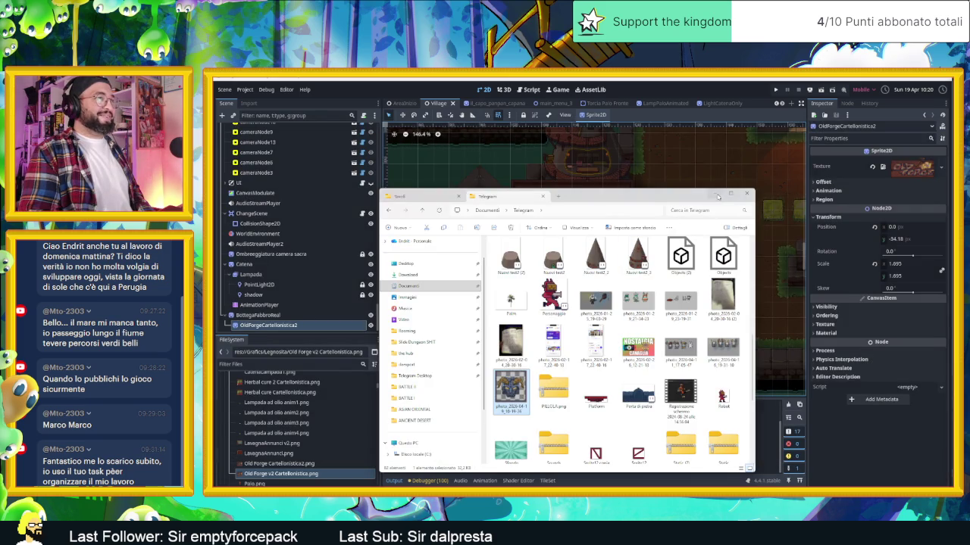
# Minimize Explorer, select the Pavimento layer, survey the map around the Old Forge, then show the desktop
pyautogui.click(717, 197)
pyautogui.click(623, 371)
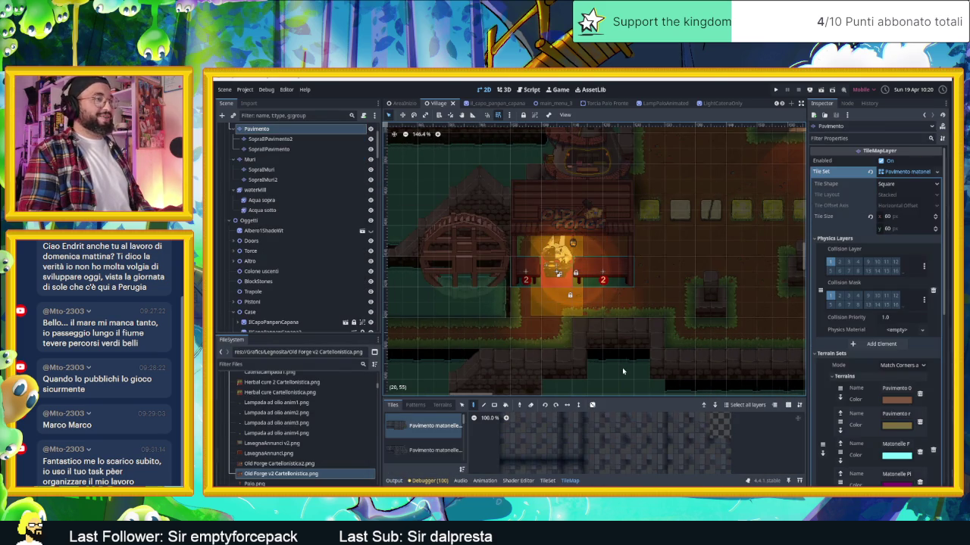
pyautogui.scroll(-3, 622, 371)
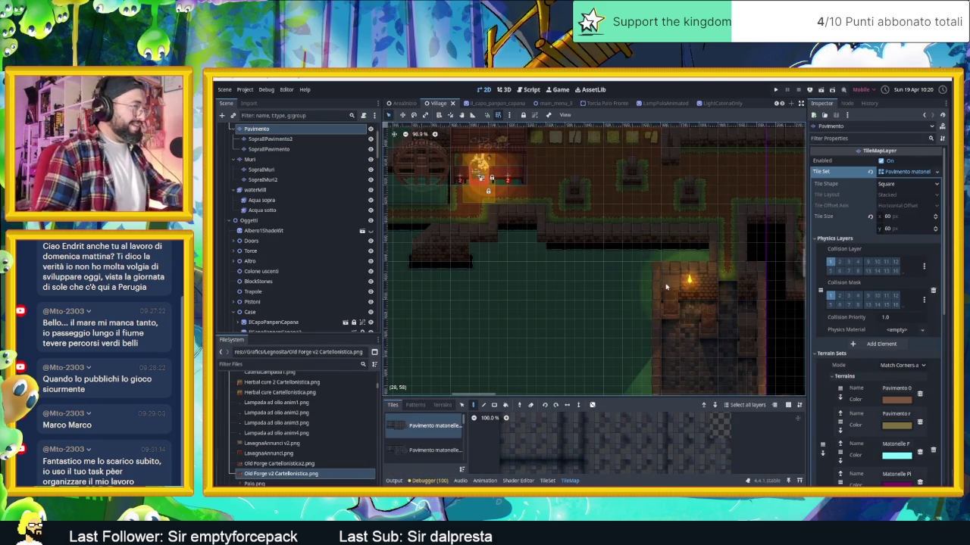
pyautogui.moveTo(493, 217); pyautogui.dragTo(556, 275)
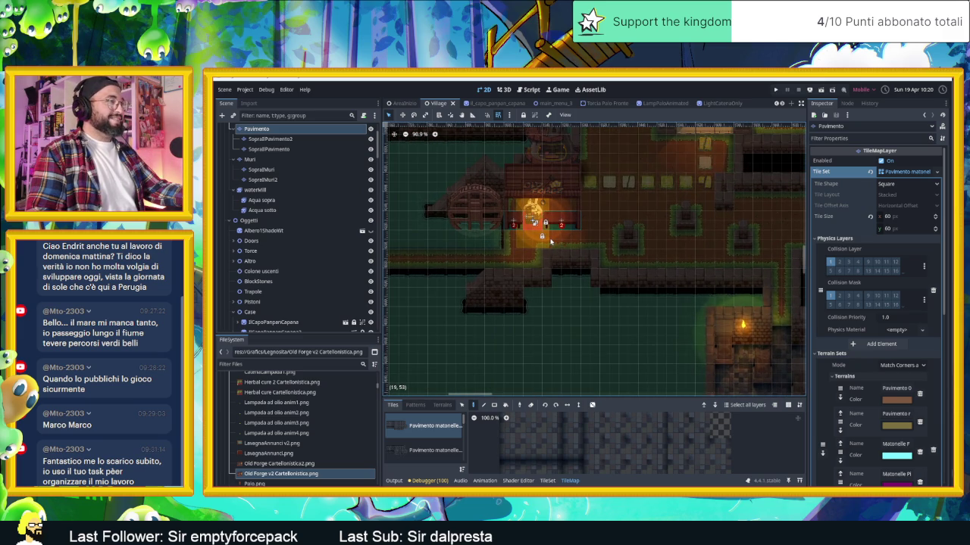
pyautogui.scroll(5, 548, 237)
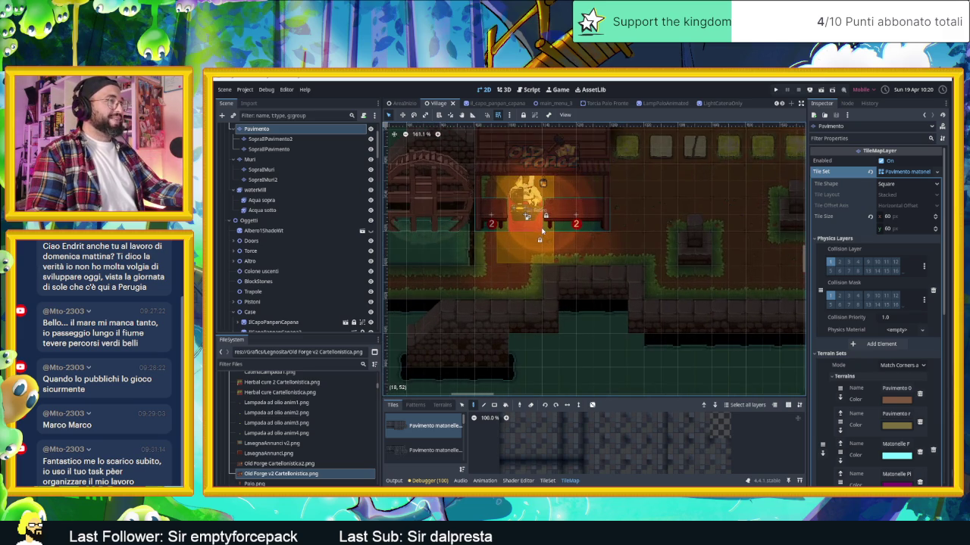
pyautogui.scroll(-2, 567, 229)
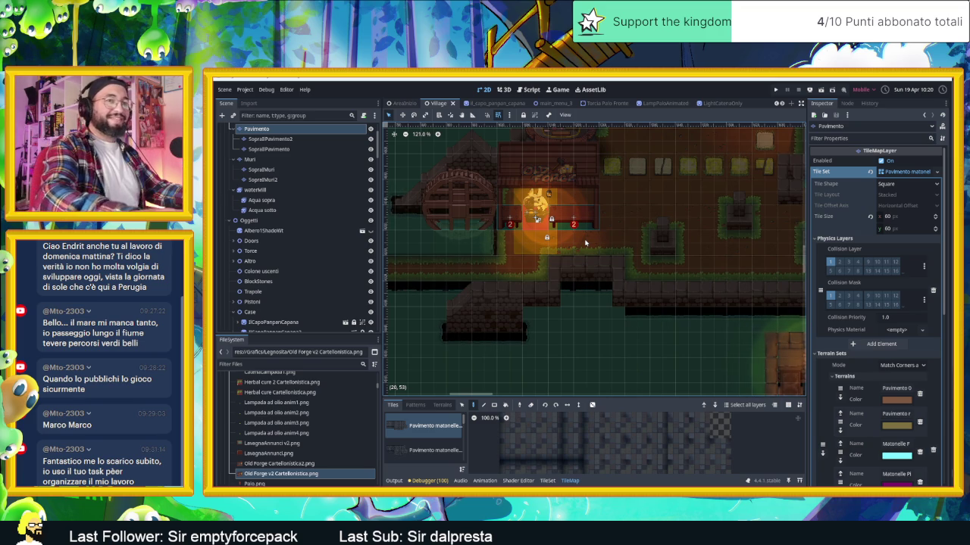
pyautogui.scroll(1, 579, 208)
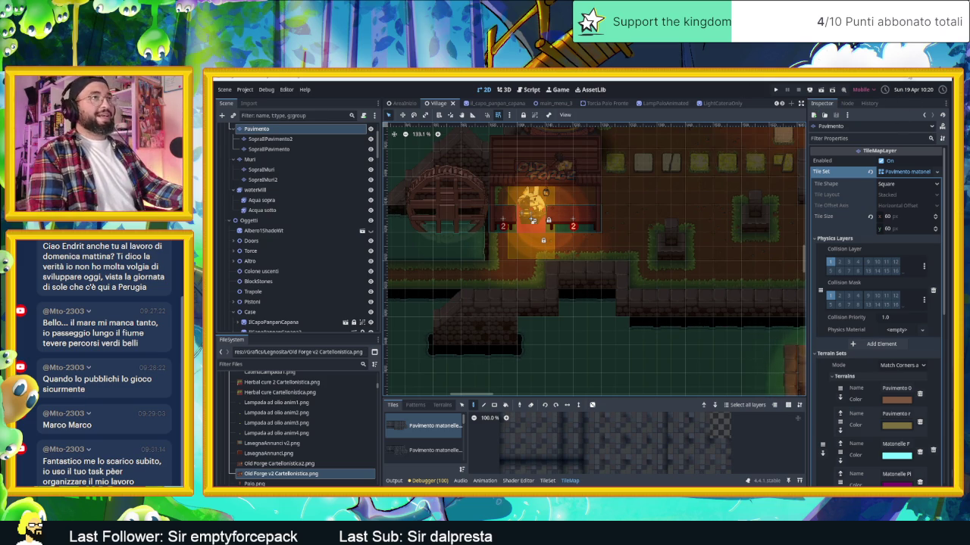
pyautogui.press('super+d')
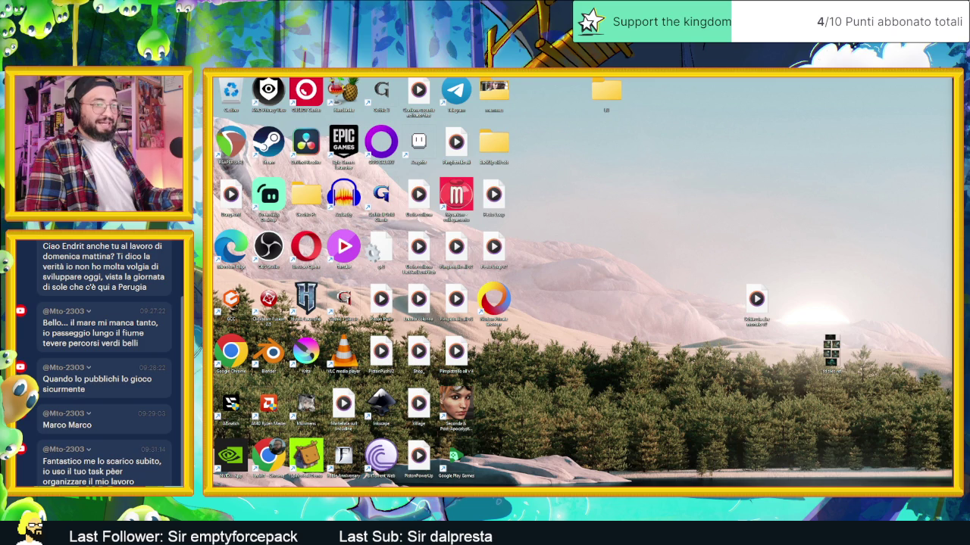
# Close the Cartellonistica, Cartellone and Guardia 2 sprite tabs in Aseprite
pyautogui.hotkey('alt', 'Tab')
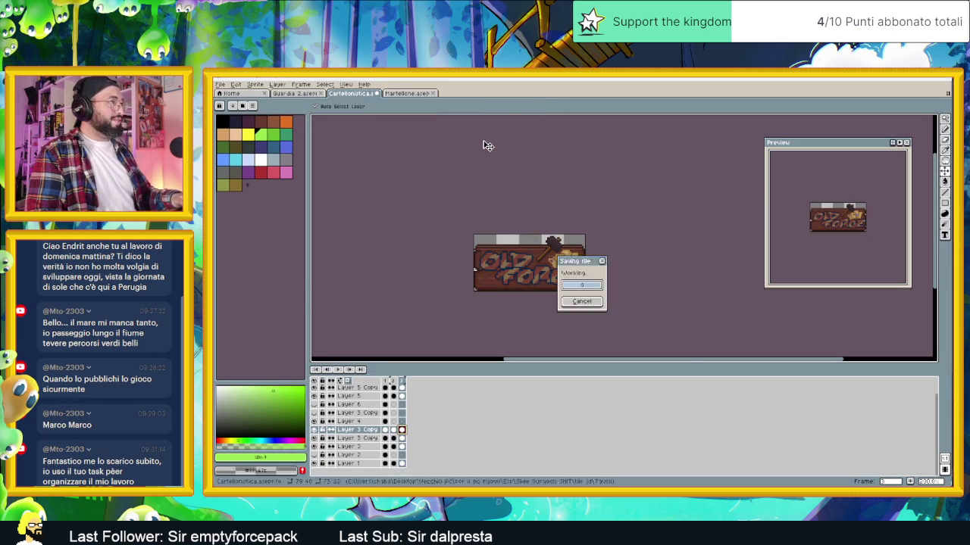
pyautogui.click(378, 93)
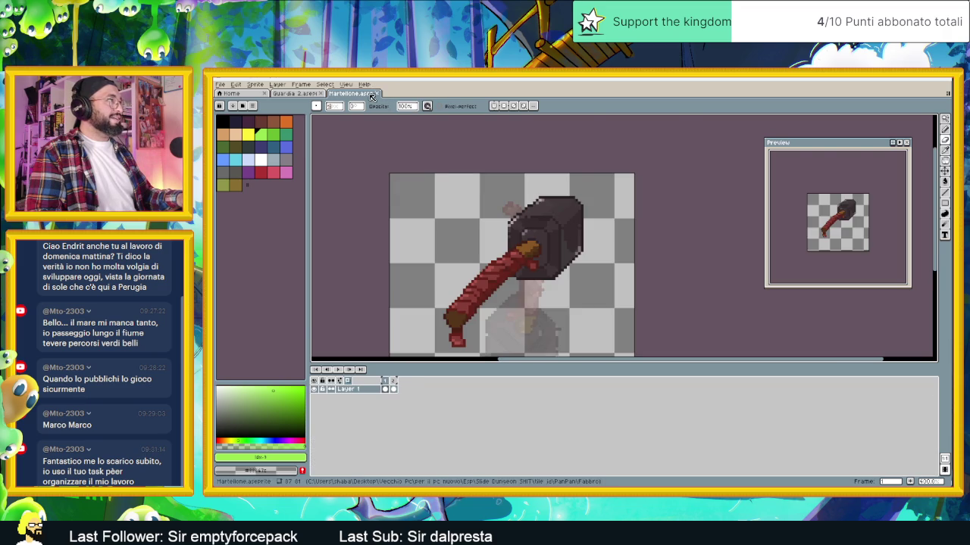
pyautogui.click(378, 94)
pyautogui.scroll(-2, 434, 173)
pyautogui.scroll(-1, 433, 173)
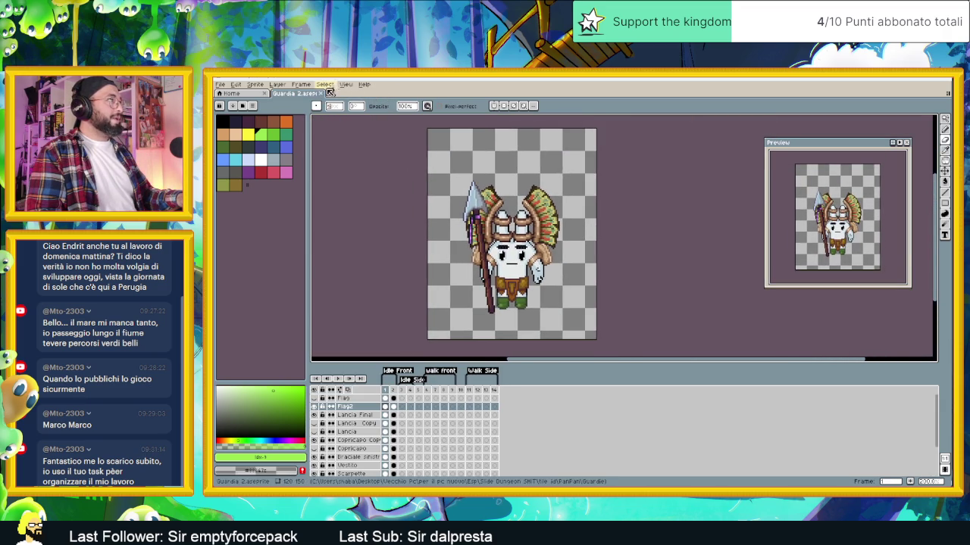
pyautogui.click(324, 93)
# Open the PanPan1_v2 sprite from the PanPan folder
pyautogui.click(220, 84)
pyautogui.moveTo(239, 109)
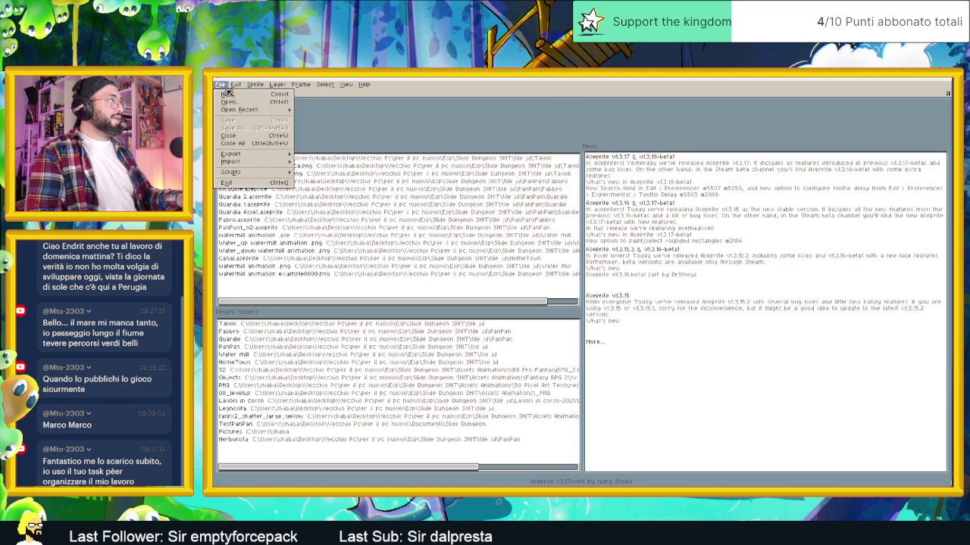
pyautogui.click(243, 102)
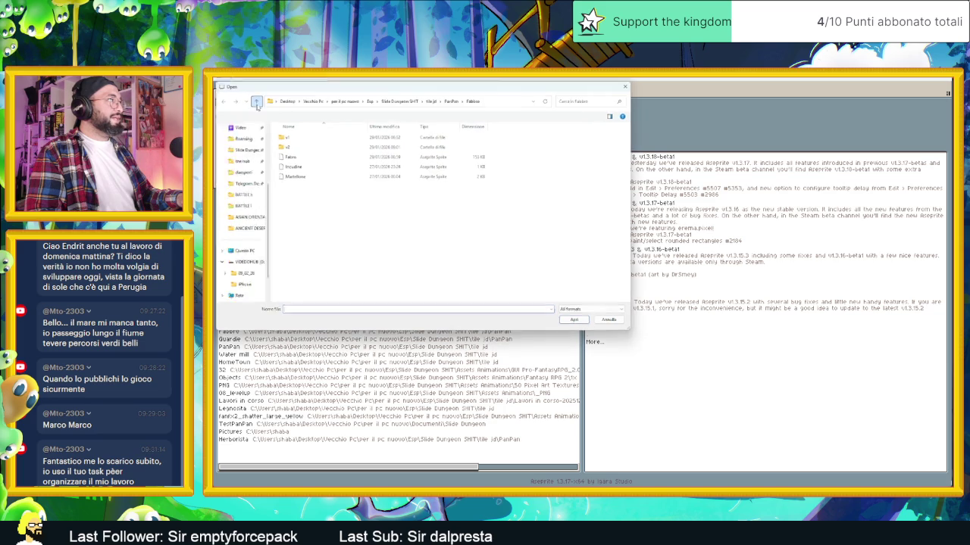
pyautogui.click(452, 101)
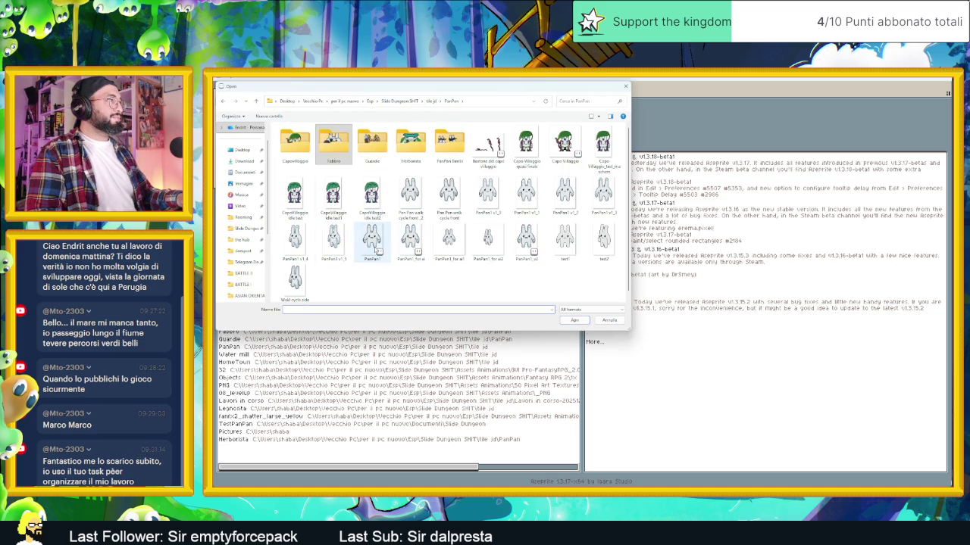
pyautogui.click(334, 241)
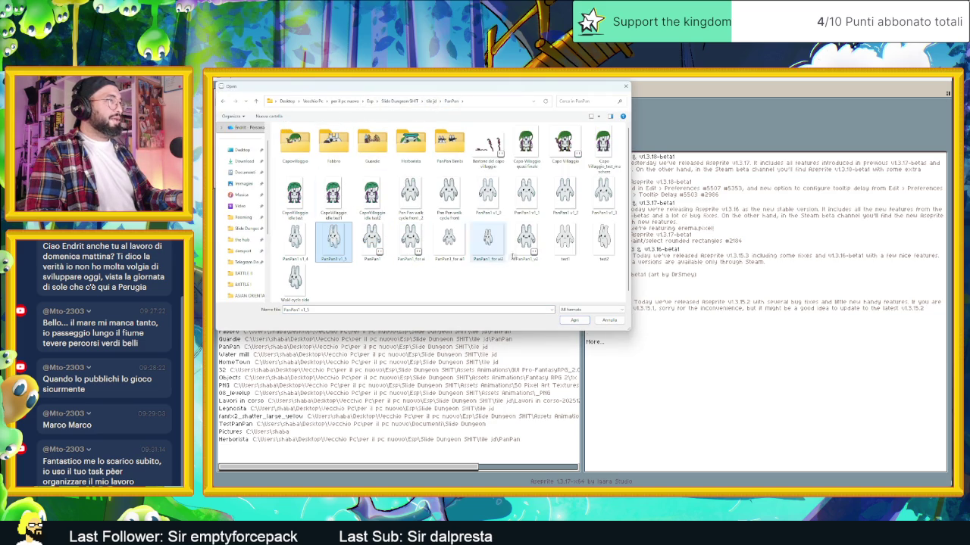
pyautogui.click(527, 242)
pyautogui.doubleClick(526, 243)
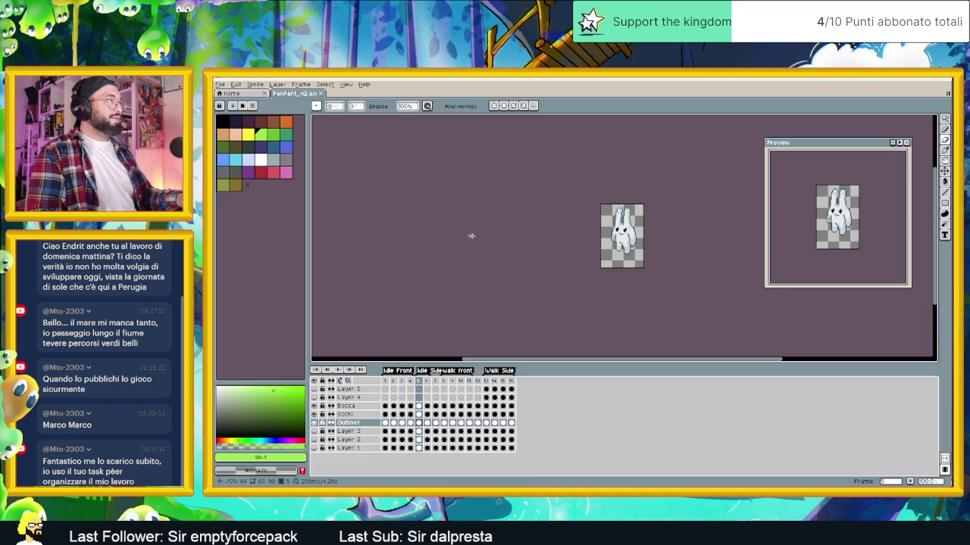
# Delete Layers 3, 2 and 1, then briefly toggle a layer's visibility to check it
pyautogui.click(348, 431)
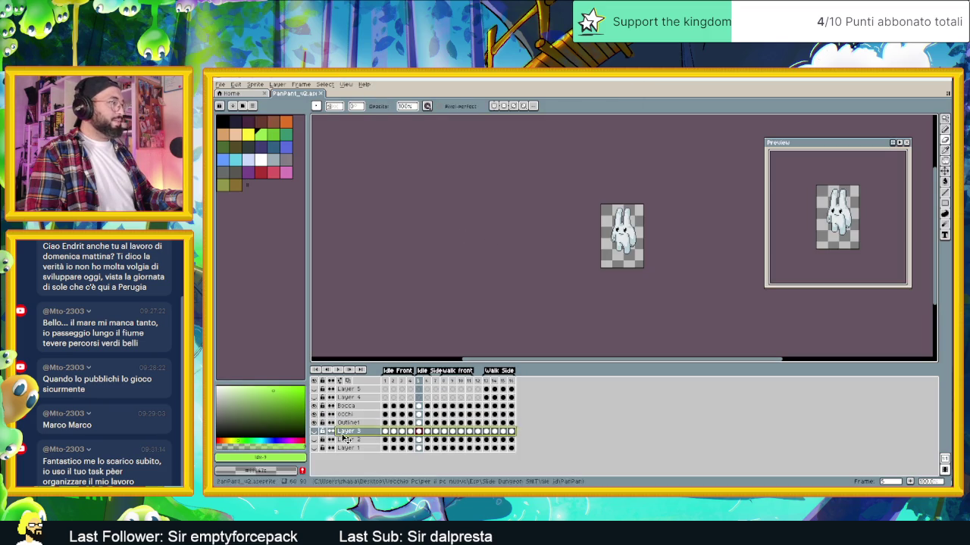
pyautogui.keyDown('shift'); pyautogui.click(362, 448); pyautogui.keyUp('shift')
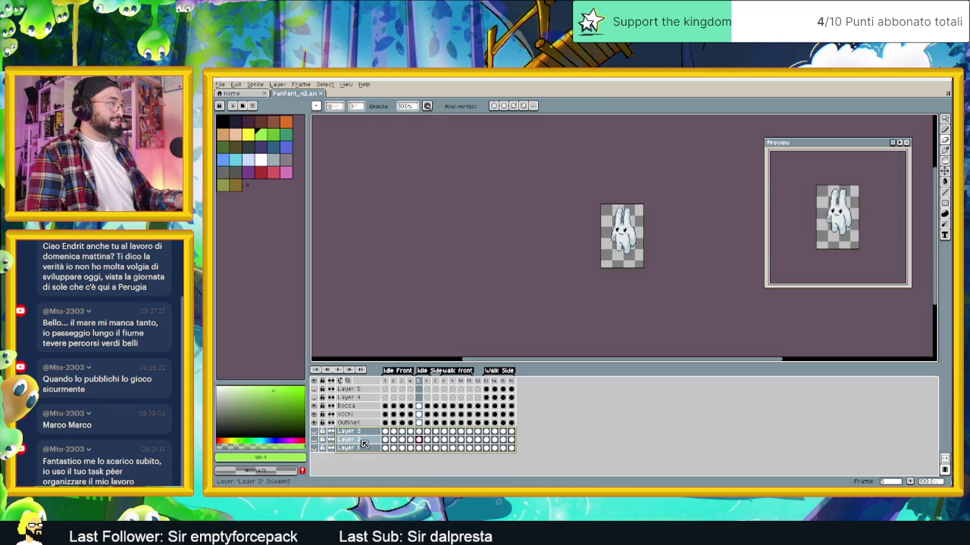
pyautogui.rightClick(360, 444)
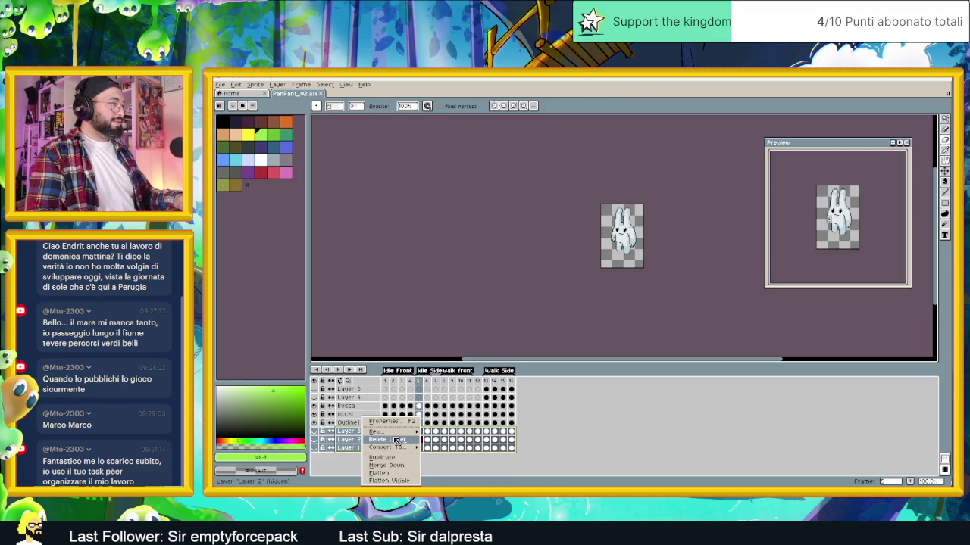
pyautogui.click(400, 443)
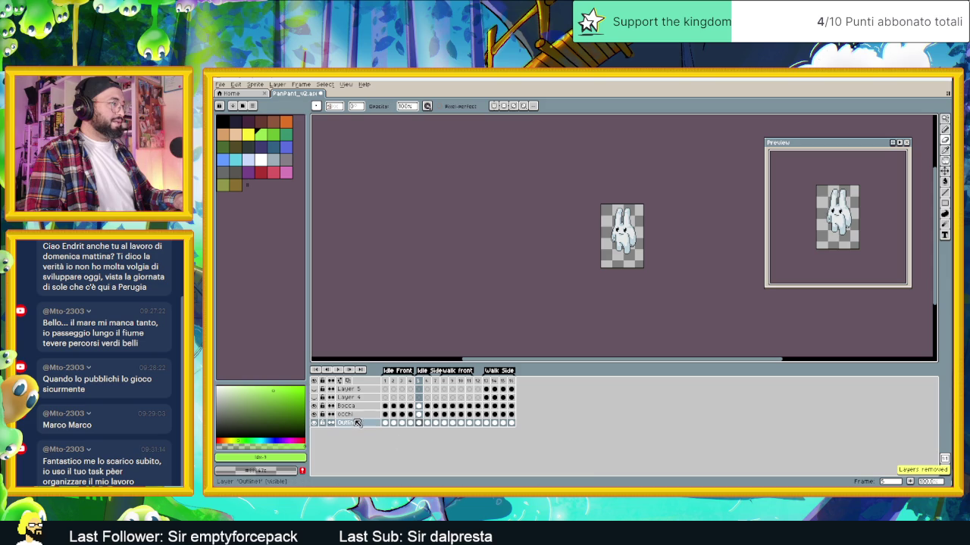
pyautogui.click(314, 422)
pyautogui.click(314, 422)
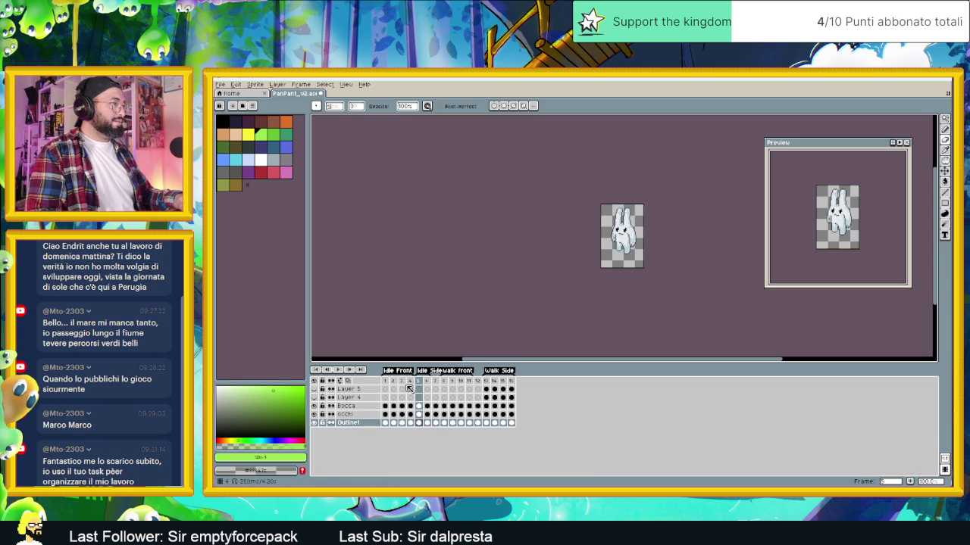
# Delete two extra frames to leave 14, then step through the remaining frames
pyautogui.click(393, 381)
pyautogui.rightClick(393, 382)
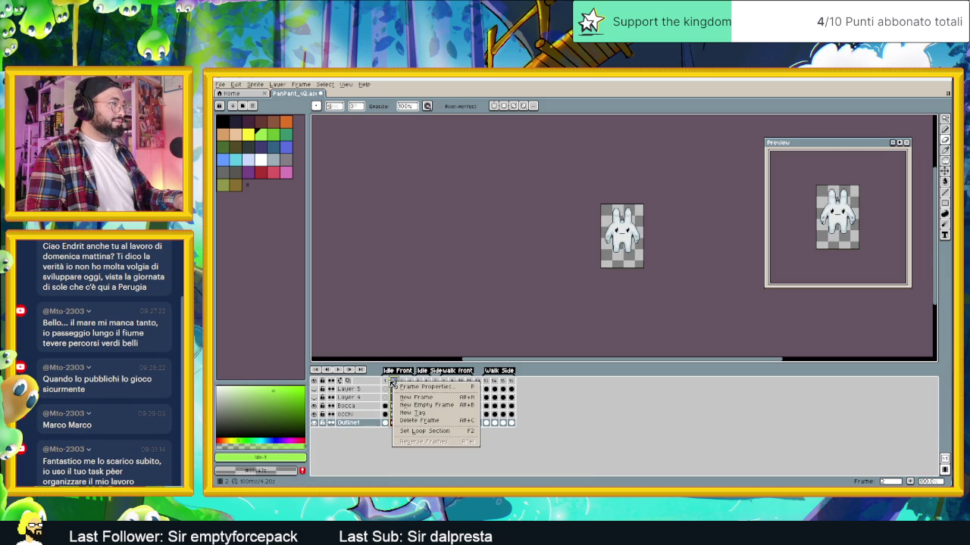
pyautogui.click(419, 421)
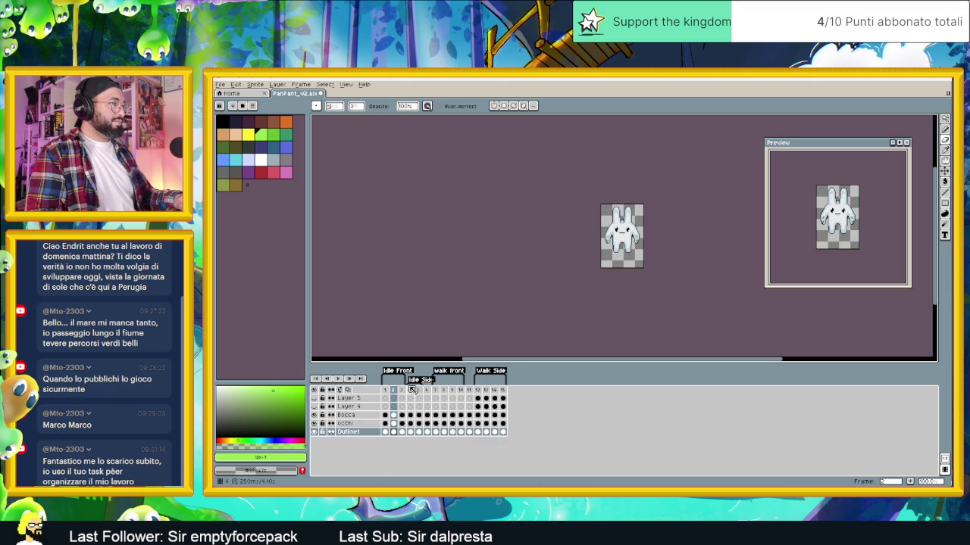
pyautogui.rightClick(405, 391)
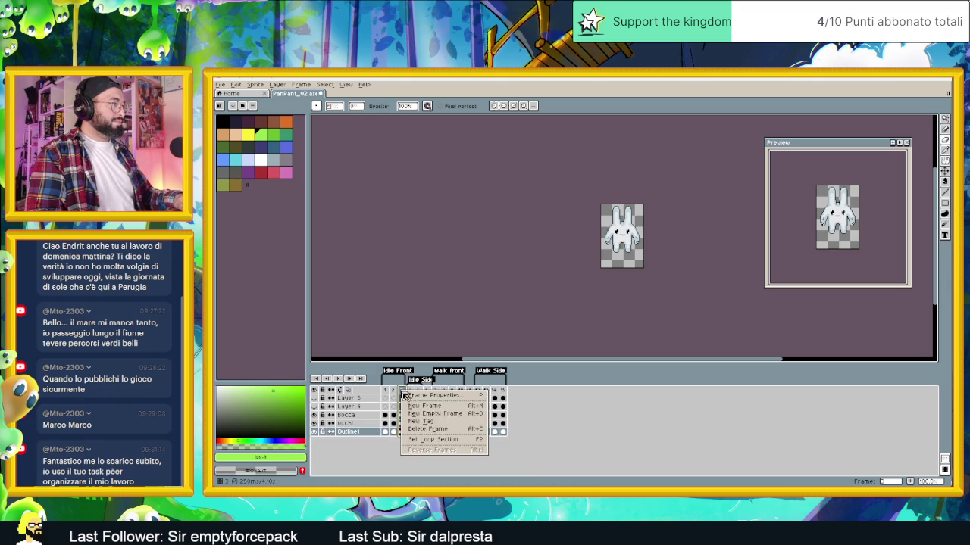
pyautogui.click(440, 430)
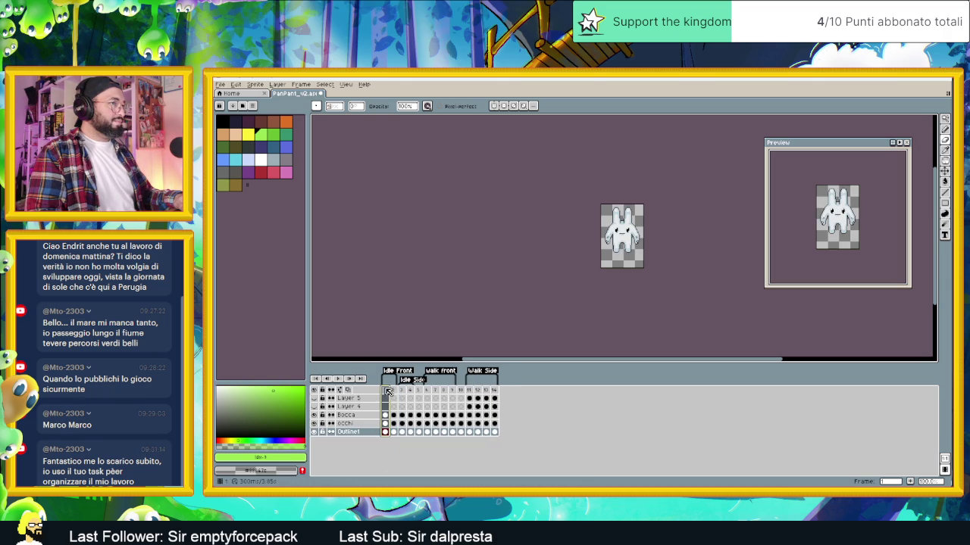
pyautogui.click(393, 390)
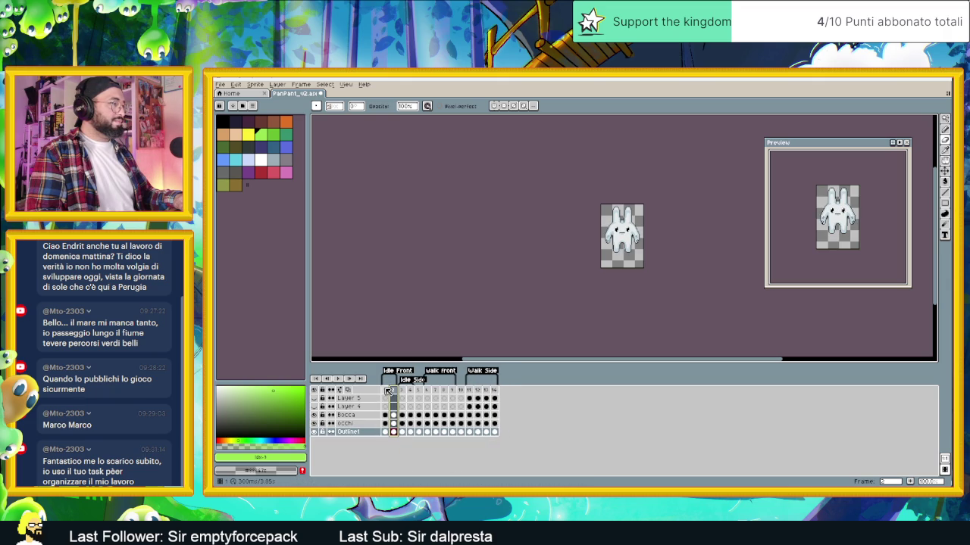
pyautogui.click(385, 390)
pyautogui.click(403, 391)
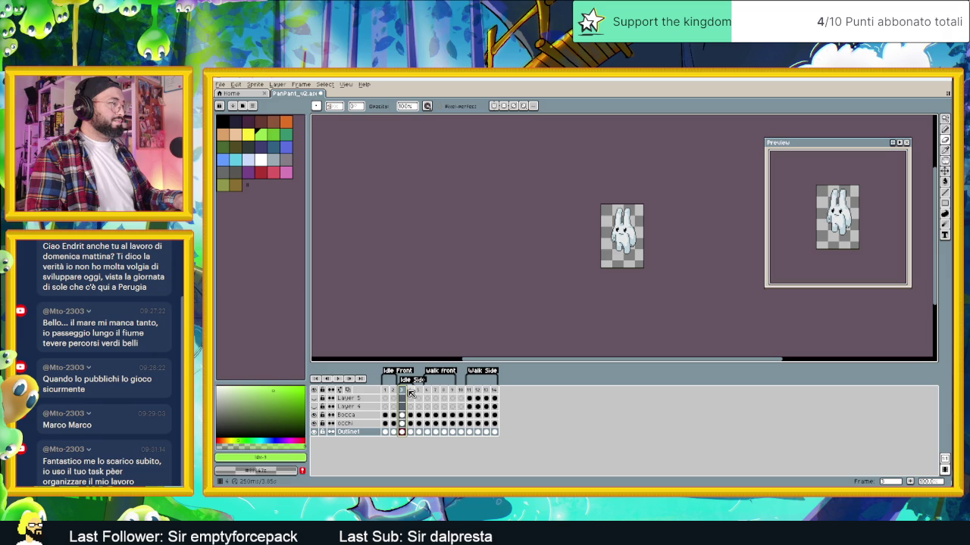
pyautogui.click(411, 391)
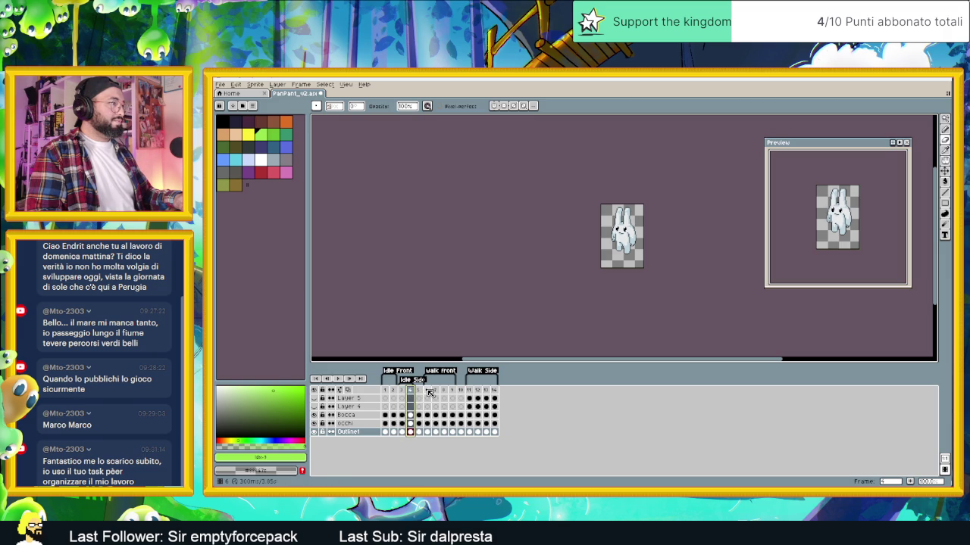
pyautogui.click(428, 392)
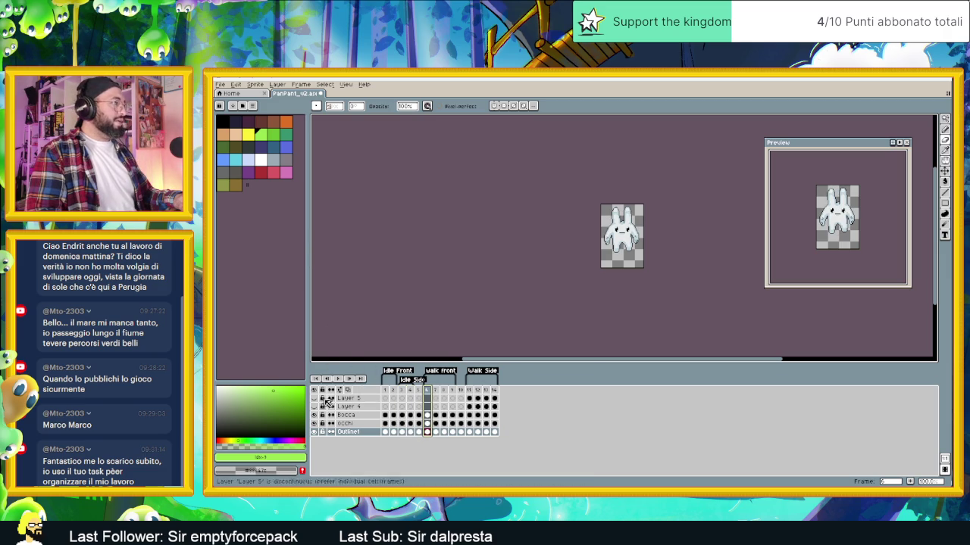
# Hide Layer 4 and select the Bocca layer
pyautogui.click(347, 407)
pyautogui.click(321, 407)
pyautogui.click(347, 416)
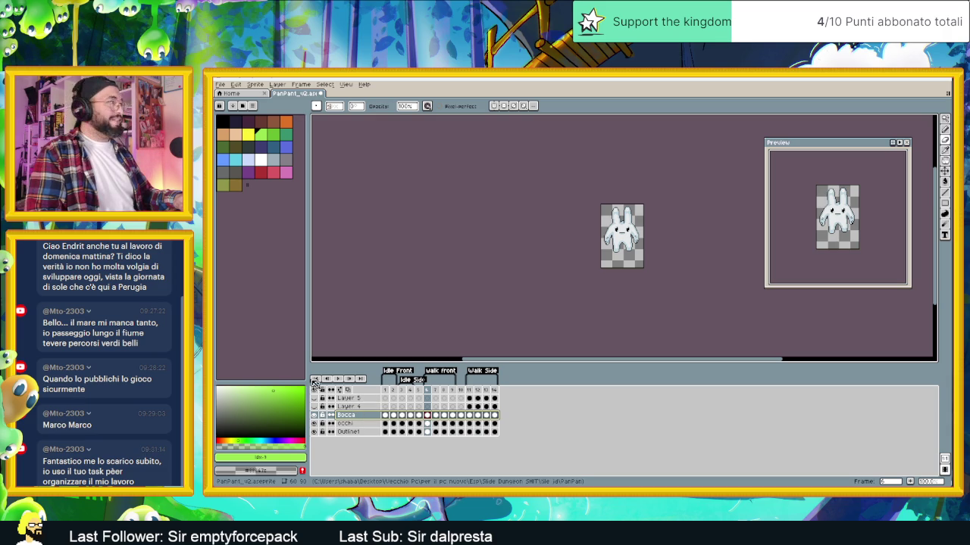
pyautogui.click(220, 84)
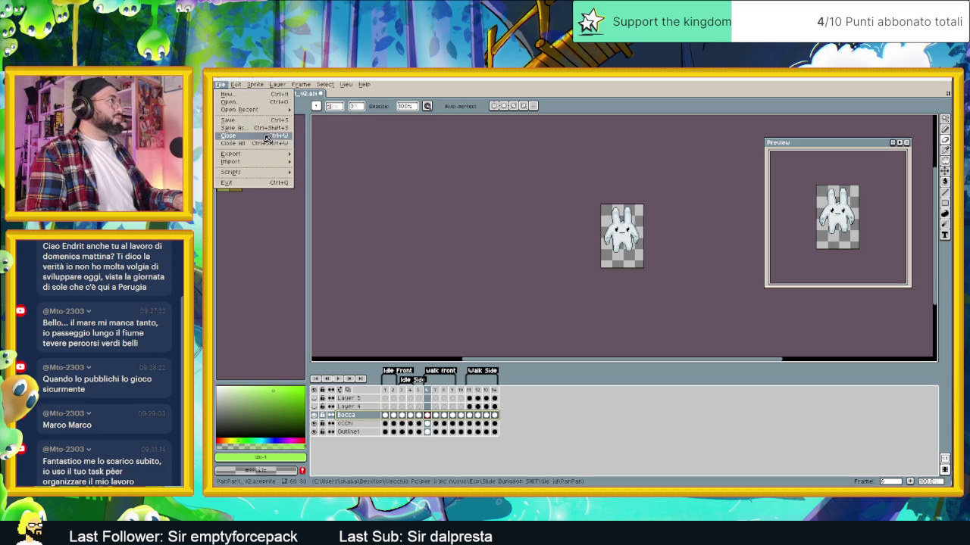
# Save the sprite as PanPan1_v3
pyautogui.click(231, 128)
pyautogui.write('PanPan1_v3')
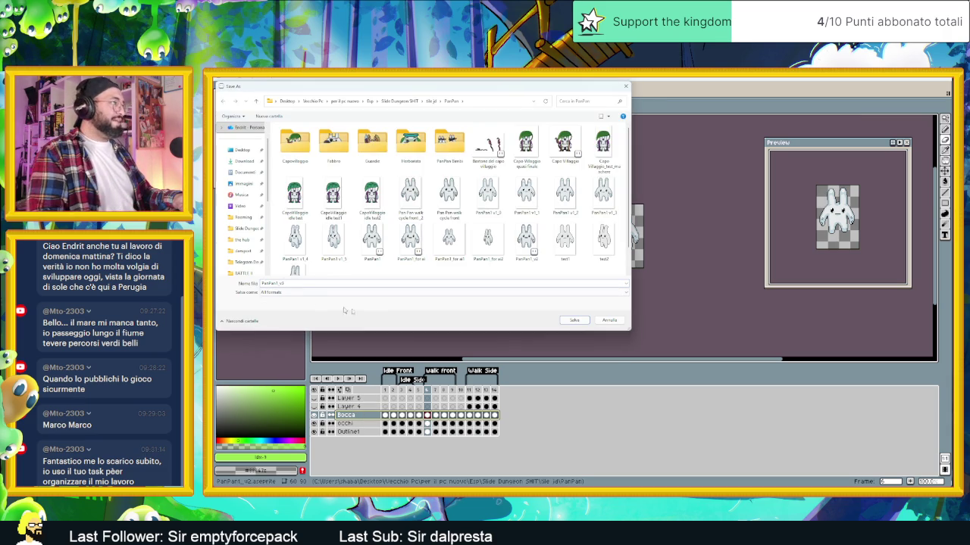
pyautogui.click(575, 320)
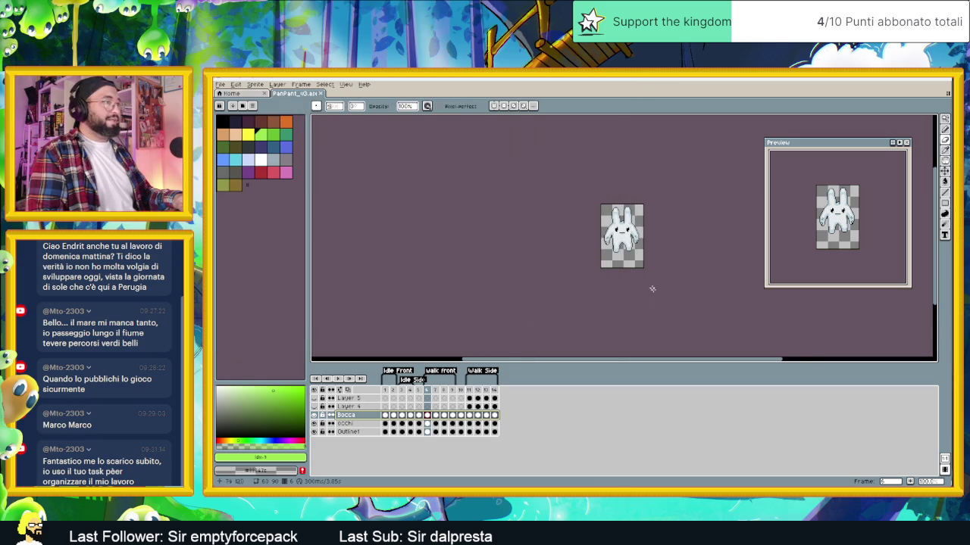
pyautogui.scroll(2, 651, 280)
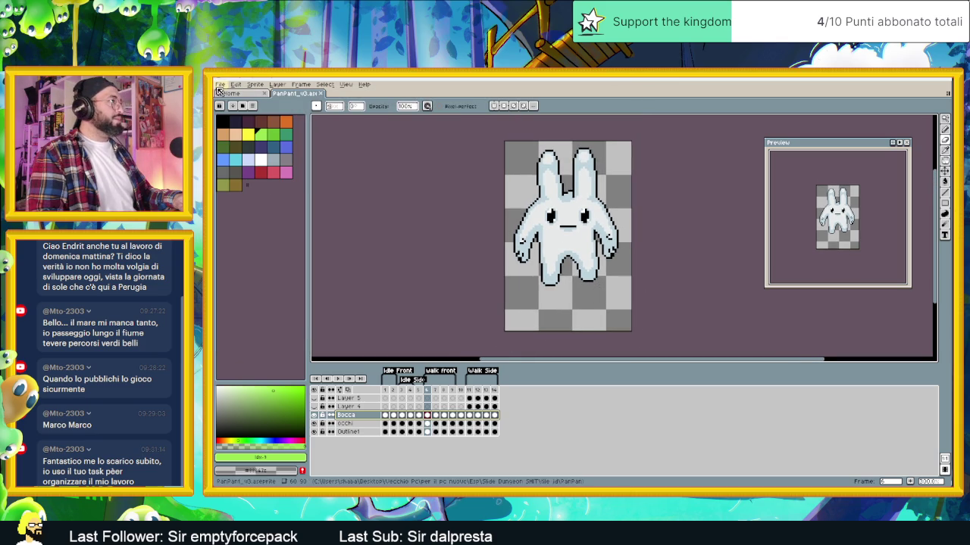
# Create a Fattore folder inside PanPan and save the sprite there as Fattore
pyautogui.click(220, 84)
pyautogui.click(235, 128)
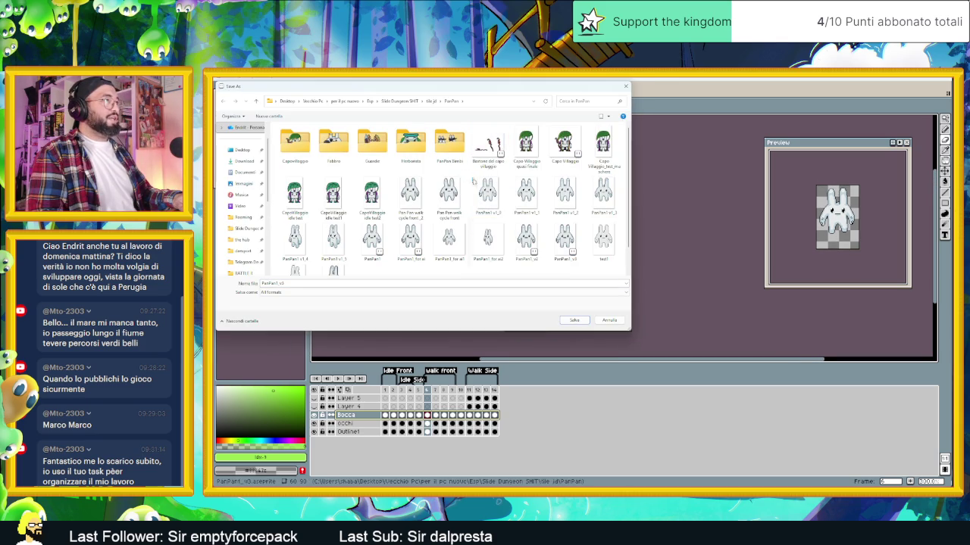
pyautogui.rightClick(470, 174)
pyautogui.click(594, 250)
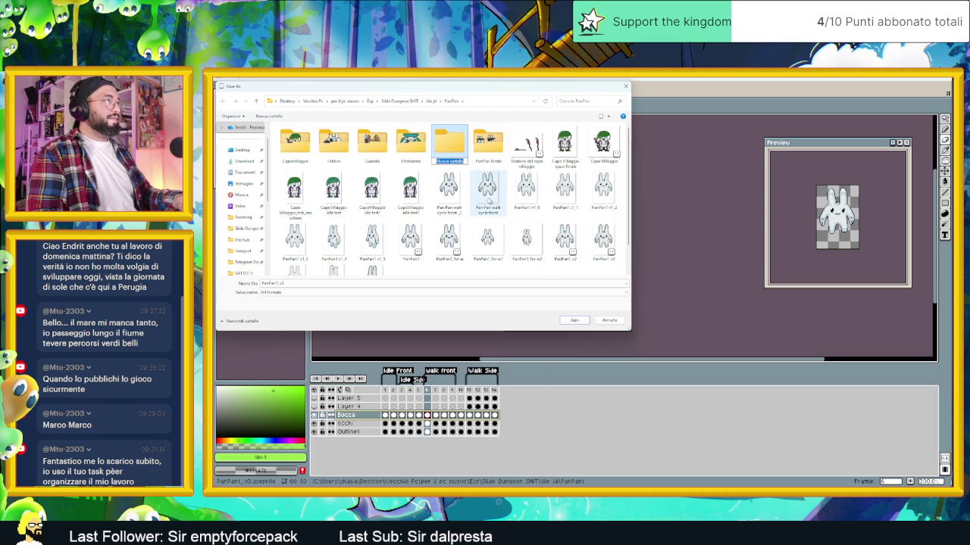
pyautogui.write('Fattore')
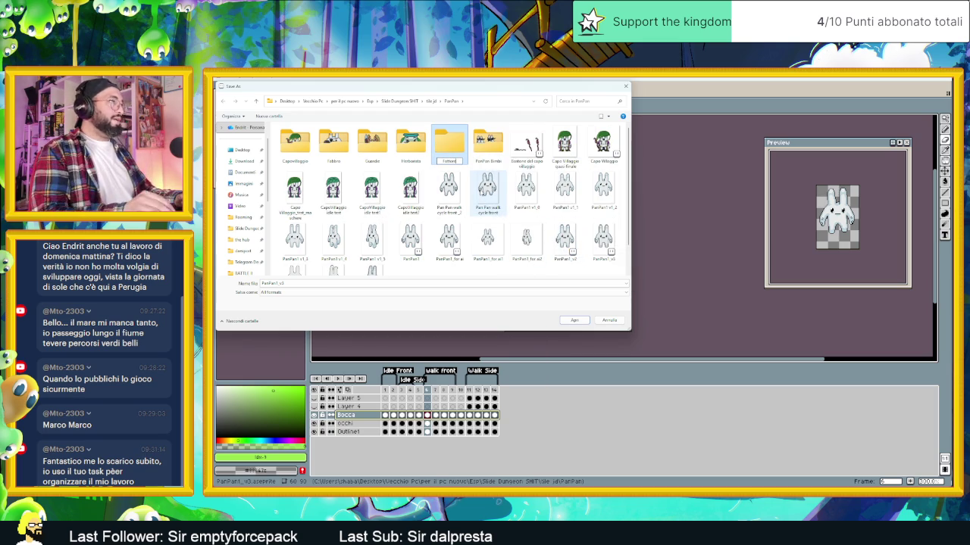
pyautogui.press('Return')
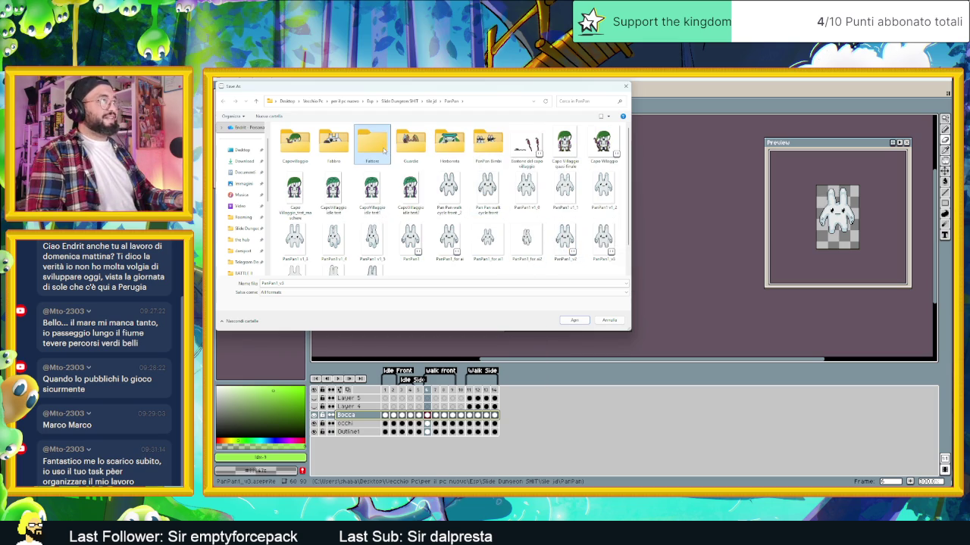
pyautogui.doubleClick(384, 150)
pyautogui.write('Fattore')
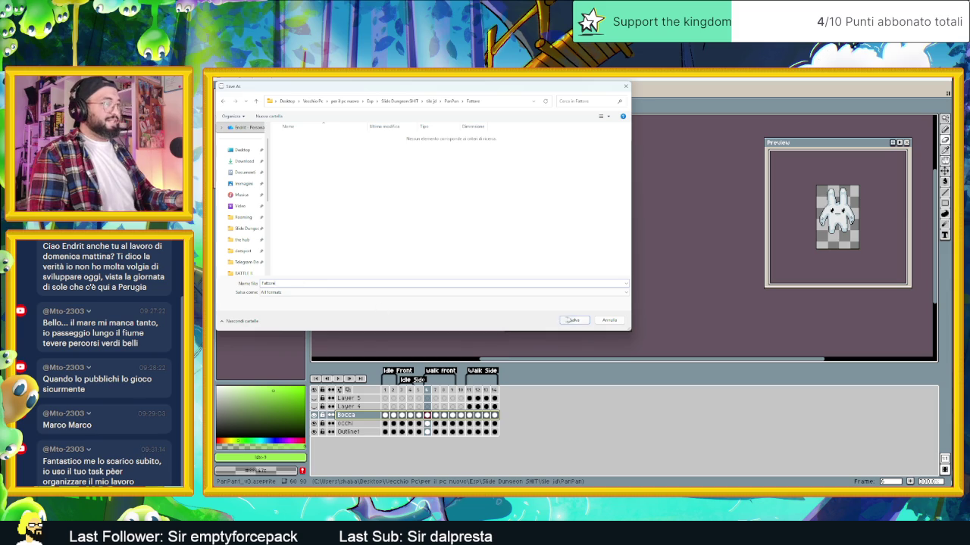
pyautogui.click(564, 320)
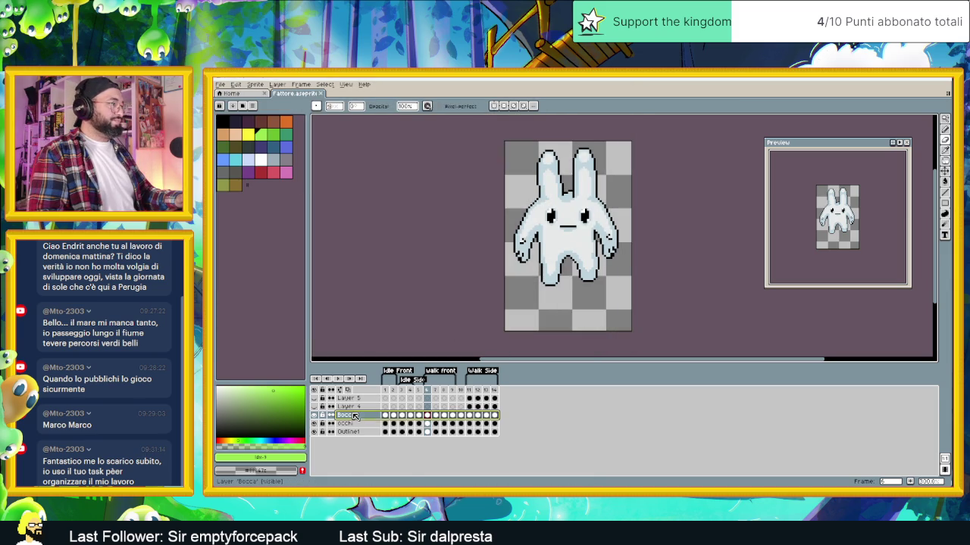
# Add a new layer above Bocca named Sopracciglia
pyautogui.rightClick(354, 417)
pyautogui.click(356, 432)
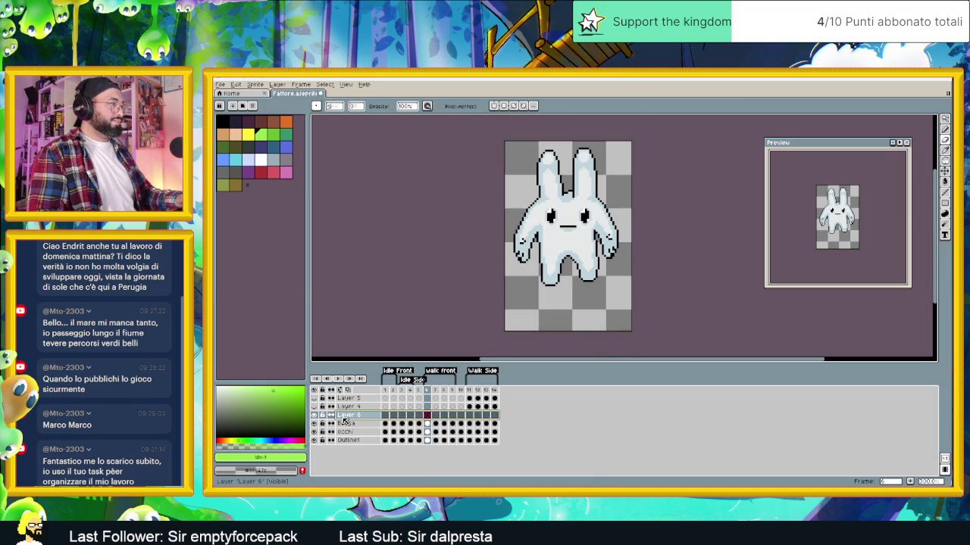
pyautogui.doubleClick(345, 416)
pyautogui.write('Sopra')
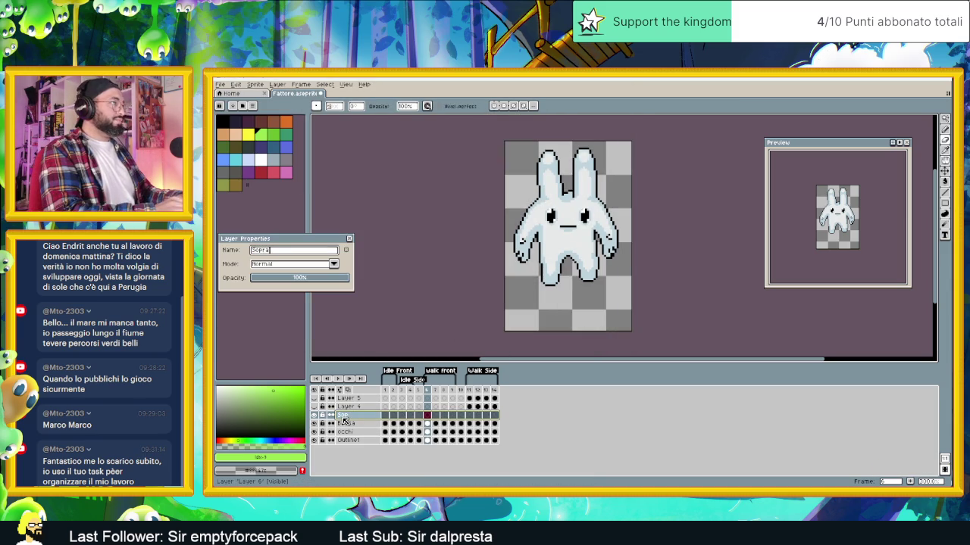
pyautogui.write('ciglia')
pyautogui.press('Return')
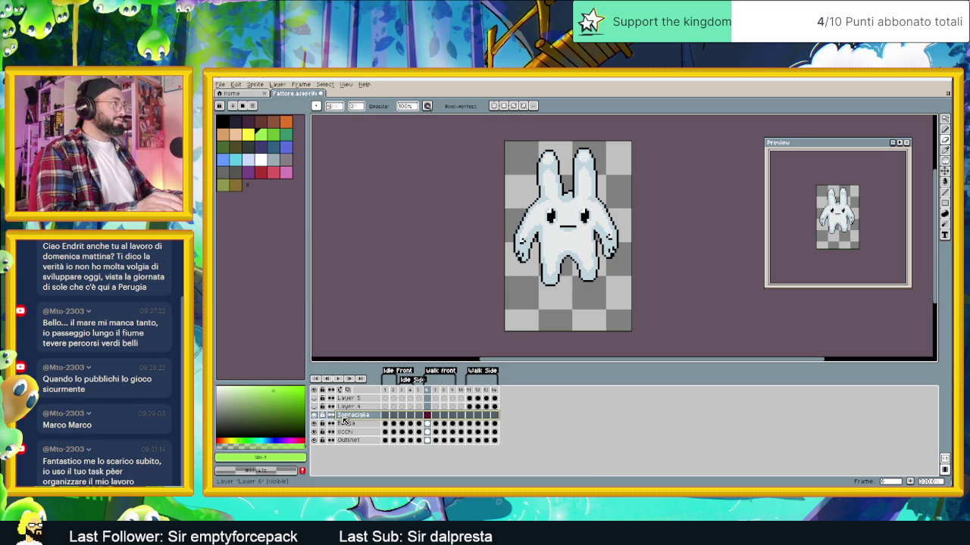
pyautogui.scroll(1, 579, 214)
pyautogui.scroll(1, 581, 215)
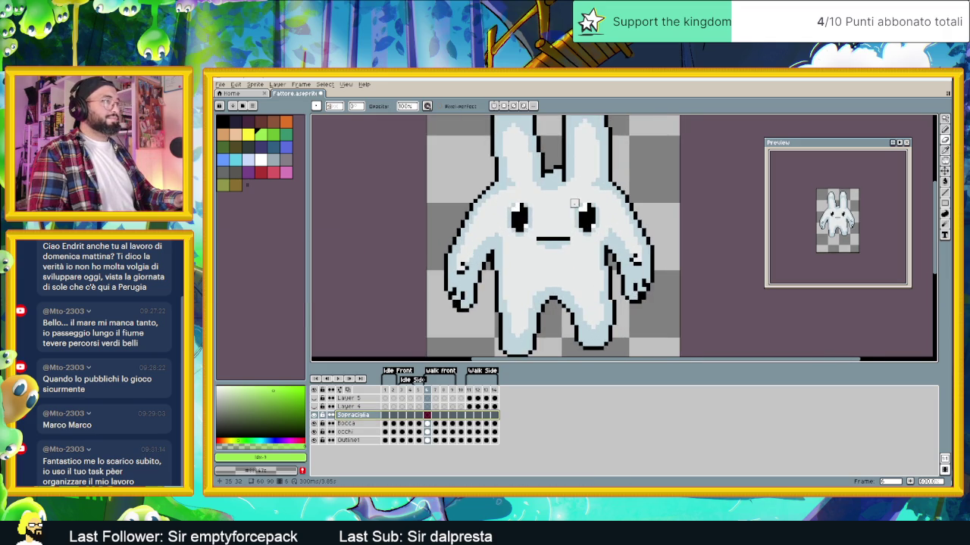
pyautogui.scroll(1, 561, 227)
pyautogui.scroll(1, 558, 232)
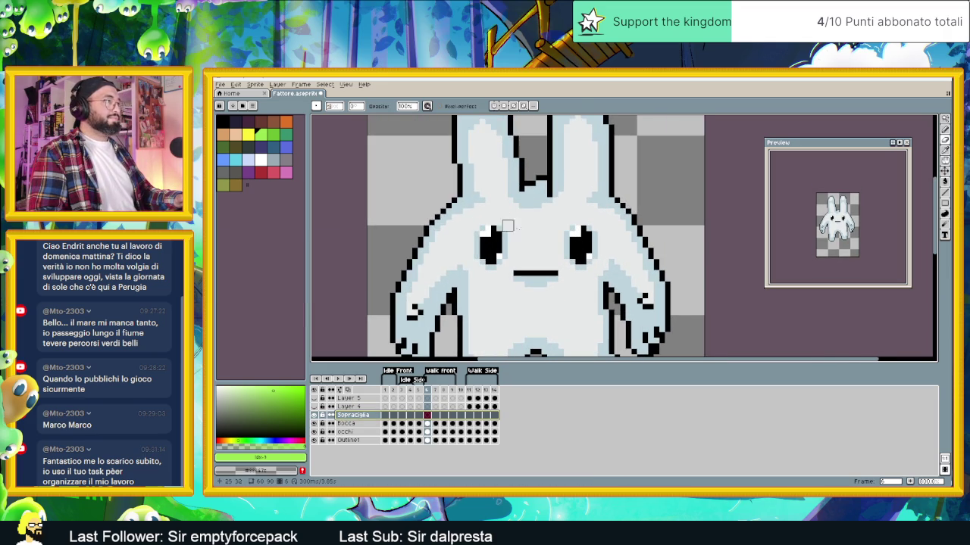
# Draw a black line eyebrow above the left eye
pyautogui.press('l')
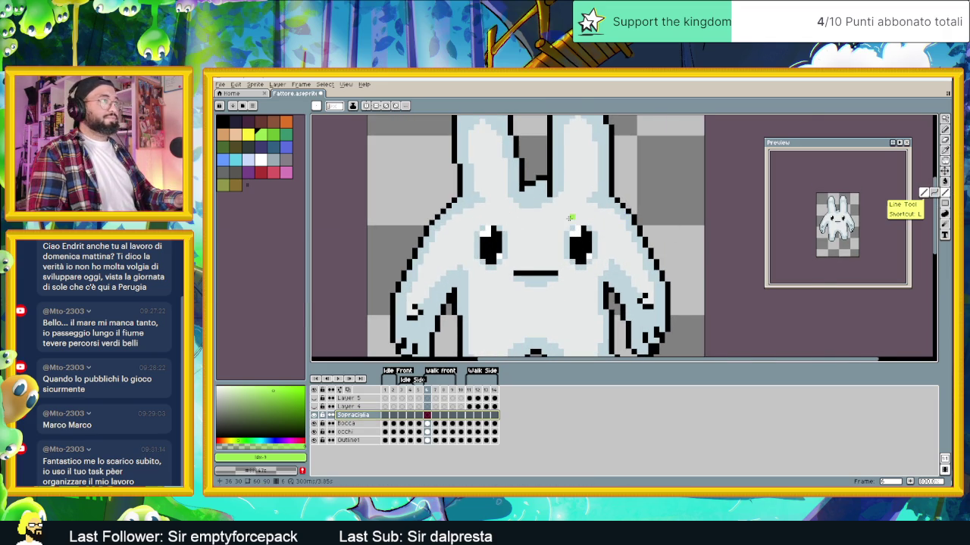
pyautogui.scroll(1, 488, 222)
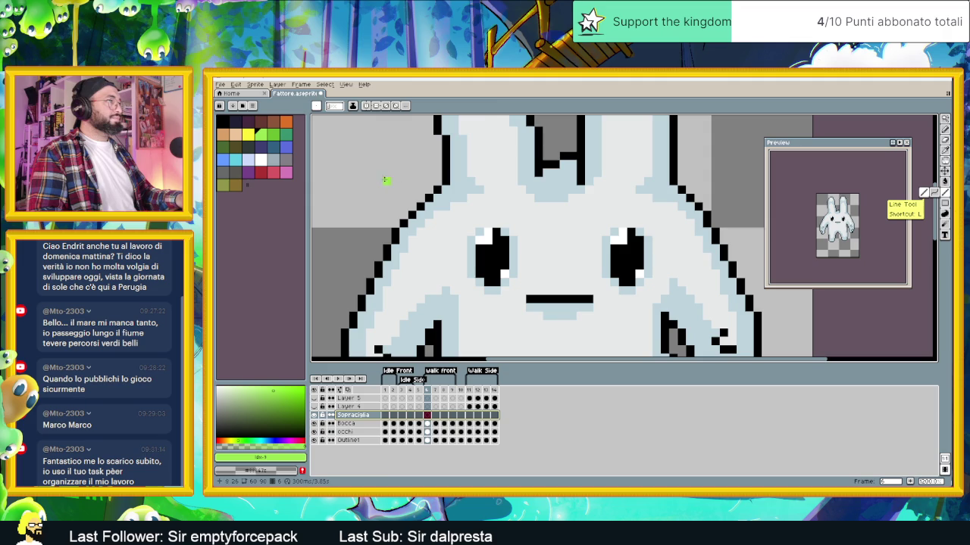
pyautogui.press('alt')
pyautogui.keyDown('alt'); pyautogui.click(440, 176); pyautogui.keyUp('alt')
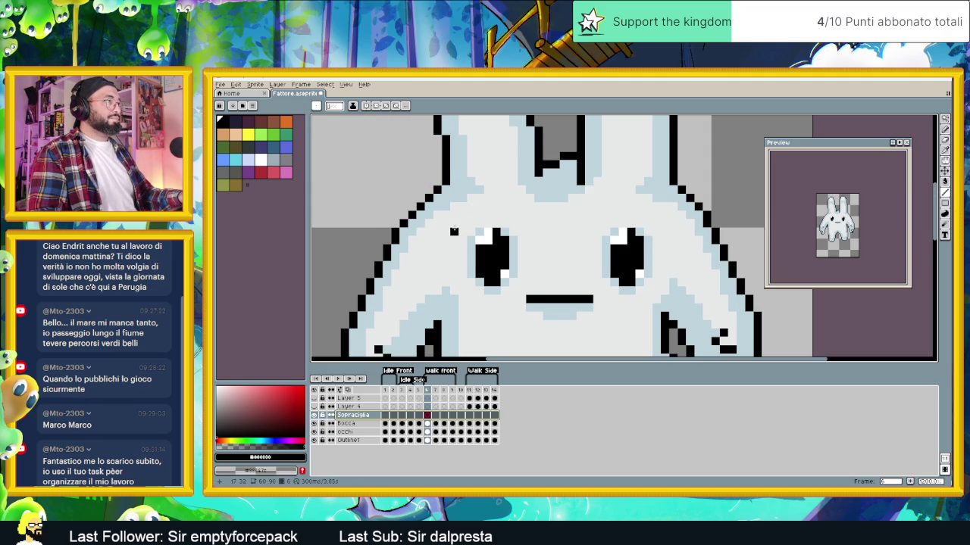
pyautogui.click(454, 231)
pyautogui.moveTo(454, 231)
pyautogui.mouseDown()
pyautogui.moveTo(520, 223)
pyautogui.moveTo(465, 217)
pyautogui.mouseUp()
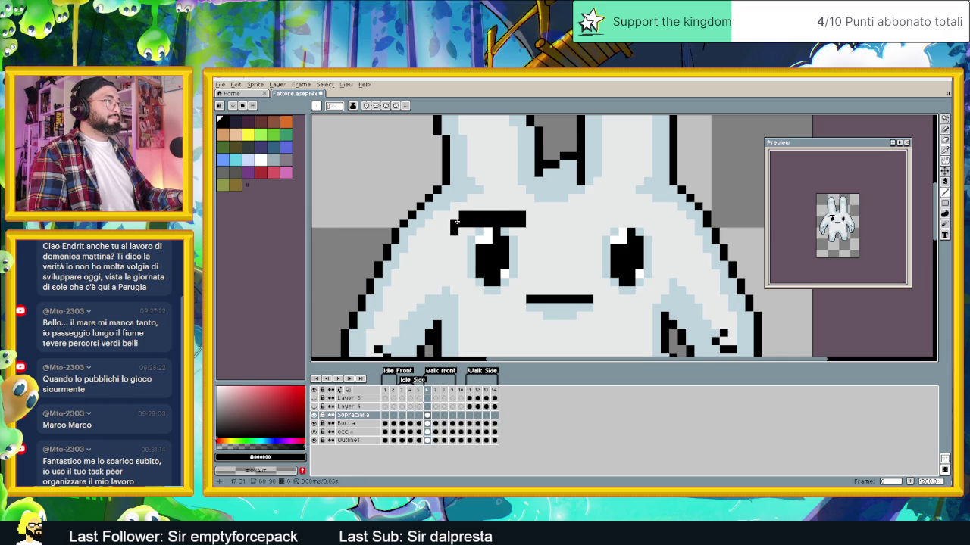
# Copy the left eyebrow, mirror it horizontally, and place it over the right eye
pyautogui.click(945, 118)
pyautogui.click(891, 119)
pyautogui.moveTo(423, 193); pyautogui.dragTo(558, 252)
pyautogui.click(554, 247)
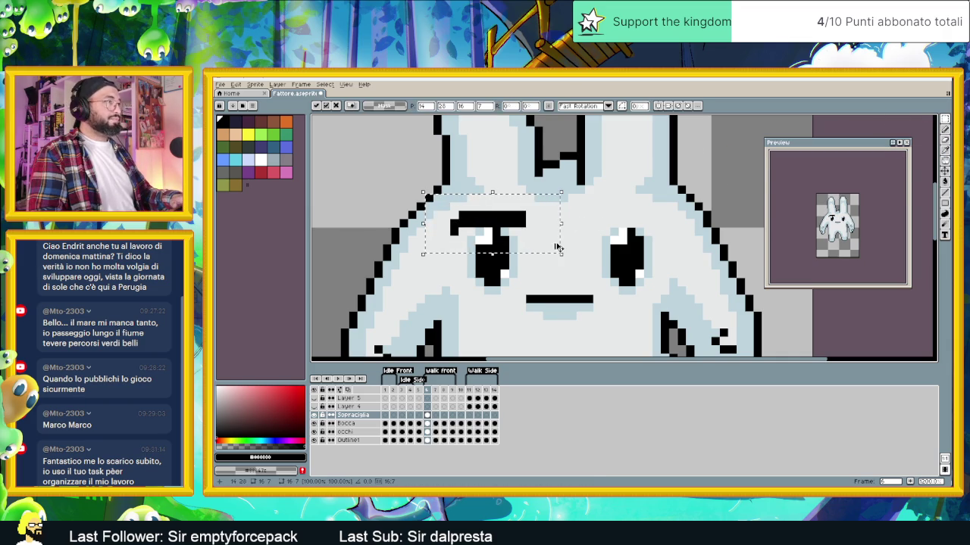
pyautogui.moveTo(512, 222); pyautogui.dragTo(647, 222)
pyautogui.hotkey('shift', 'h')
pyautogui.press('Right')
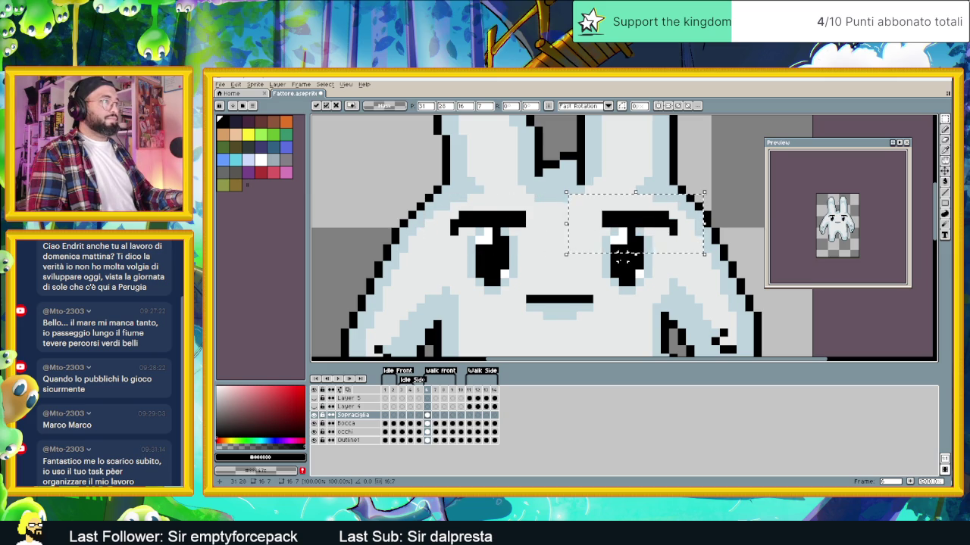
pyautogui.press('Left')
pyautogui.press('Return')
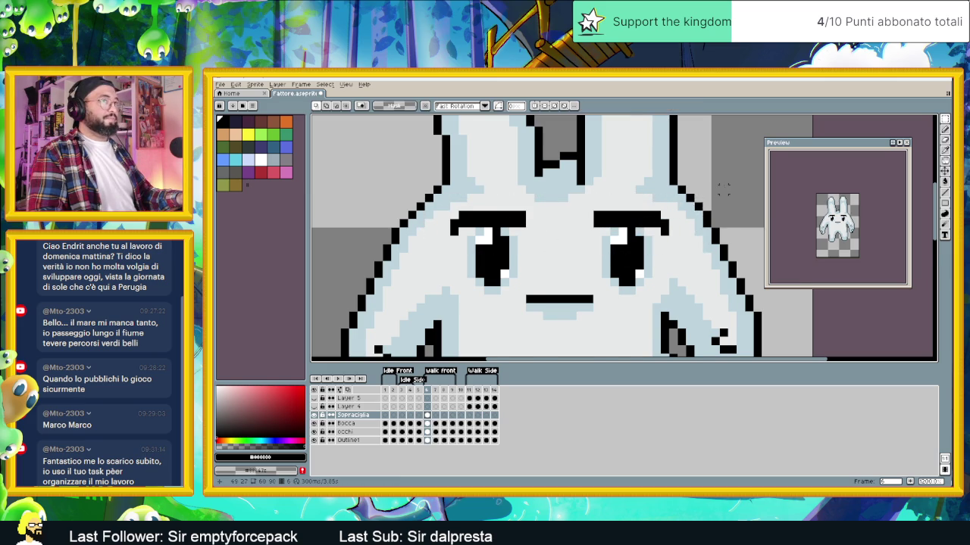
pyautogui.scroll(-1, 723, 189)
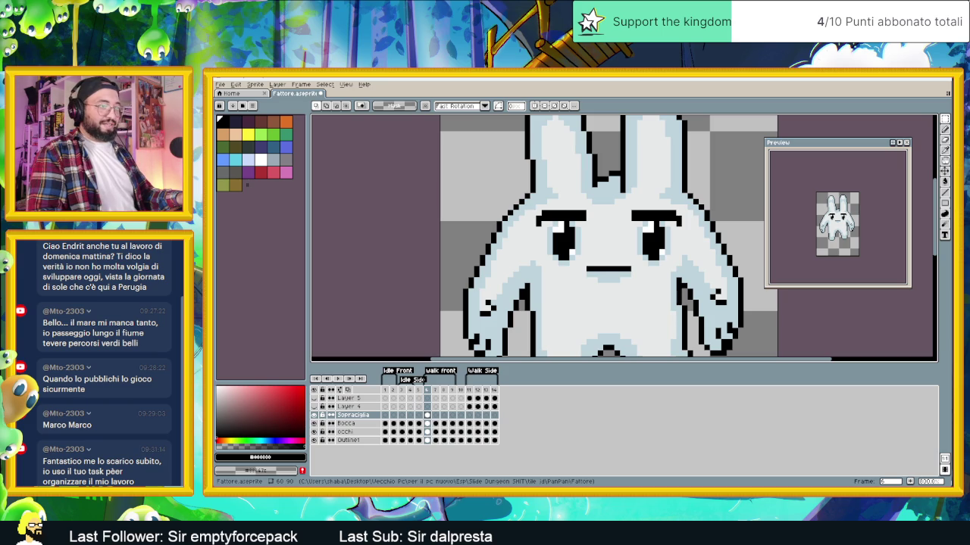
pyautogui.press('super')
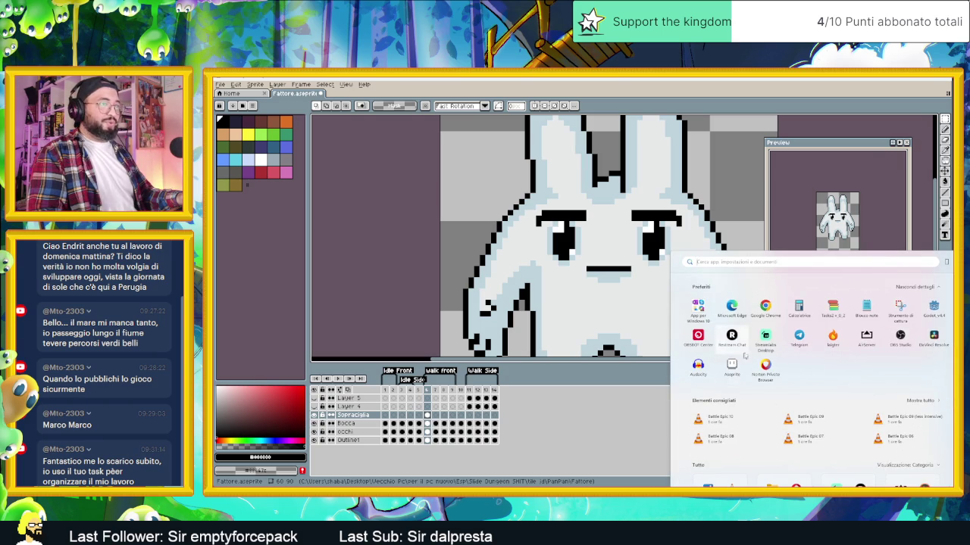
# Launch PureRef, dismiss the update notice and open the recent guardie board
pyautogui.write('pureRef')
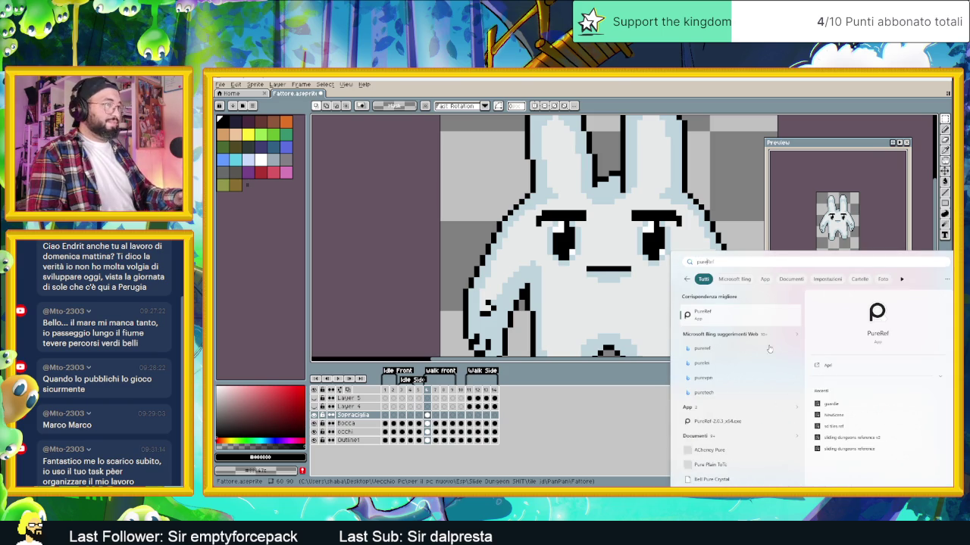
pyautogui.click(747, 315)
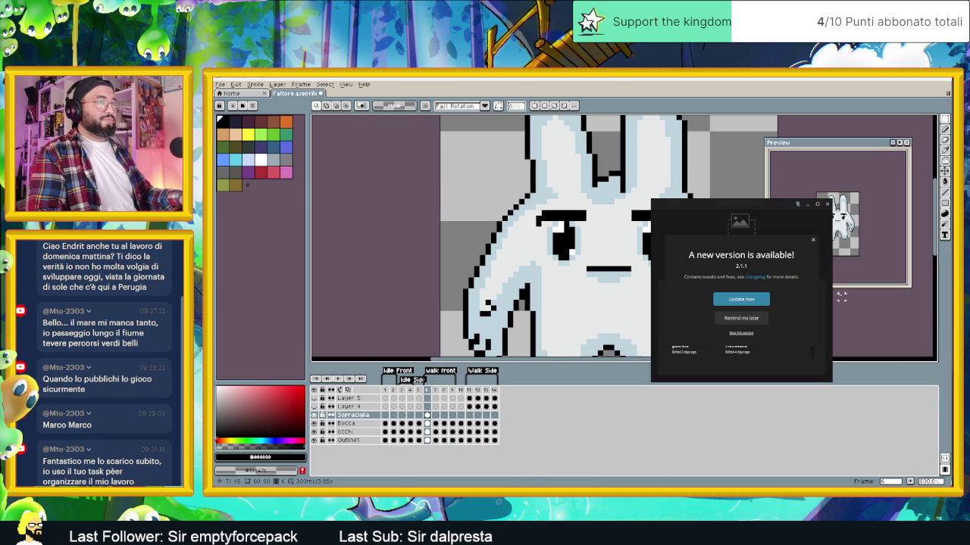
pyautogui.click(815, 241)
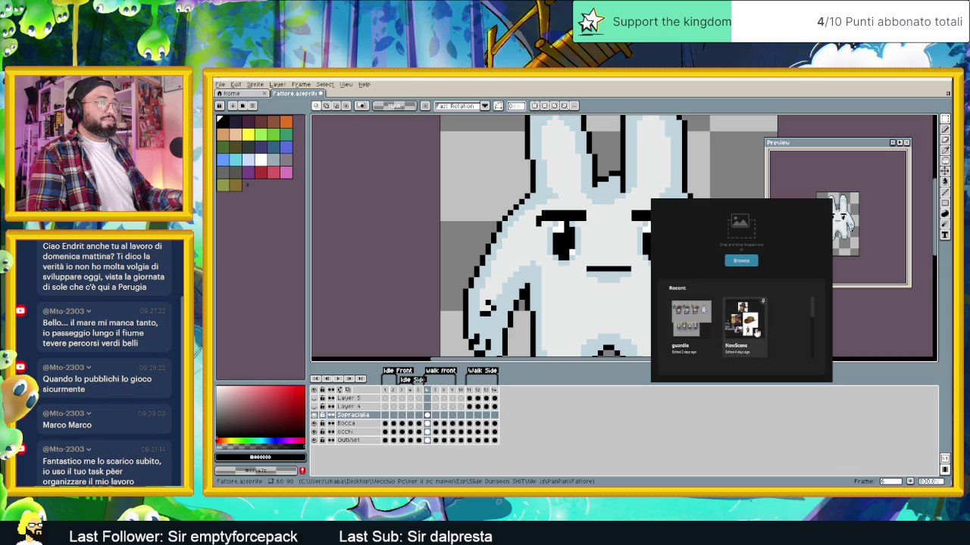
pyautogui.click(691, 331)
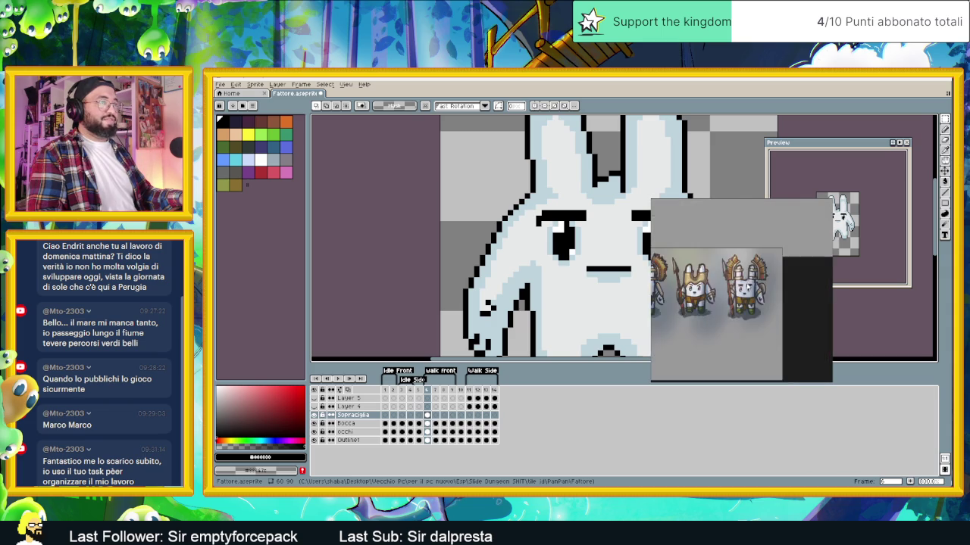
# Zoom to the straw-hat farmer close-up and position PureRef beside the bunny sprite
pyautogui.scroll(-3, 728, 277)
pyautogui.scroll(2, 728, 278)
pyautogui.scroll(2, 831, 246)
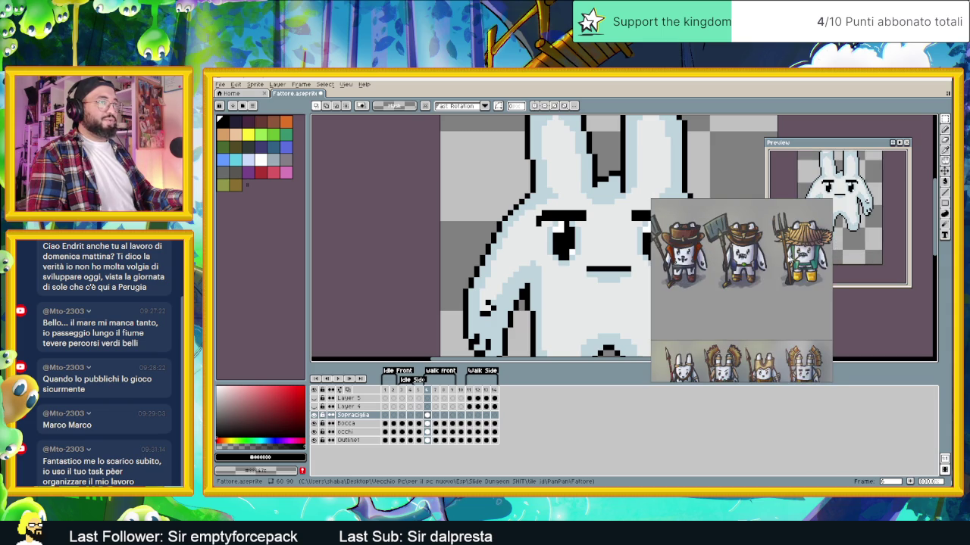
pyautogui.scroll(2, 818, 244)
pyautogui.scroll(2, 796, 242)
pyautogui.scroll(2, 768, 239)
pyautogui.scroll(-1, 767, 239)
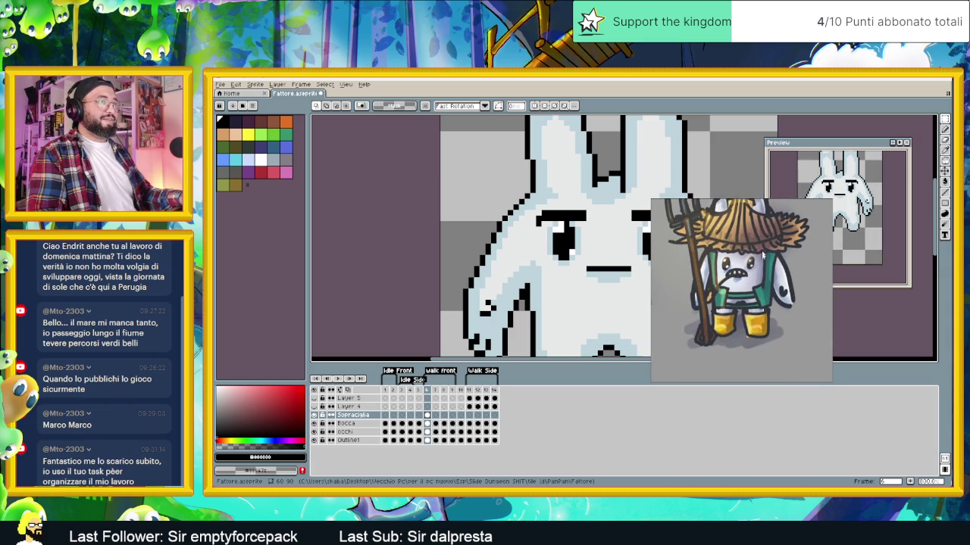
pyautogui.scroll(-1, 767, 240)
pyautogui.moveTo(772, 206)
pyautogui.mouseDown()
pyautogui.moveTo(891, 204)
pyautogui.moveTo(883, 302)
pyautogui.mouseUp()
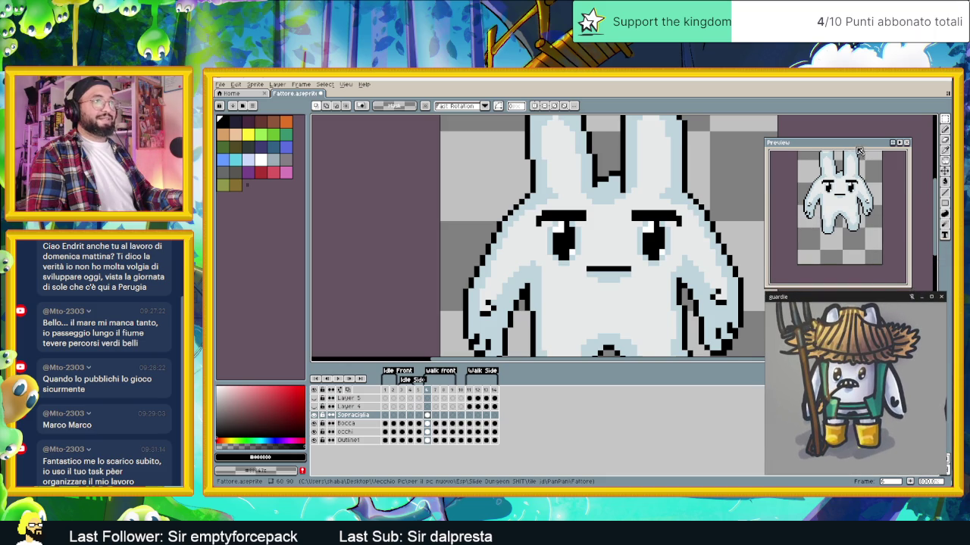
pyautogui.moveTo(858, 145); pyautogui.dragTo(867, 143)
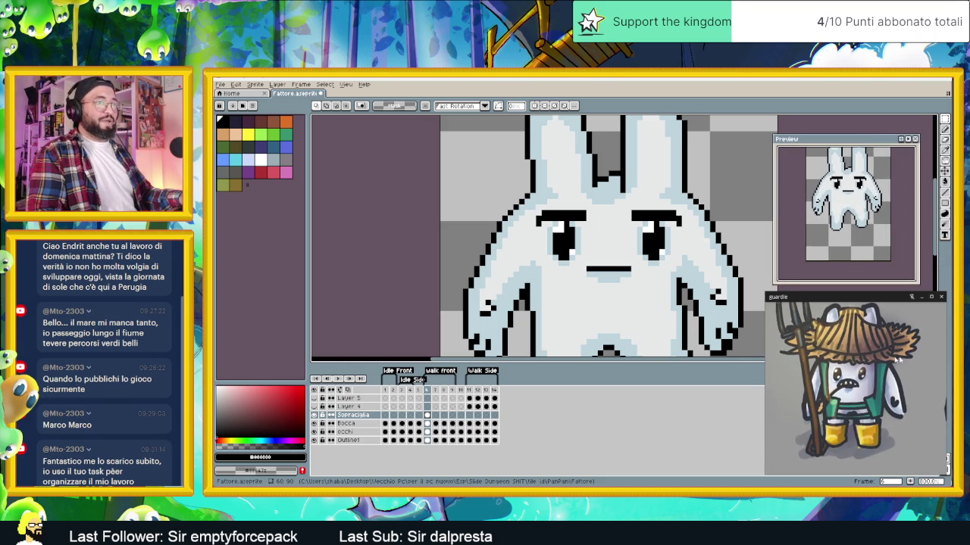
# On frame 1, move the eyebrows down one pixel toward the eyes
pyautogui.scroll(-1, 876, 358)
pyautogui.scroll(-1, 453, 226)
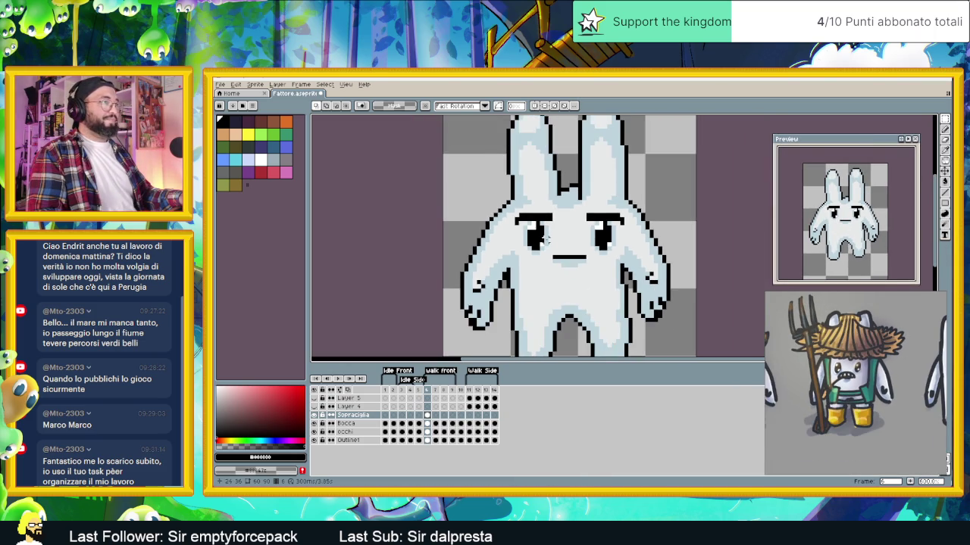
pyautogui.scroll(-1, 547, 239)
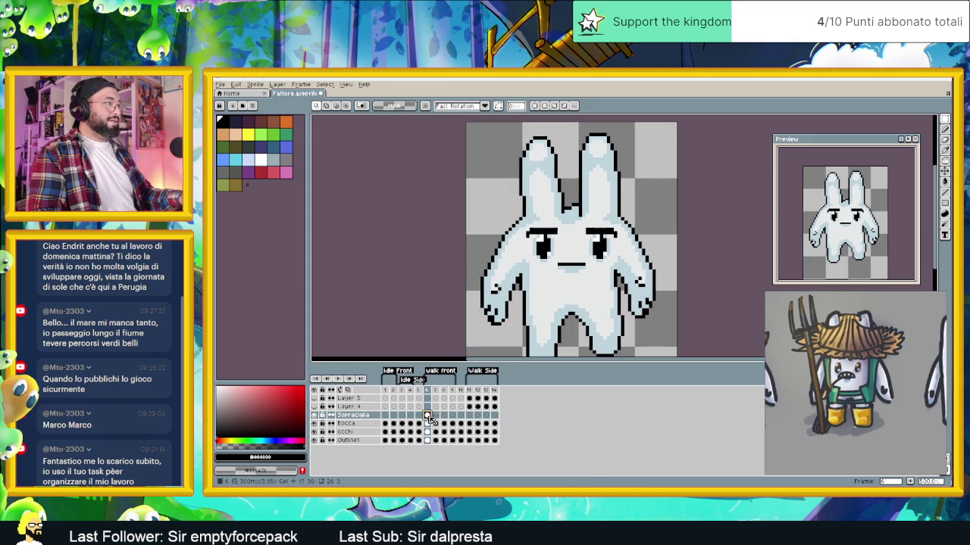
pyautogui.press('Home')
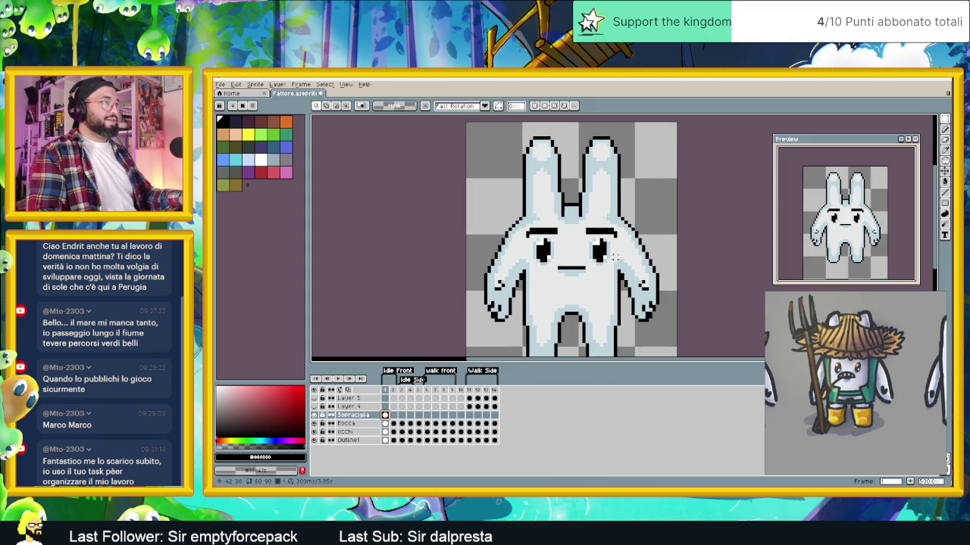
pyautogui.scroll(1, 583, 239)
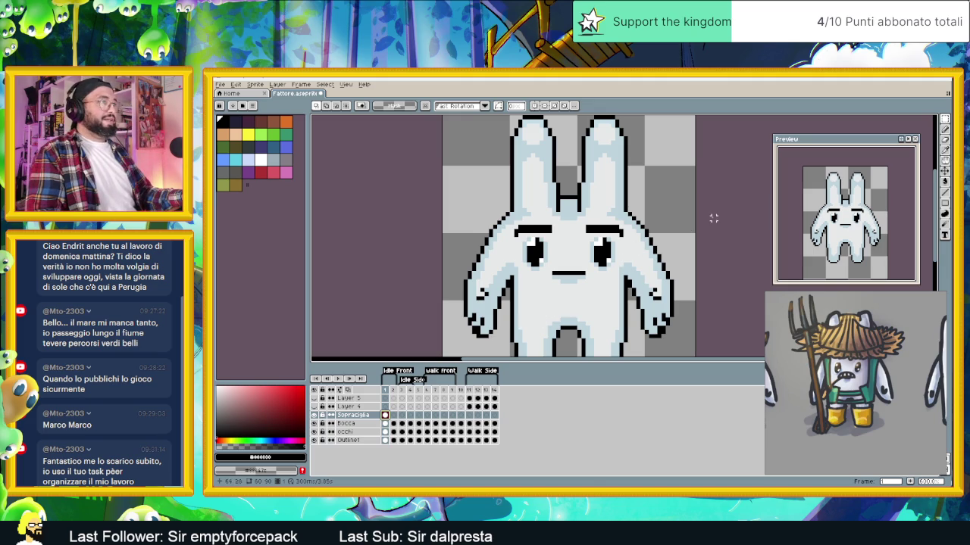
pyautogui.press('v')
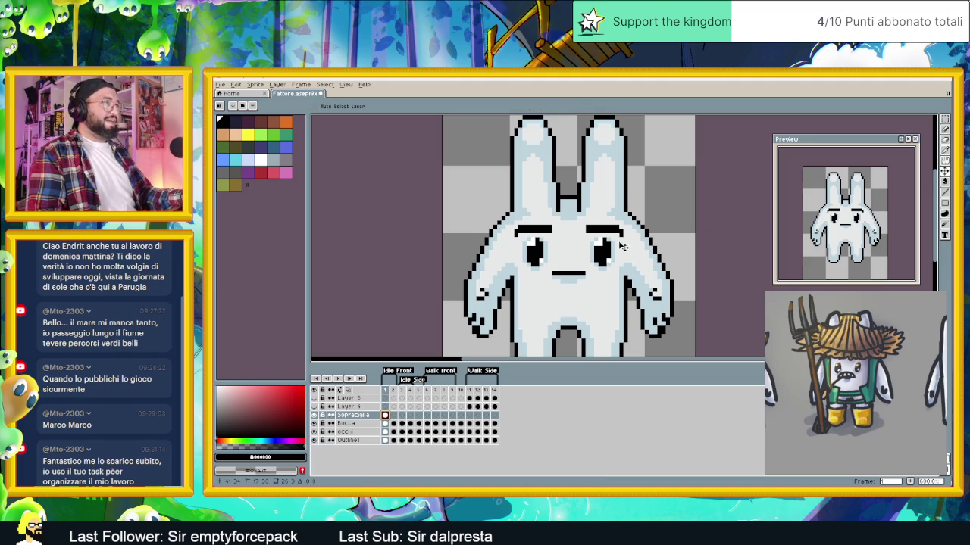
pyautogui.moveTo(621, 246); pyautogui.dragTo(620, 251)
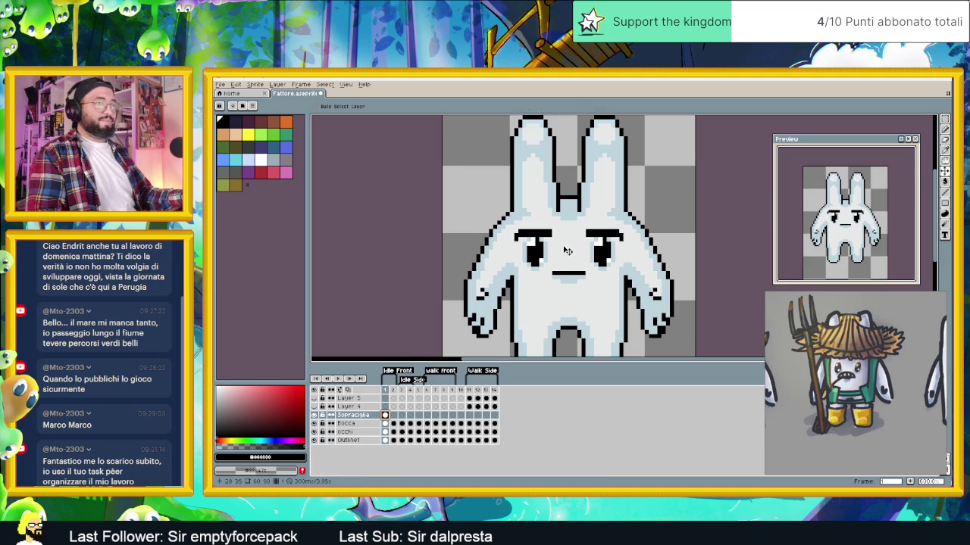
pyautogui.scroll(1, 535, 241)
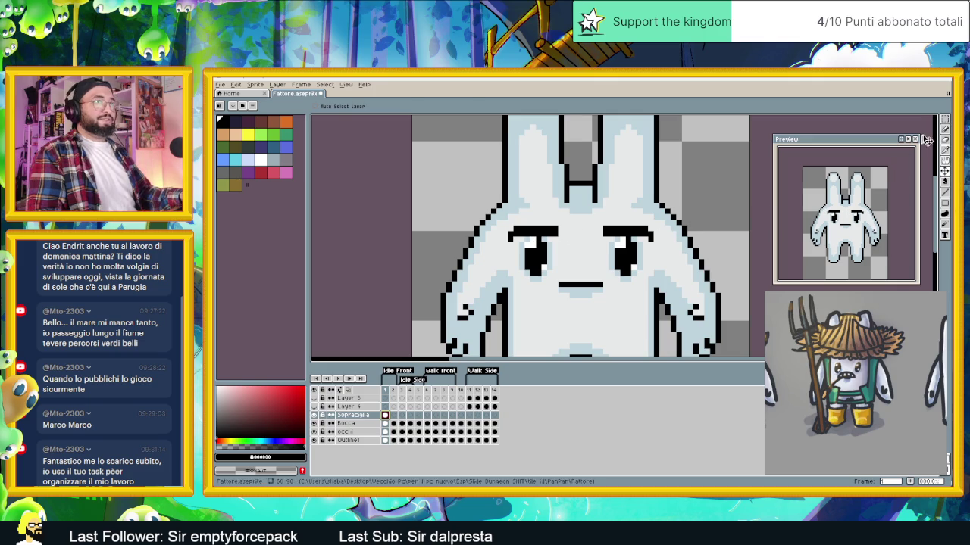
pyautogui.press('b')
# Add a new Layer 6 above Sopracciglia and open its Layer Properties
pyautogui.scroll(1, 515, 237)
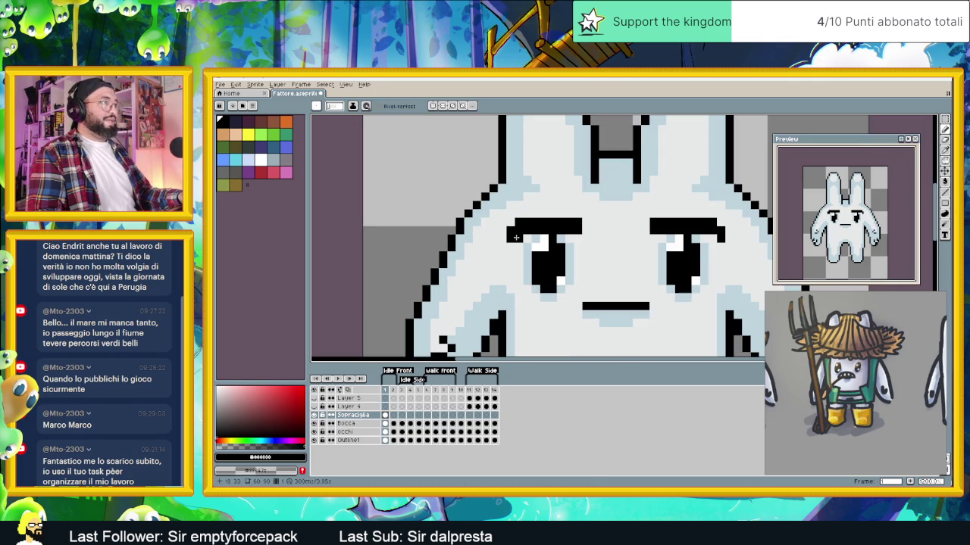
pyautogui.scroll(-3, 708, 240)
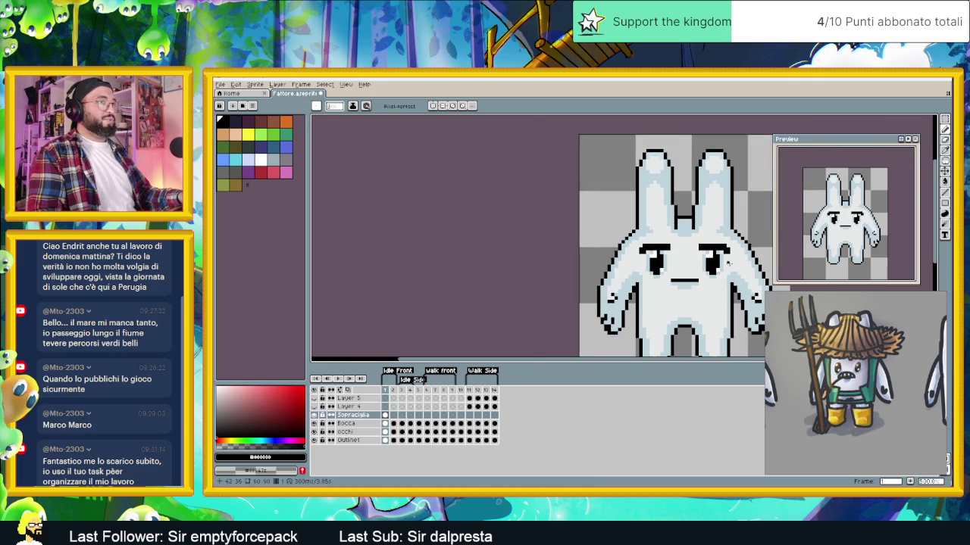
pyautogui.scroll(1, 686, 259)
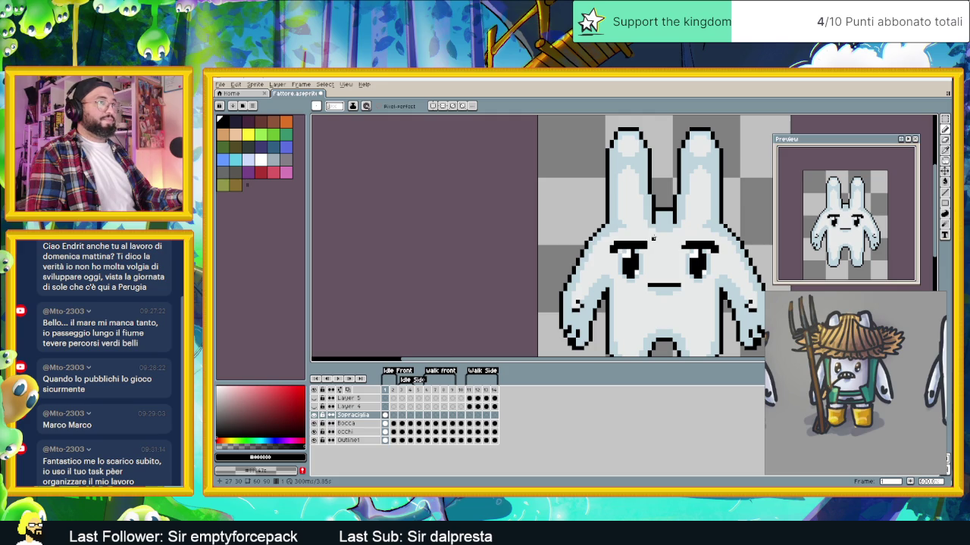
pyautogui.scroll(-2, 640, 250)
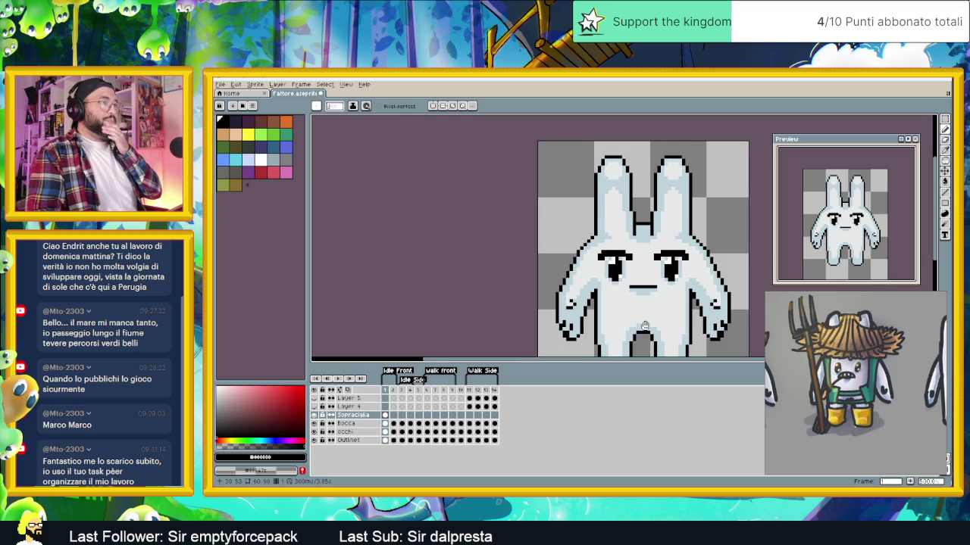
pyautogui.scroll(-1, 647, 280)
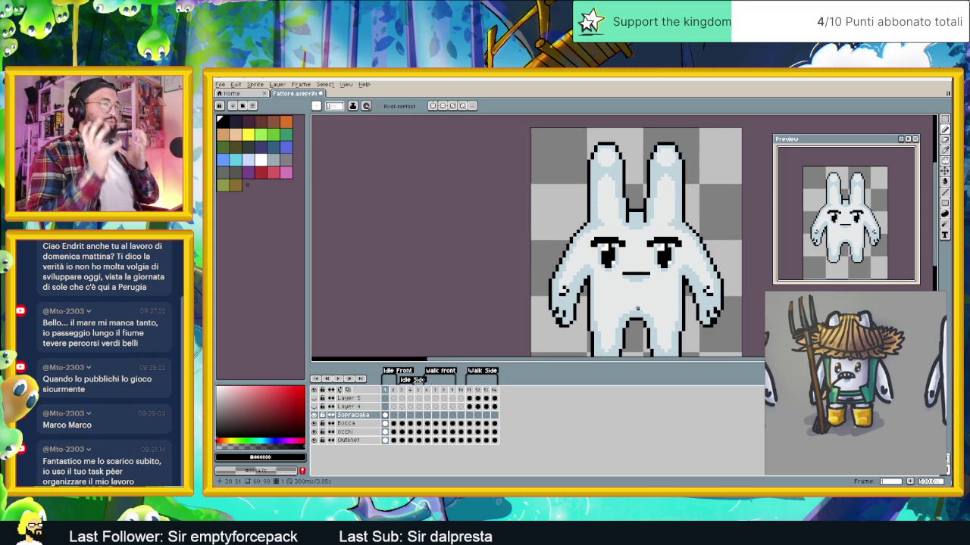
pyautogui.scroll(1, 650, 298)
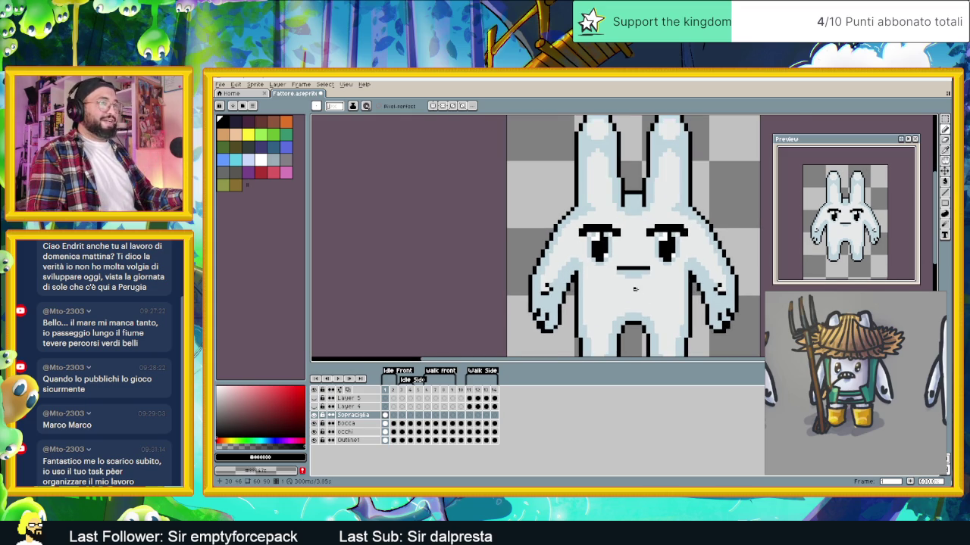
pyautogui.scroll(1, 635, 289)
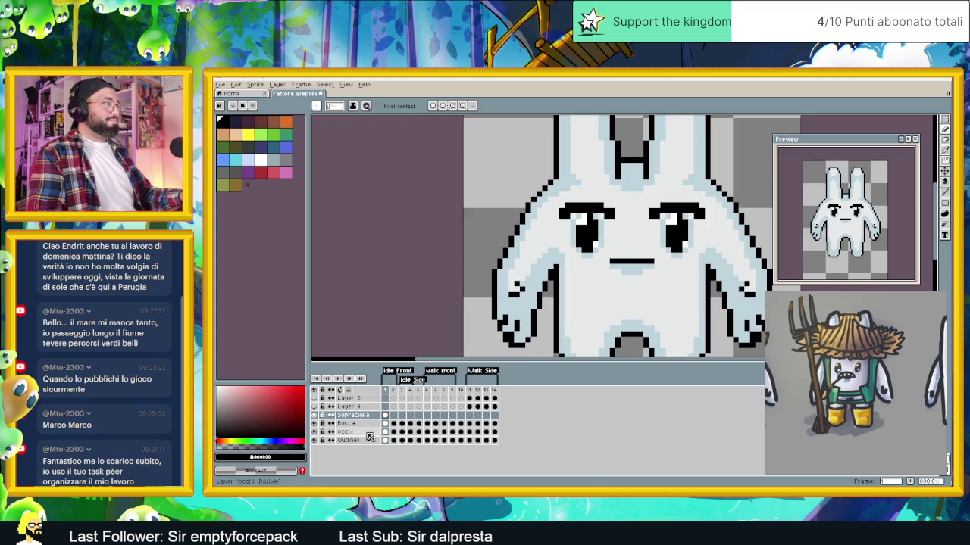
pyautogui.rightClick(364, 415)
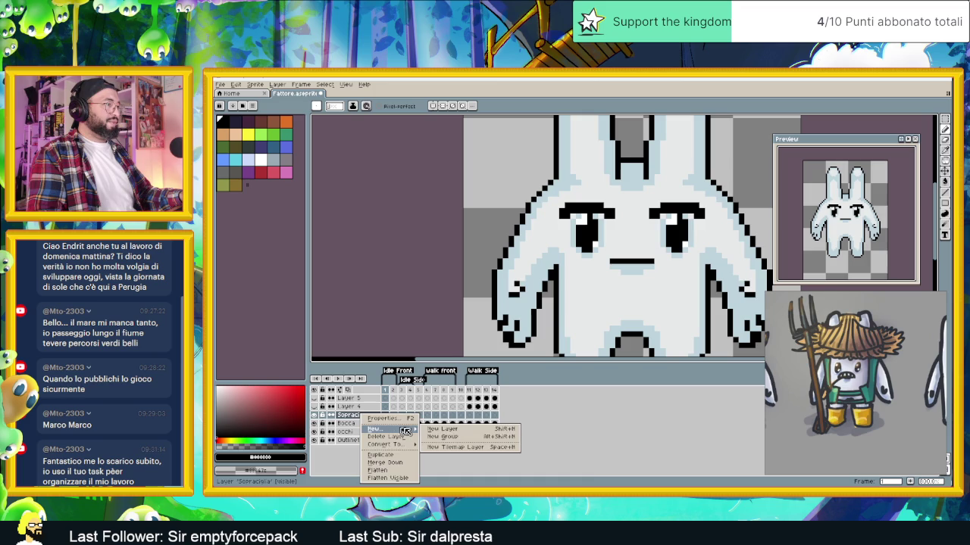
pyautogui.moveTo(377, 429)
pyautogui.click(447, 426)
pyautogui.doubleClick(360, 417)
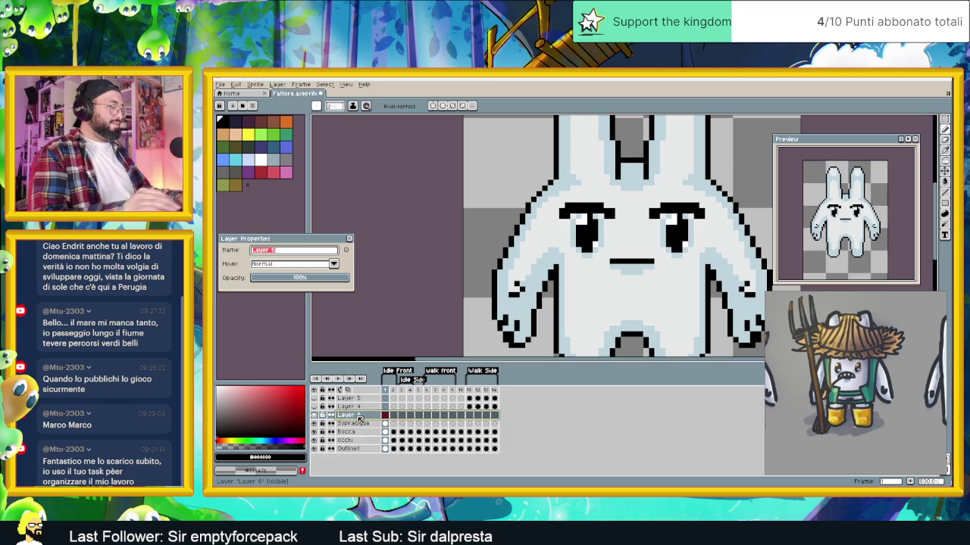
# Name the new layer 'Baffi' and start the black moustache's left side beside the mouth
pyautogui.write('Baffi')
pyautogui.press('Return')
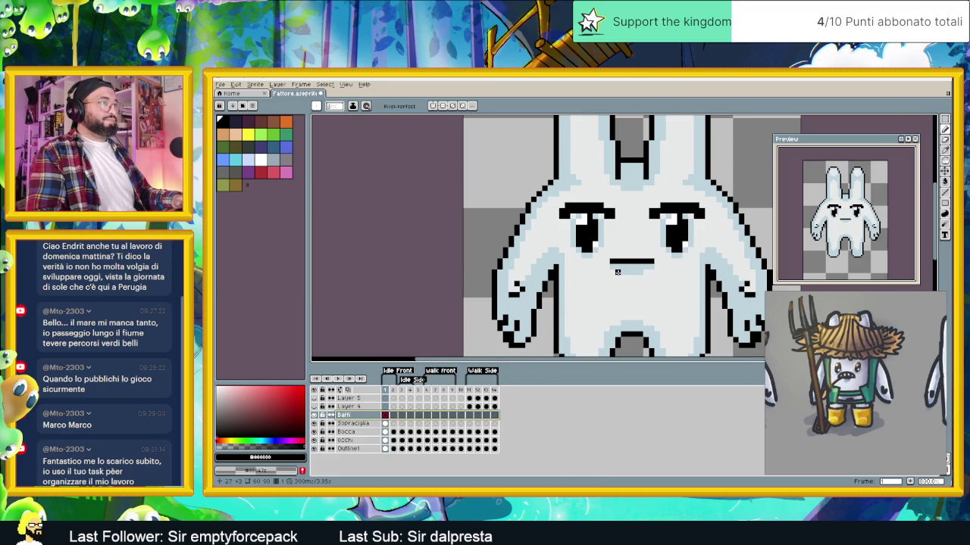
pyautogui.scroll(1, 618, 272)
pyautogui.moveTo(610, 256); pyautogui.dragTo(599, 257)
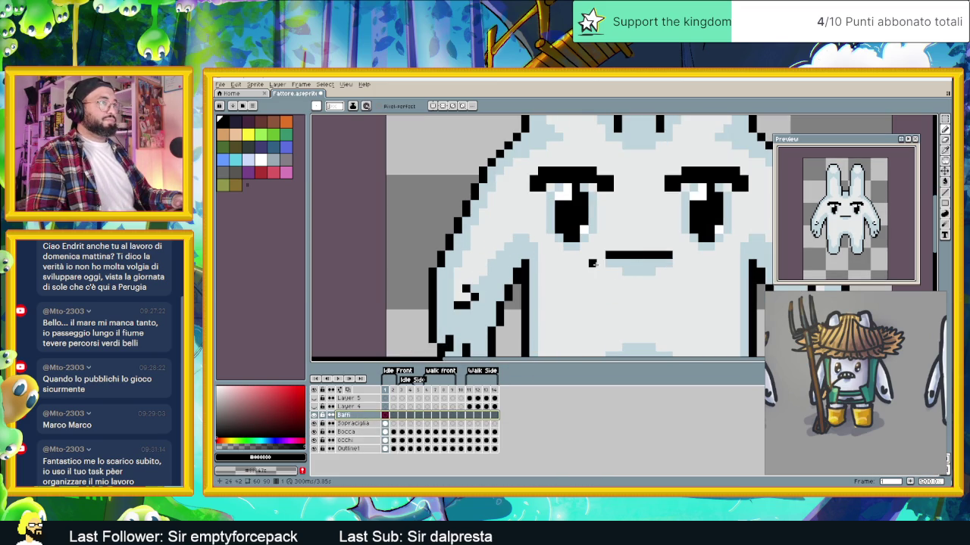
pyautogui.moveTo(592, 280); pyautogui.dragTo(600, 261)
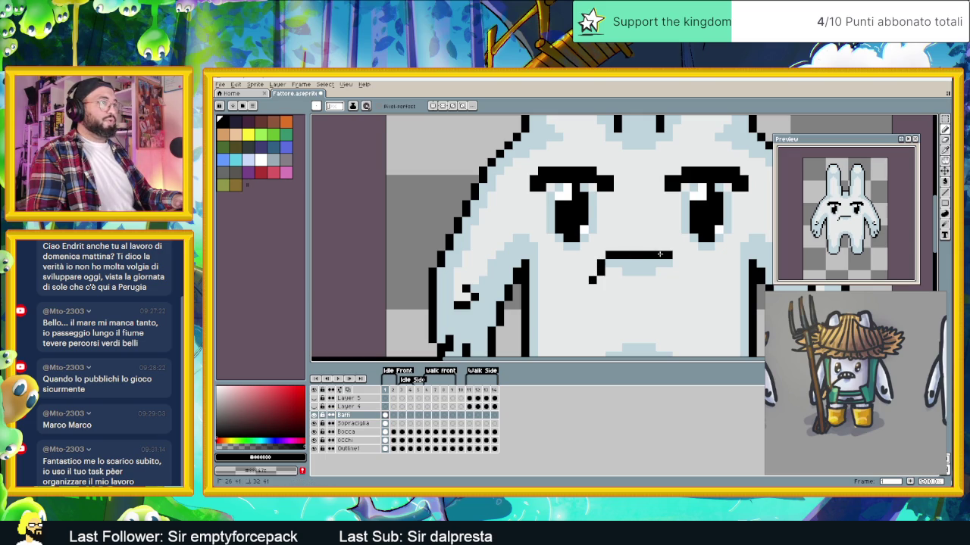
# Outline the moustache's drooping right side and its top line between the eyes
pyautogui.click(676, 271)
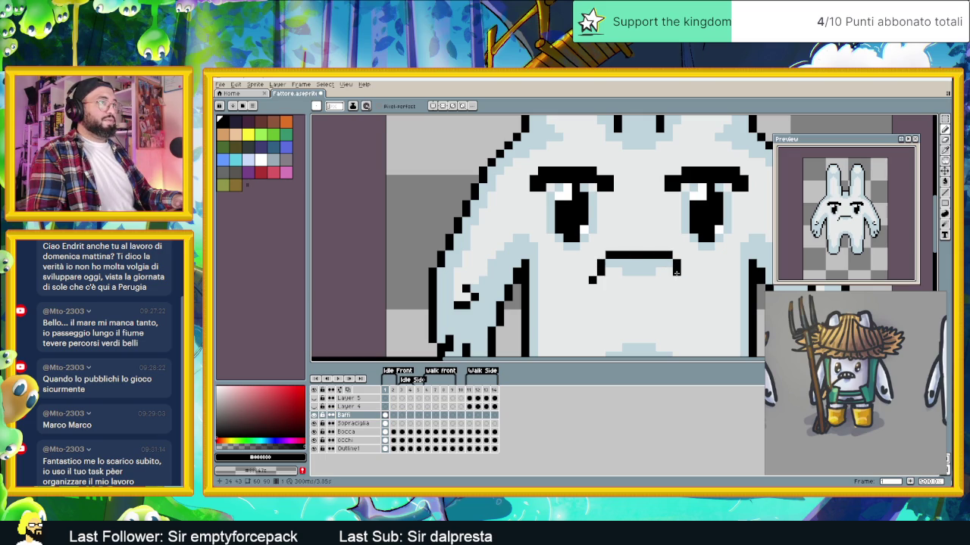
pyautogui.click(685, 280)
pyautogui.click(692, 271)
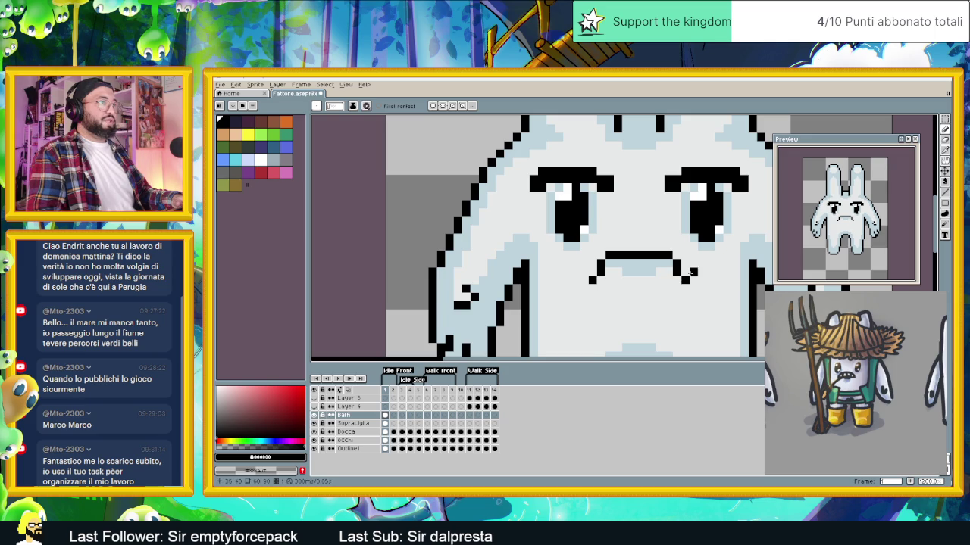
pyautogui.click(693, 256)
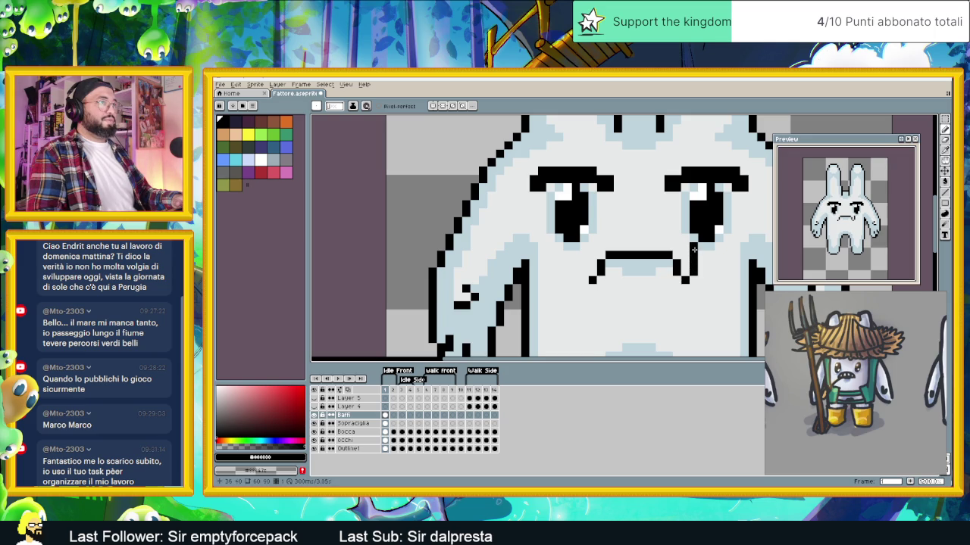
pyautogui.click(682, 239)
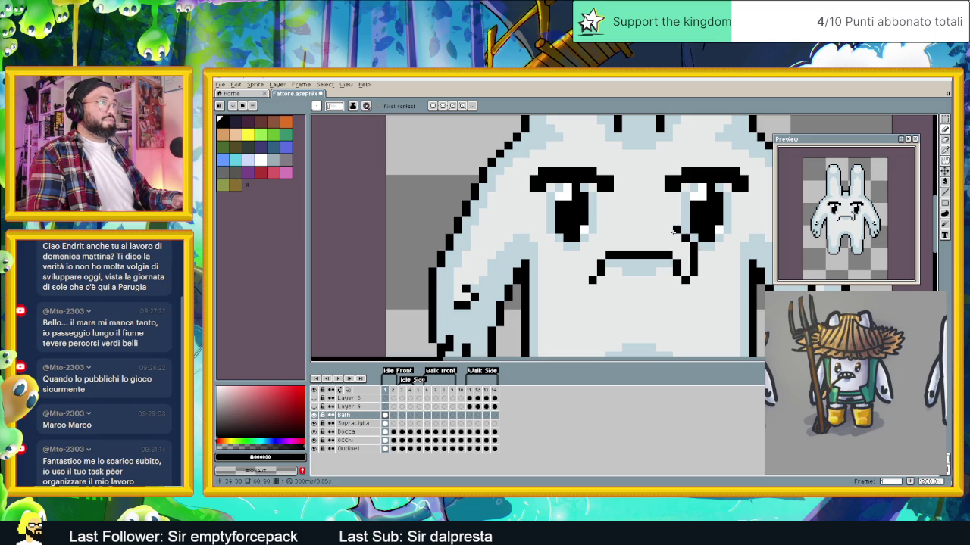
pyautogui.moveTo(650, 223); pyautogui.dragTo(625, 222)
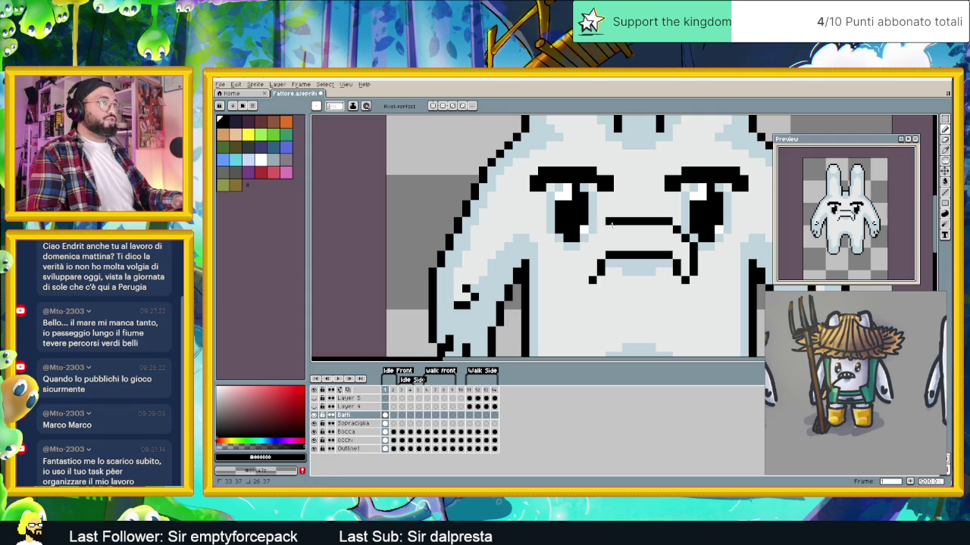
pyautogui.click(611, 225)
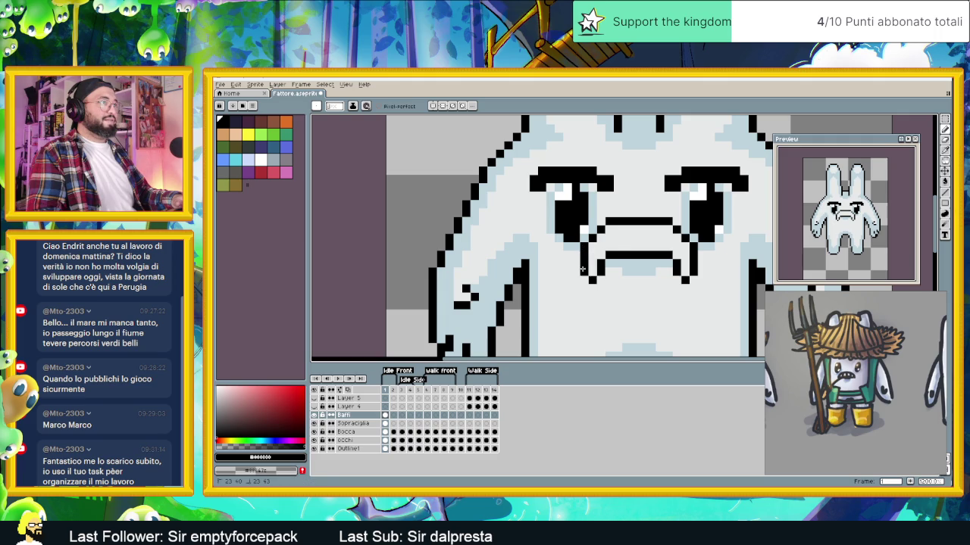
# Extend the moustache's bottom-left corner by a pixel
pyautogui.scroll(-2, 590, 271)
pyautogui.scroll(1, 617, 278)
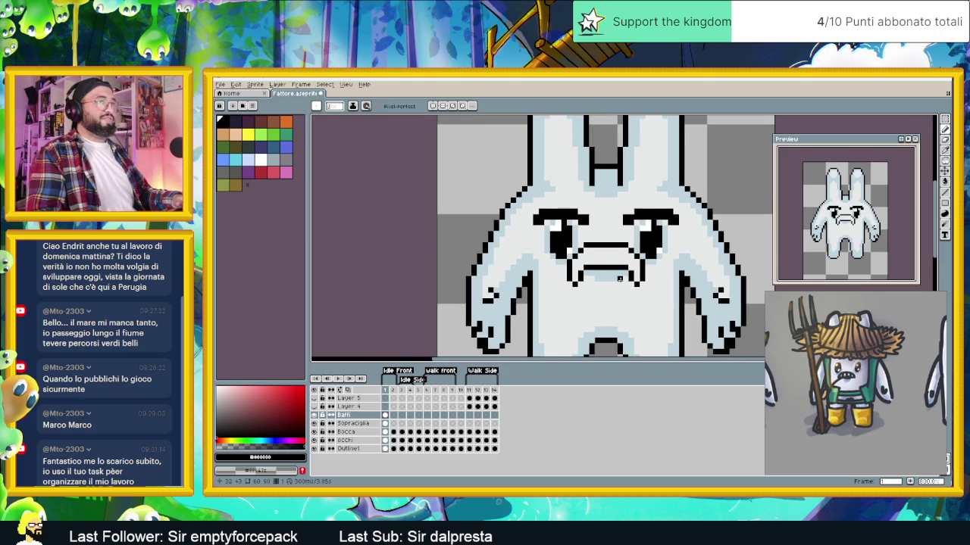
pyautogui.scroll(1, 602, 284)
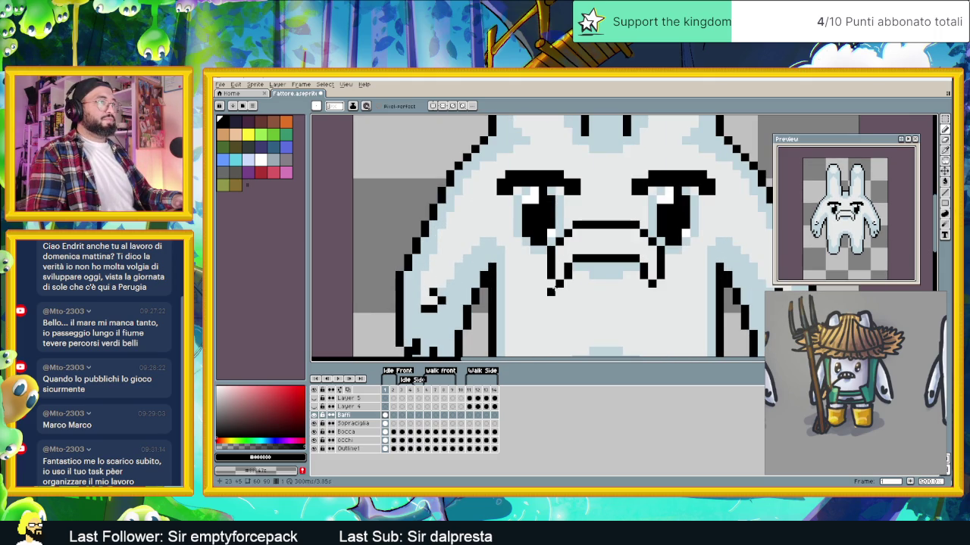
pyautogui.click(568, 285)
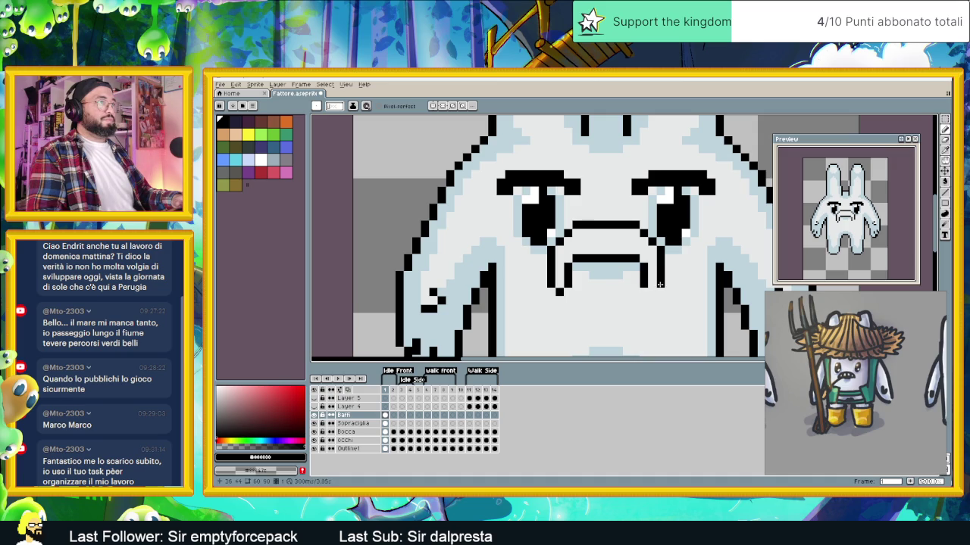
pyautogui.scroll(-2, 660, 292)
pyautogui.scroll(-1, 660, 297)
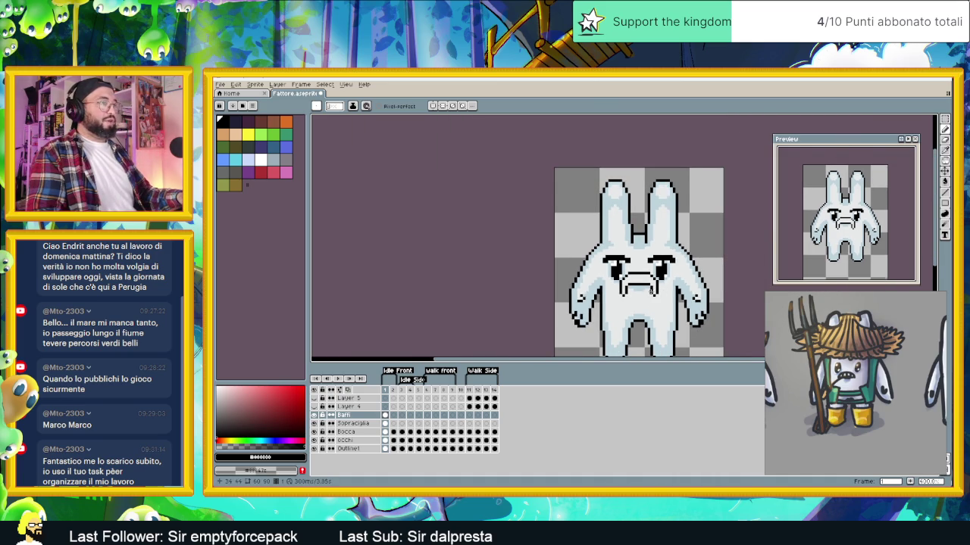
pyautogui.scroll(2, 654, 298)
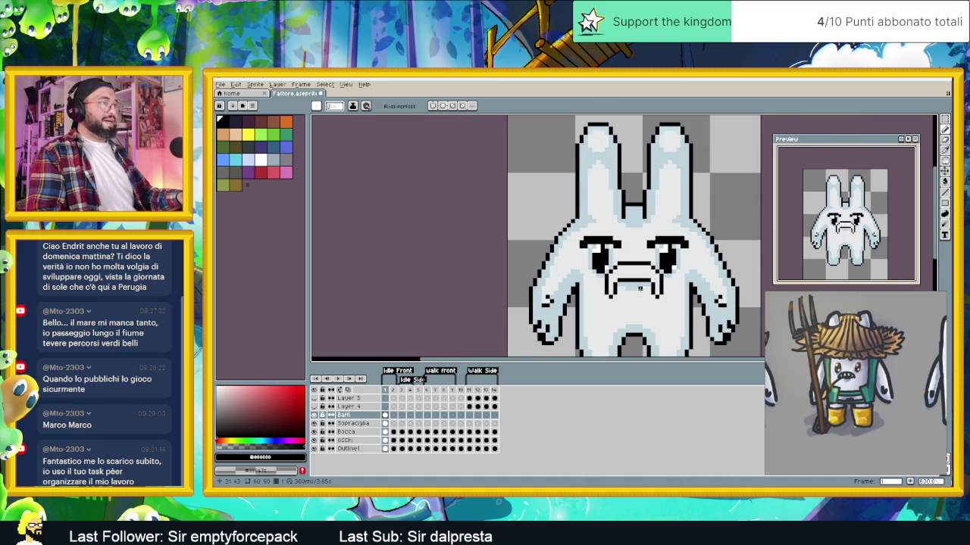
# Fill the moustache interior with dark colour, then refill it with light grey
pyautogui.click(233, 121)
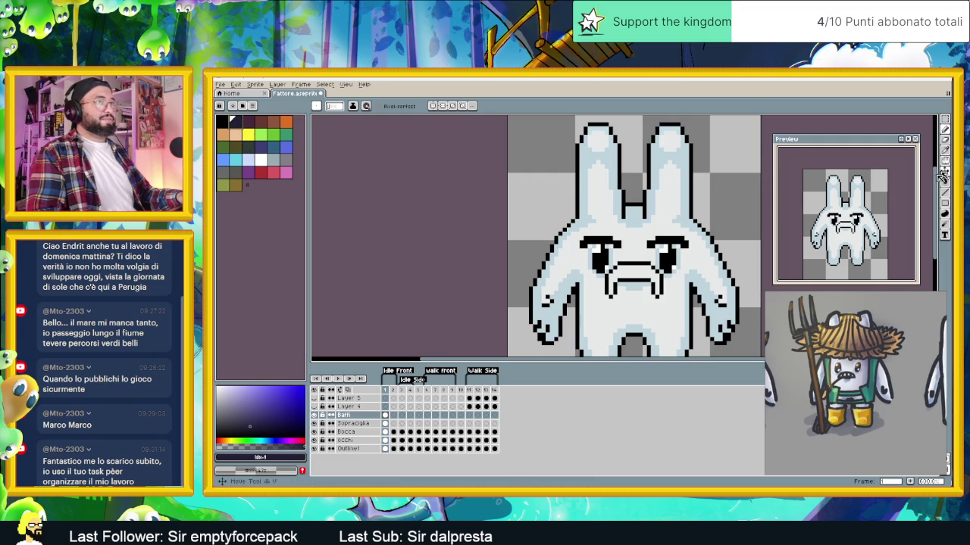
pyautogui.press('g')
pyautogui.click(640, 278)
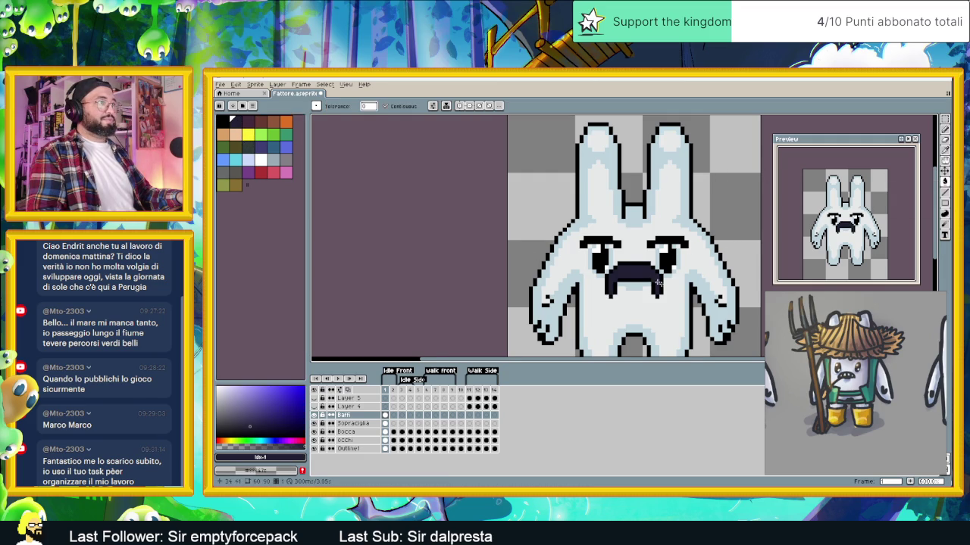
pyautogui.scroll(-2, 670, 288)
pyautogui.scroll(1, 667, 291)
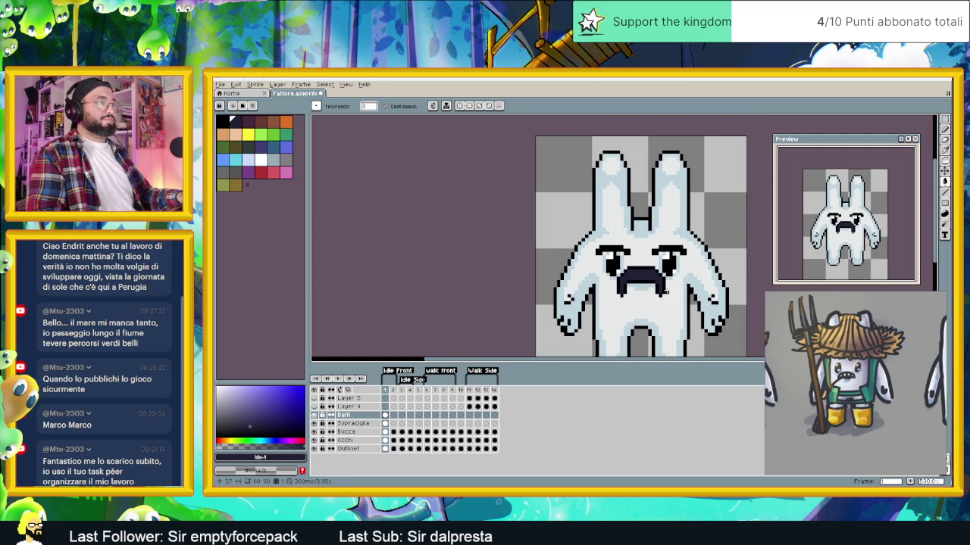
pyautogui.scroll(1, 660, 290)
pyautogui.scroll(1, 660, 290)
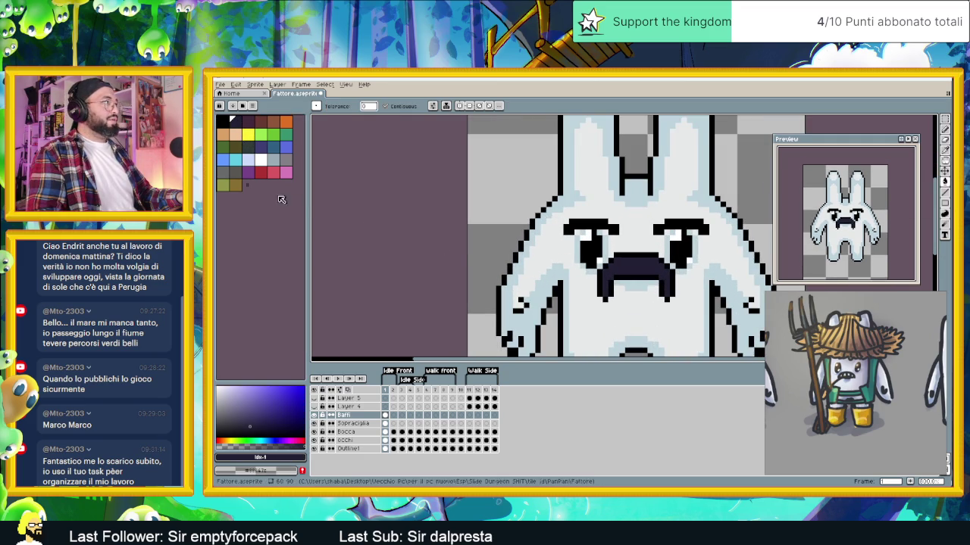
pyautogui.click(272, 159)
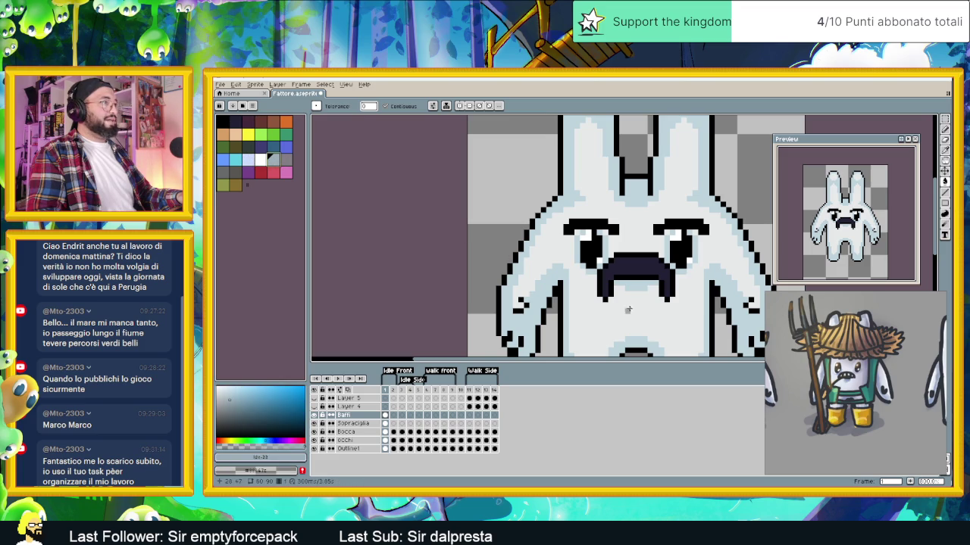
pyautogui.click(632, 271)
pyautogui.scroll(-2, 645, 300)
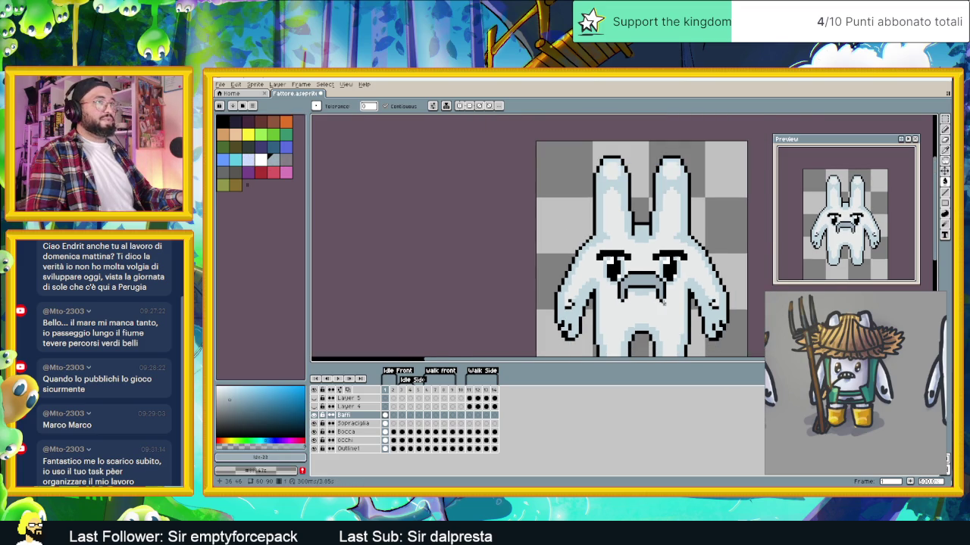
pyautogui.scroll(1, 656, 300)
pyautogui.scroll(1, 629, 280)
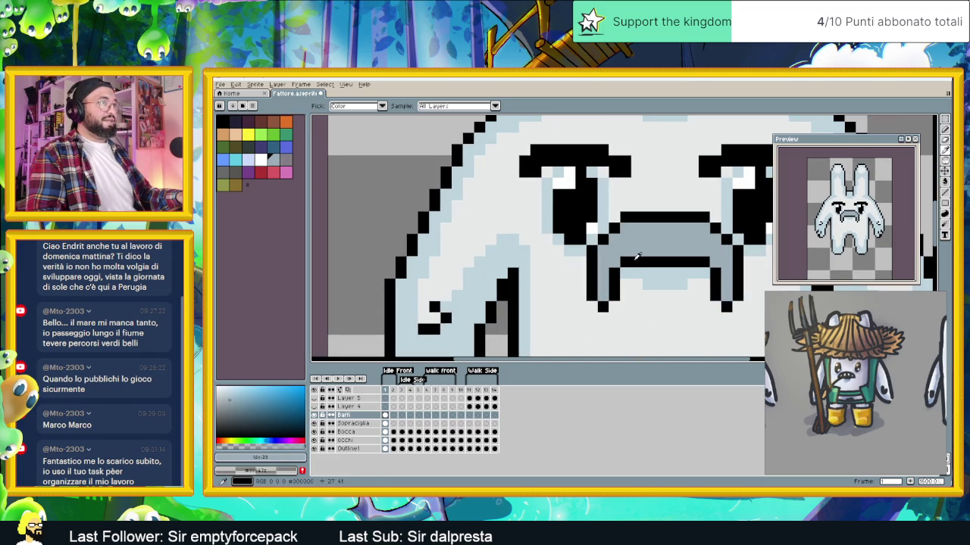
# Add black edge pixels at both moustache ends and sample the blue-grey shade
pyautogui.keyDown('alt'); pyautogui.click(619, 272); pyautogui.keyUp('alt')
pyautogui.click(619, 273)
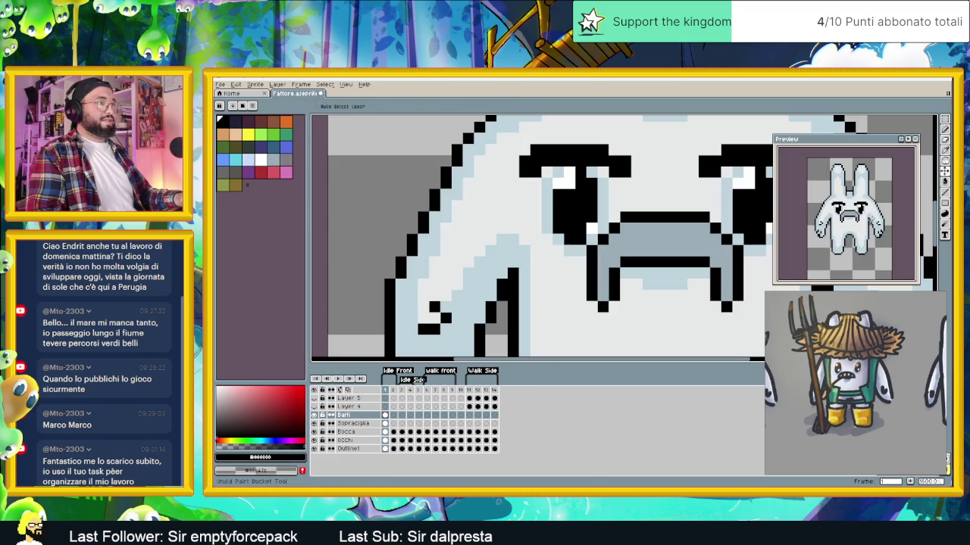
pyautogui.click(944, 129)
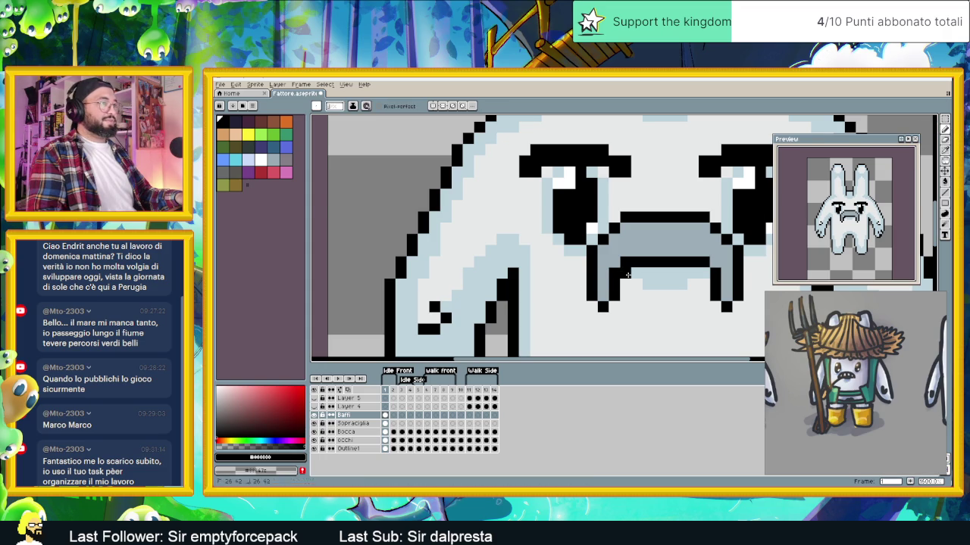
pyautogui.click(705, 271)
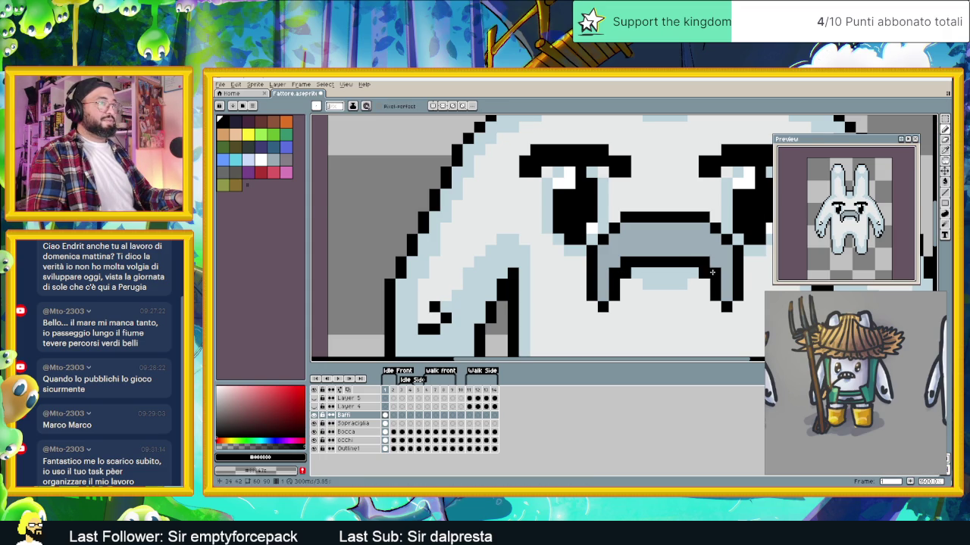
pyautogui.keyDown('alt'); pyautogui.click(620, 270); pyautogui.keyUp('alt')
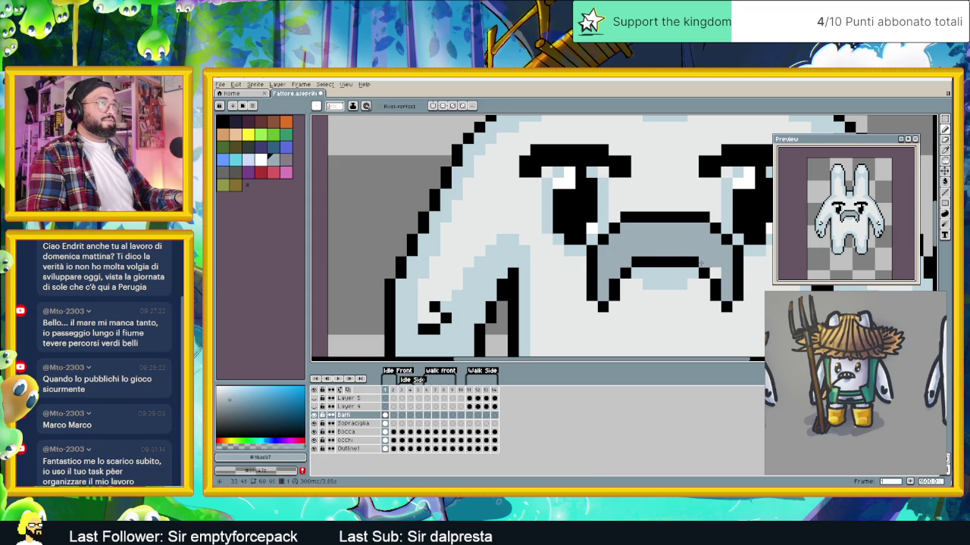
pyautogui.scroll(-2, 701, 263)
pyautogui.scroll(-2, 593, 310)
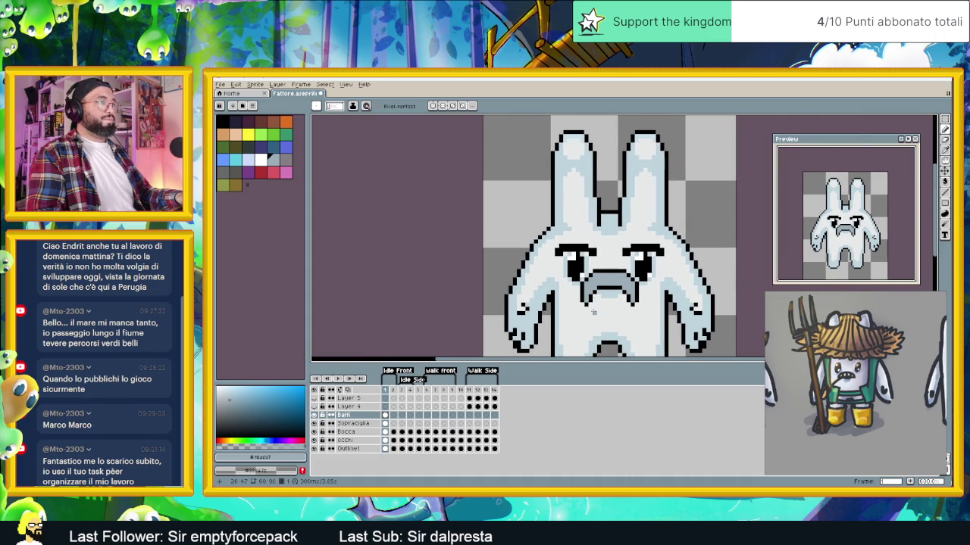
pyautogui.scroll(-1, 593, 310)
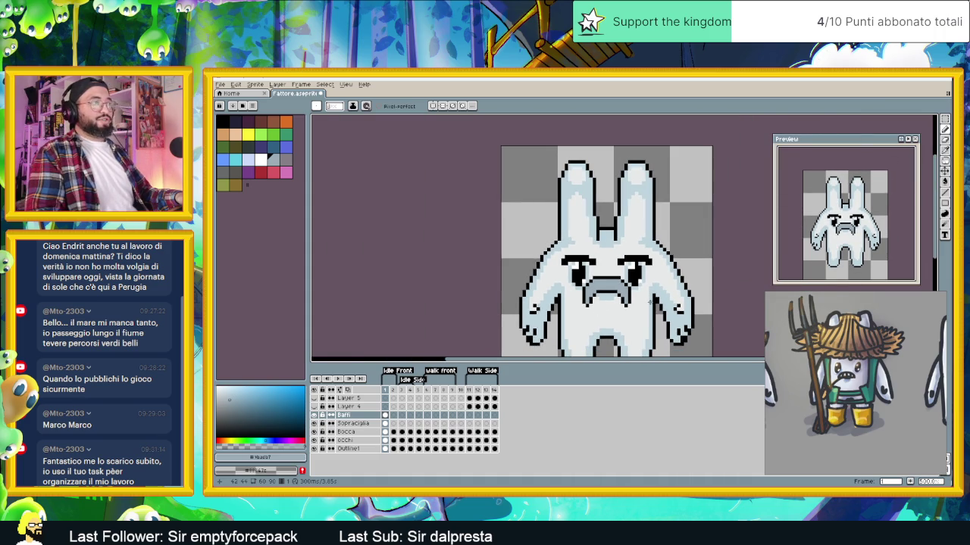
# Move the moustache down one pixel and switch over to Godot
pyautogui.press('v')
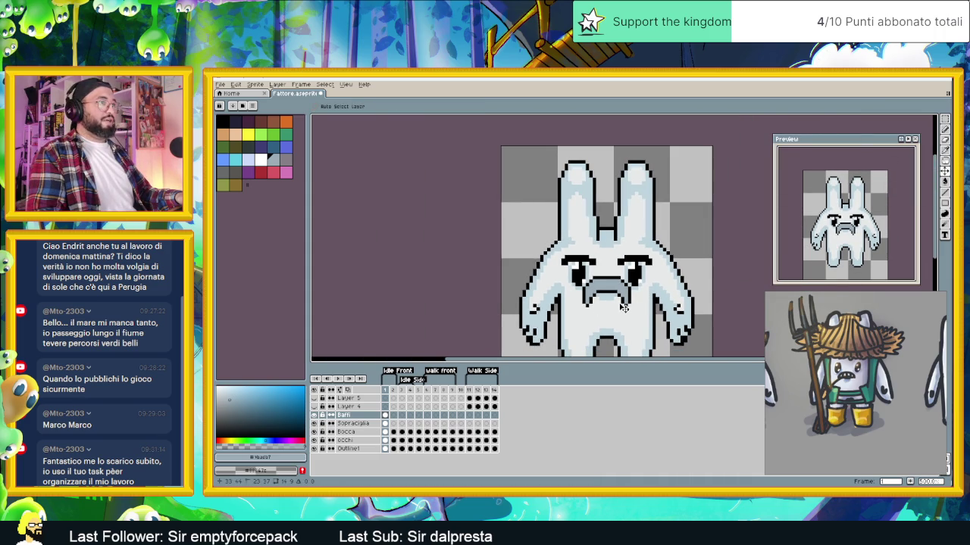
pyautogui.moveTo(624, 303); pyautogui.dragTo(624, 310)
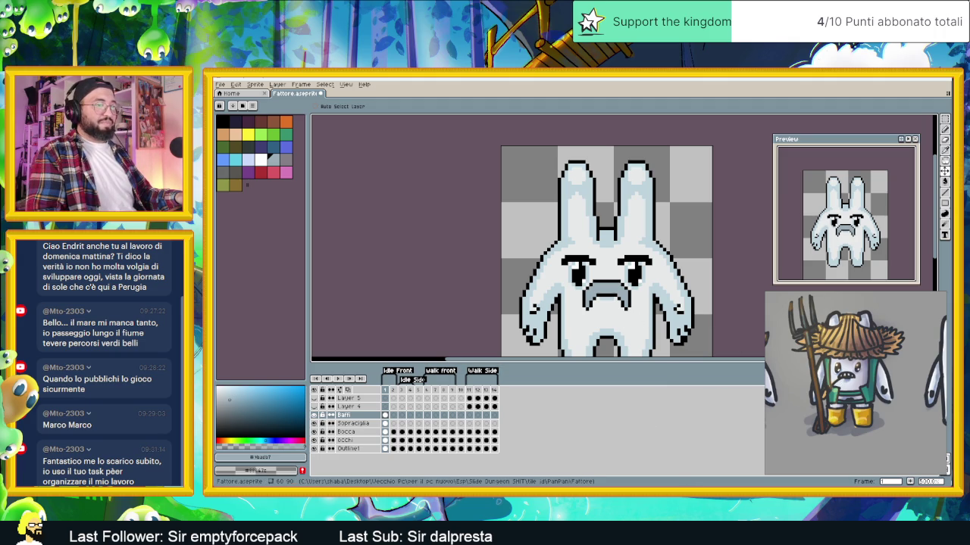
pyautogui.hotkey('alt', 'Tab')
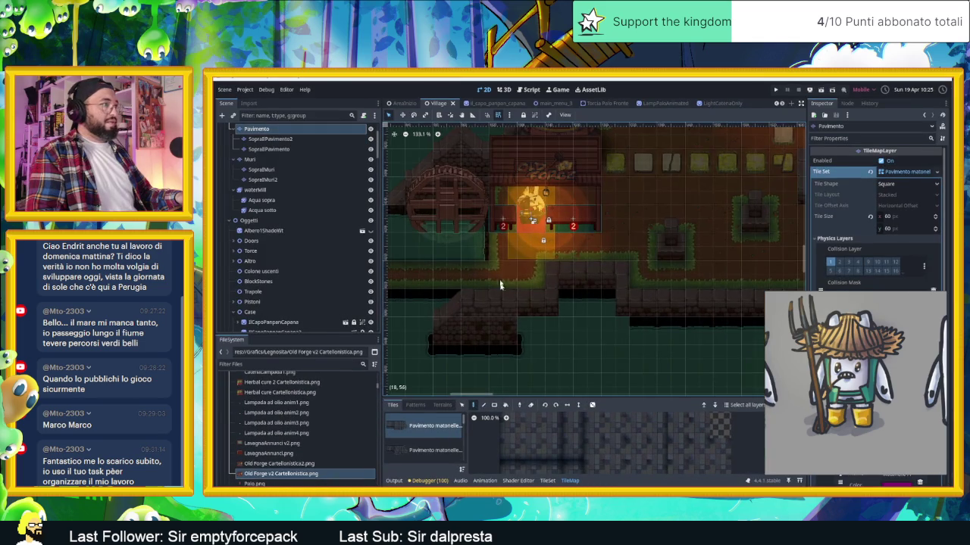
# Zoom around the forge scene in Godot's 2D view, then return to the Aseprite sprite
pyautogui.scroll(3, 536, 256)
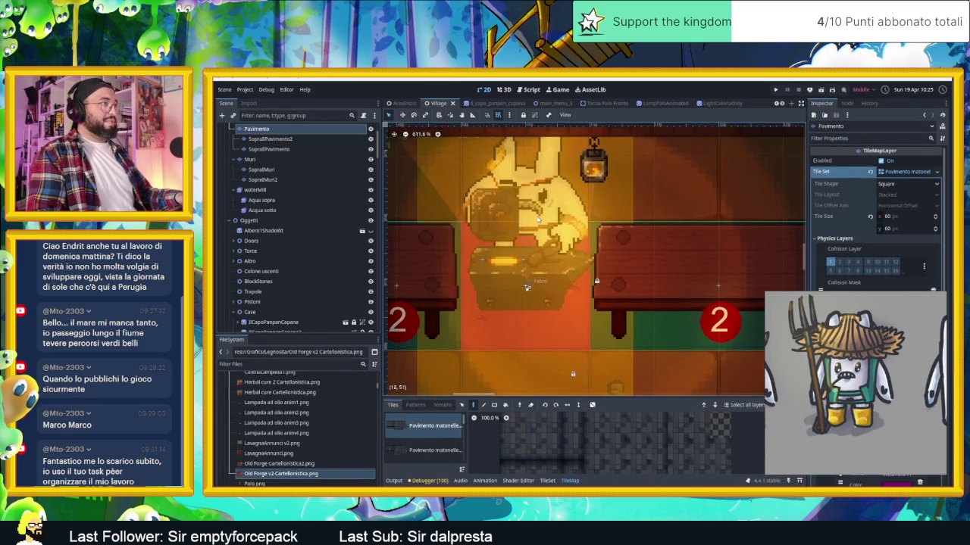
pyautogui.scroll(-2, 538, 221)
pyautogui.scroll(-3, 578, 213)
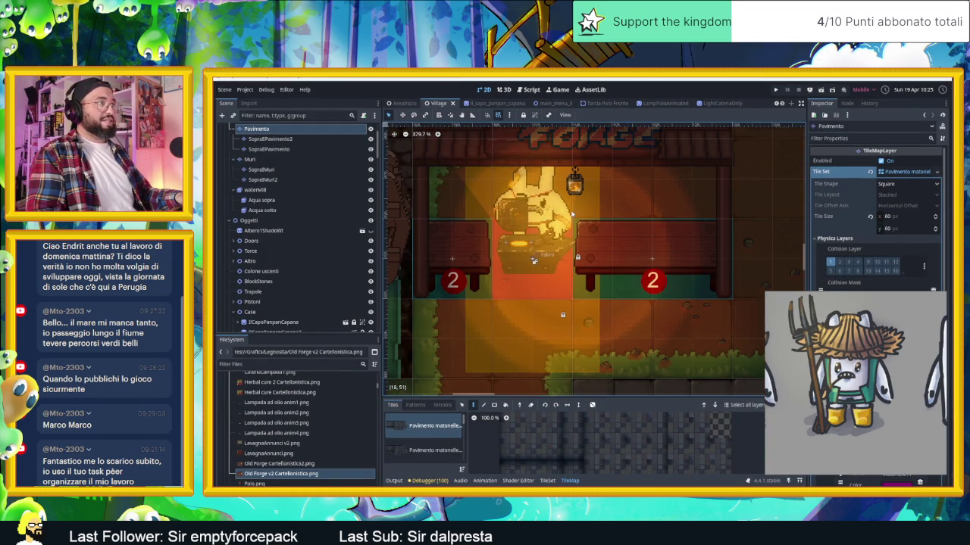
pyautogui.scroll(-2, 576, 211)
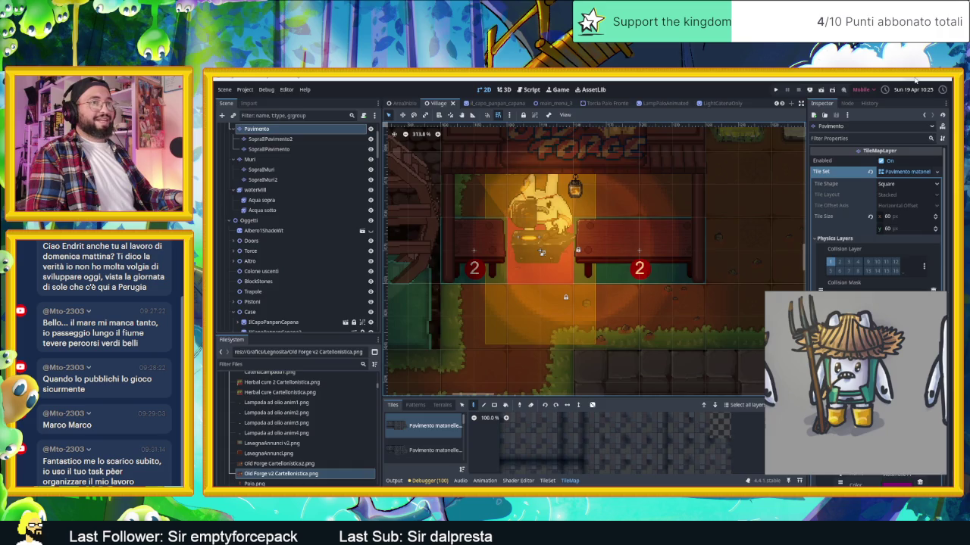
pyautogui.hotkey('alt', 'Tab')
pyautogui.scroll(2, 607, 309)
pyautogui.scroll(2, 608, 309)
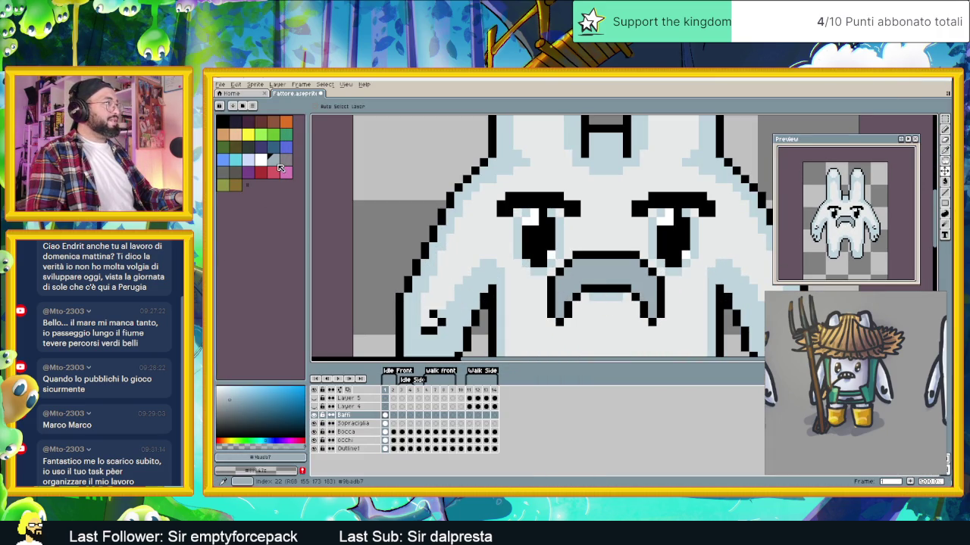
# Draw a grey-purple row along the top of the moustache with the pencil
pyautogui.click(285, 162)
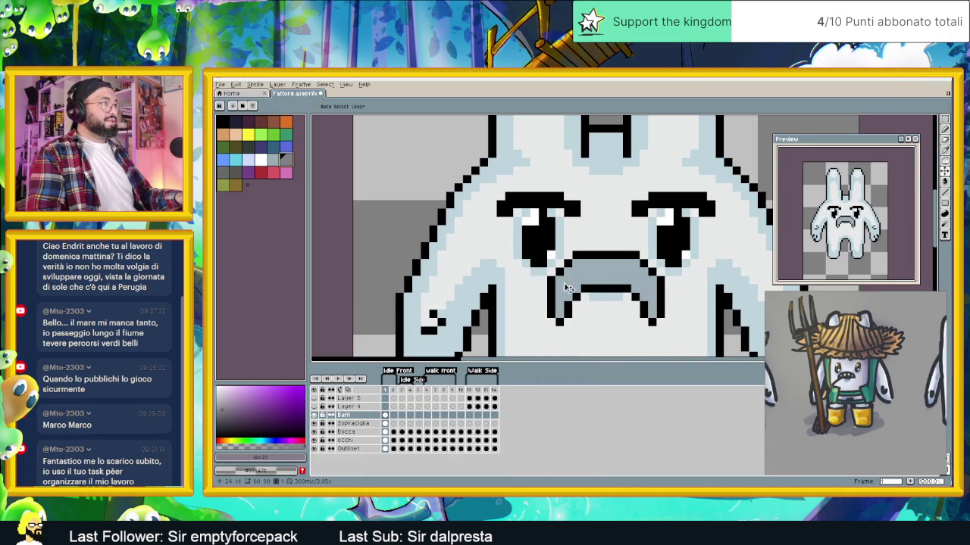
pyautogui.click(944, 130)
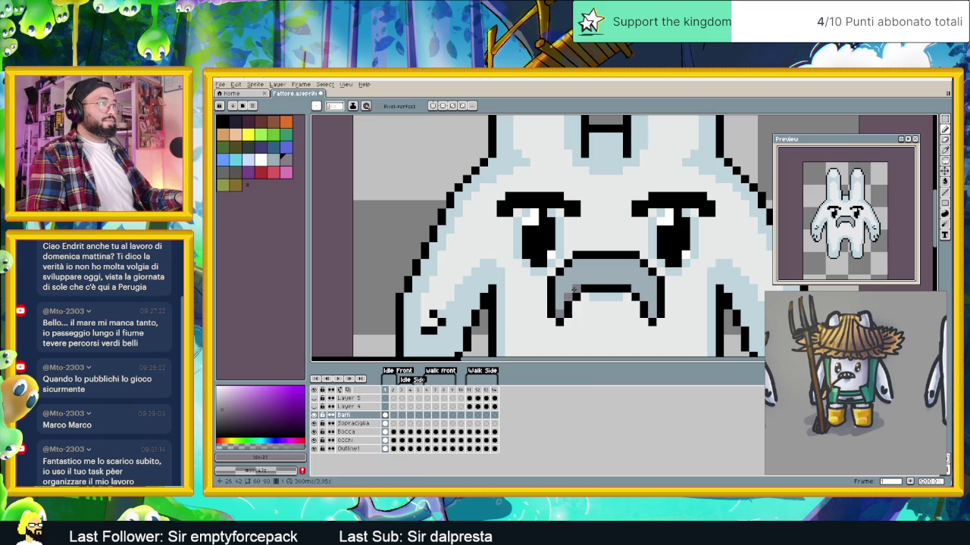
pyautogui.moveTo(584, 279); pyautogui.dragTo(616, 280)
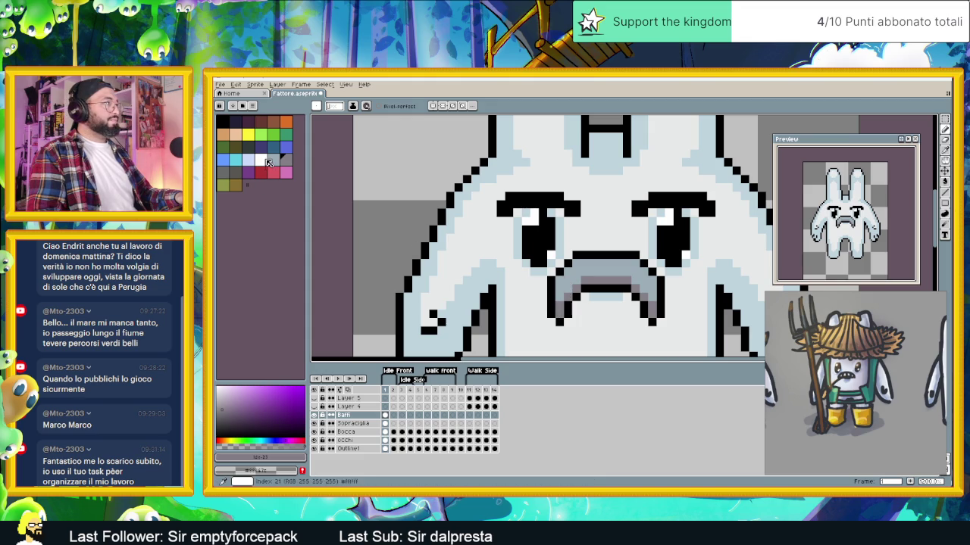
# Pick a lighter palette tone and sample the teeth's near-white colours
pyautogui.click(280, 162)
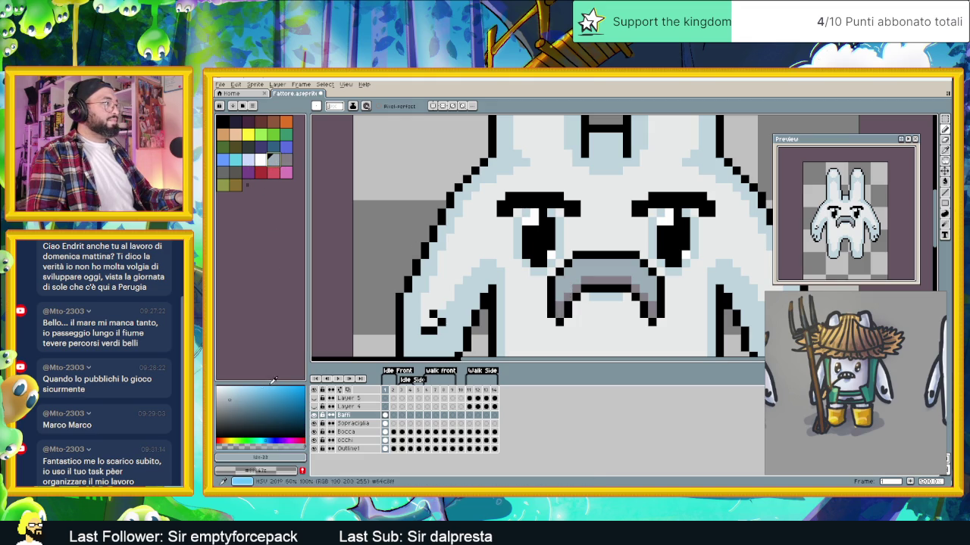
pyautogui.click(229, 390)
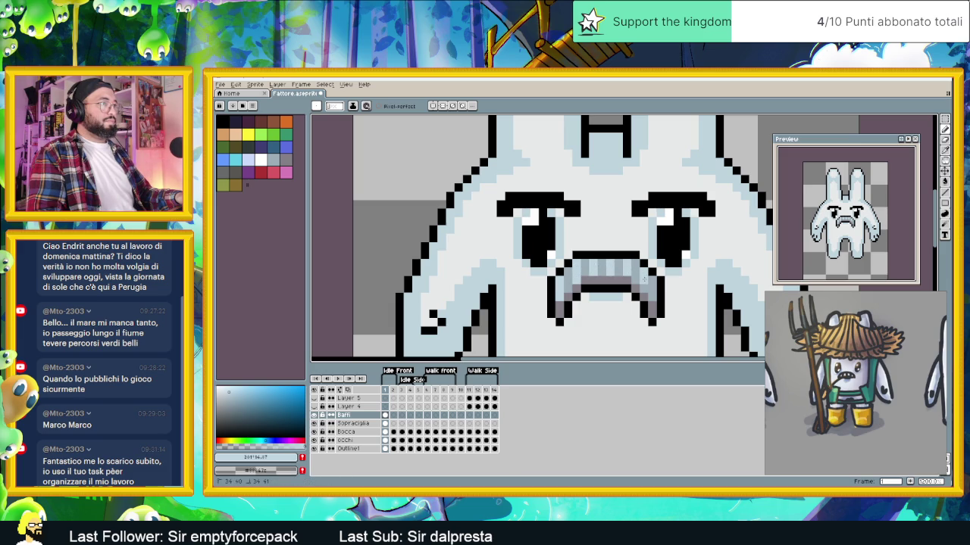
pyautogui.scroll(-2, 644, 286)
pyautogui.scroll(-1, 636, 296)
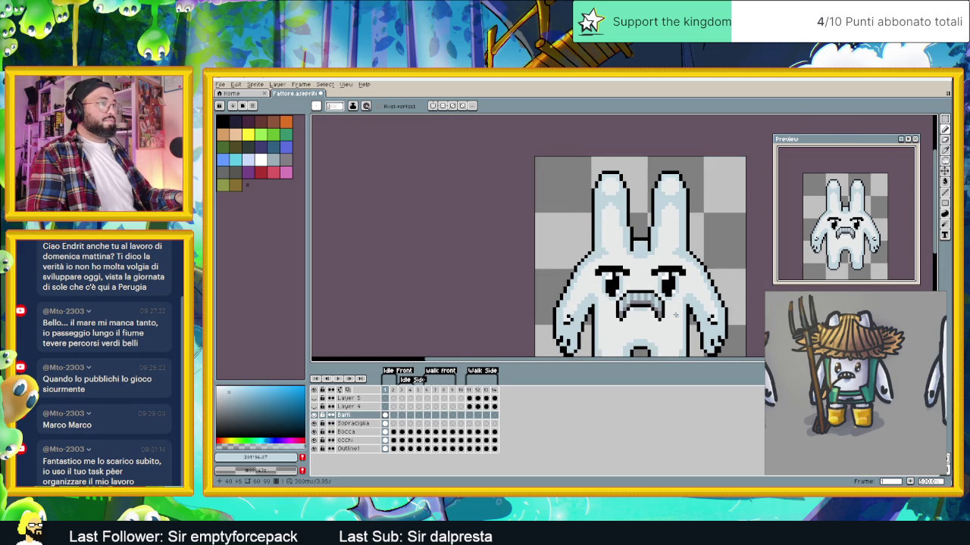
pyautogui.scroll(-1, 625, 307)
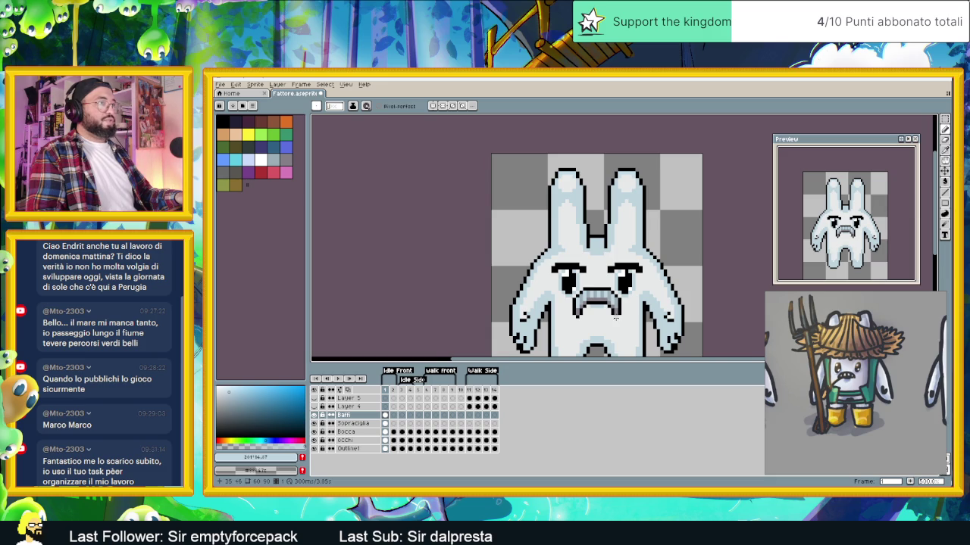
pyautogui.scroll(3, 618, 313)
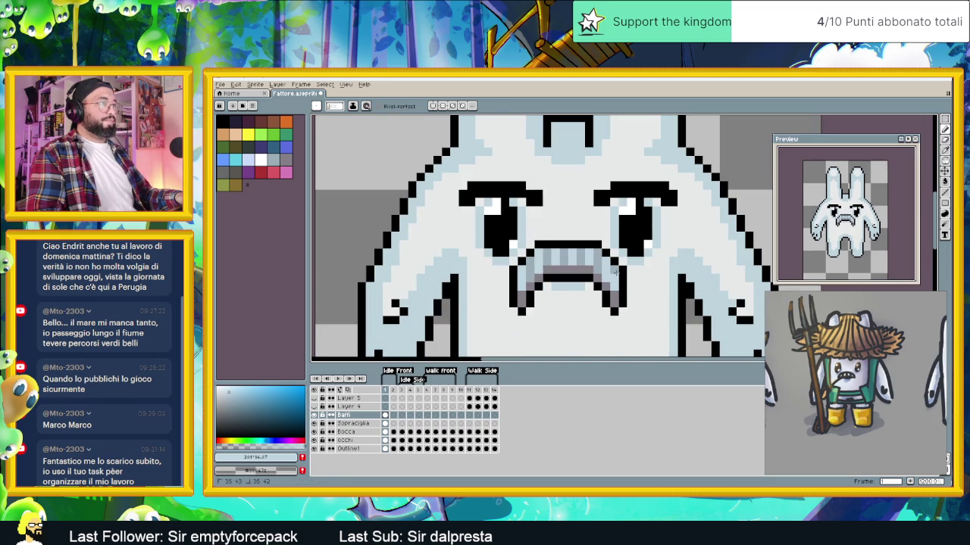
pyautogui.keyDown('alt'); pyautogui.click(598, 265); pyautogui.keyUp('alt')
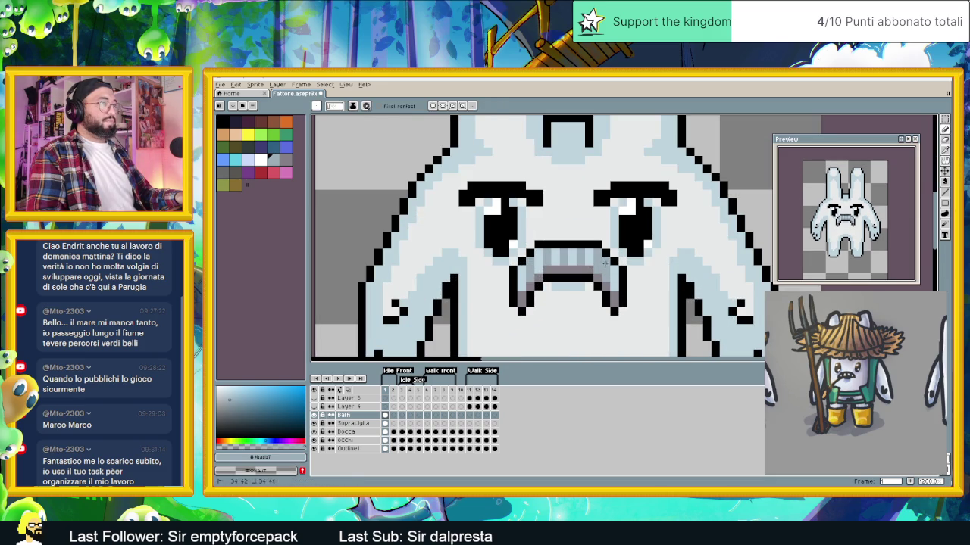
pyautogui.keyDown('alt'); pyautogui.click(598, 268); pyautogui.keyUp('alt')
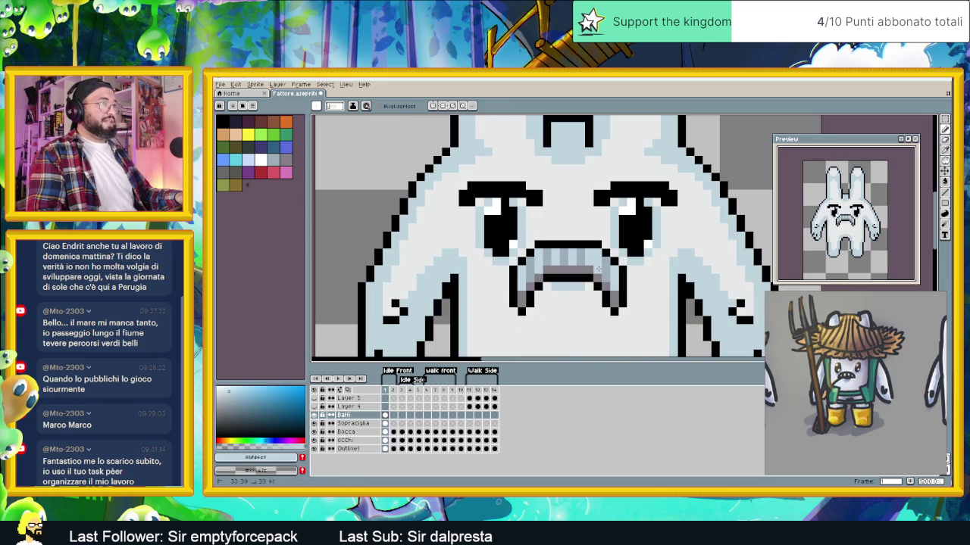
pyautogui.keyDown('alt'); pyautogui.click(585, 253); pyautogui.keyUp('alt')
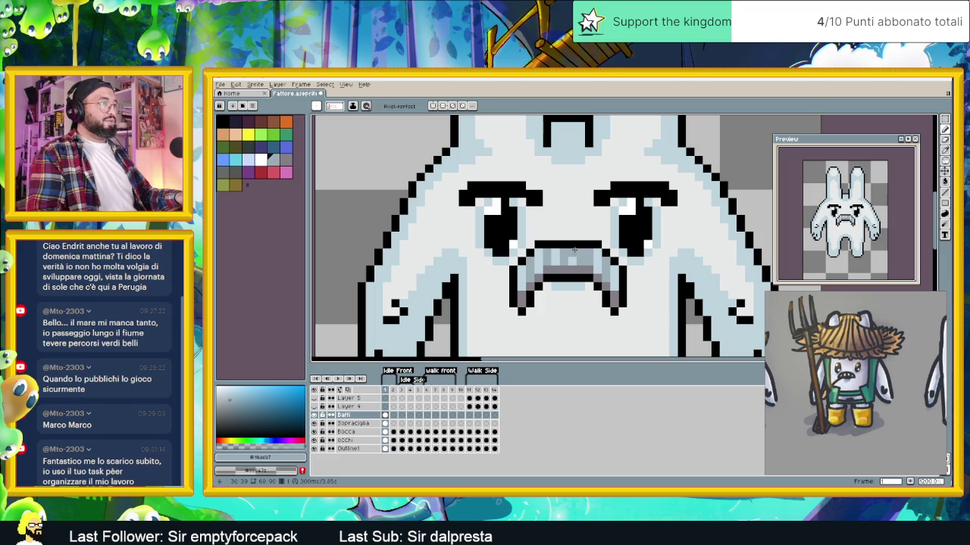
# Repaint the mouth's bottom row and the teeth area in lighter colours
pyautogui.keyDown('alt'); pyautogui.click(574, 258); pyautogui.keyUp('alt')
pyautogui.moveTo(564, 277); pyautogui.dragTo(574, 289)
pyautogui.scroll(-3, 573, 289)
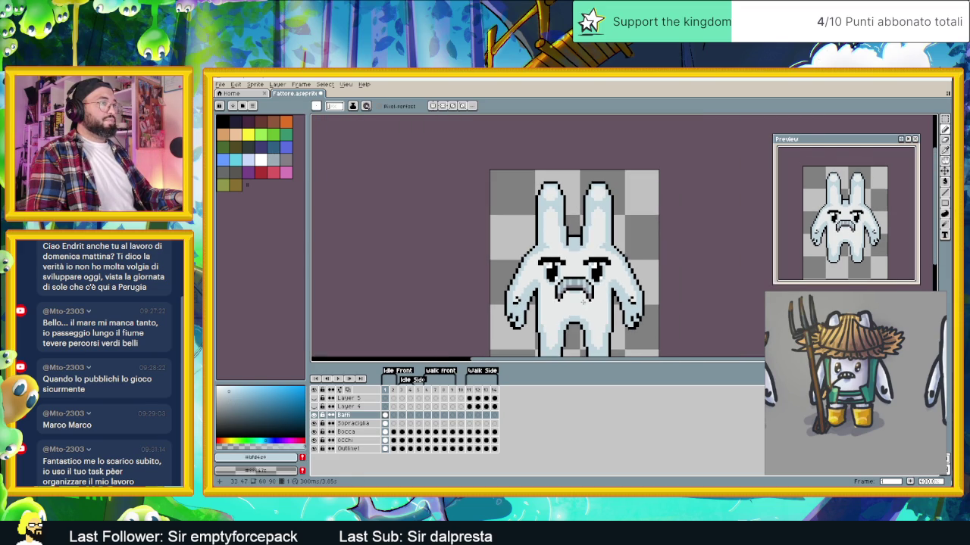
pyautogui.scroll(-1, 583, 301)
pyautogui.scroll(-1, 584, 305)
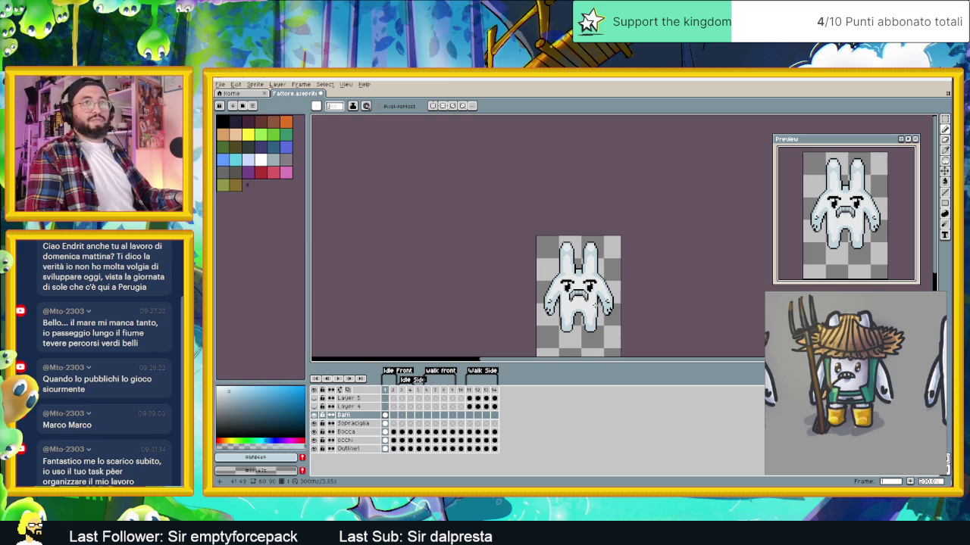
pyautogui.scroll(1, 615, 328)
pyautogui.scroll(1, 616, 328)
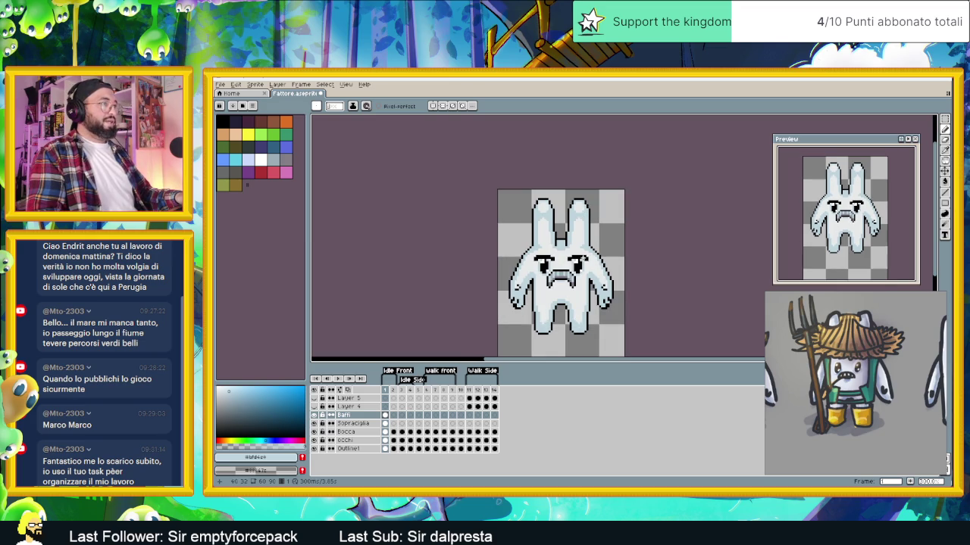
pyautogui.scroll(1, 566, 260)
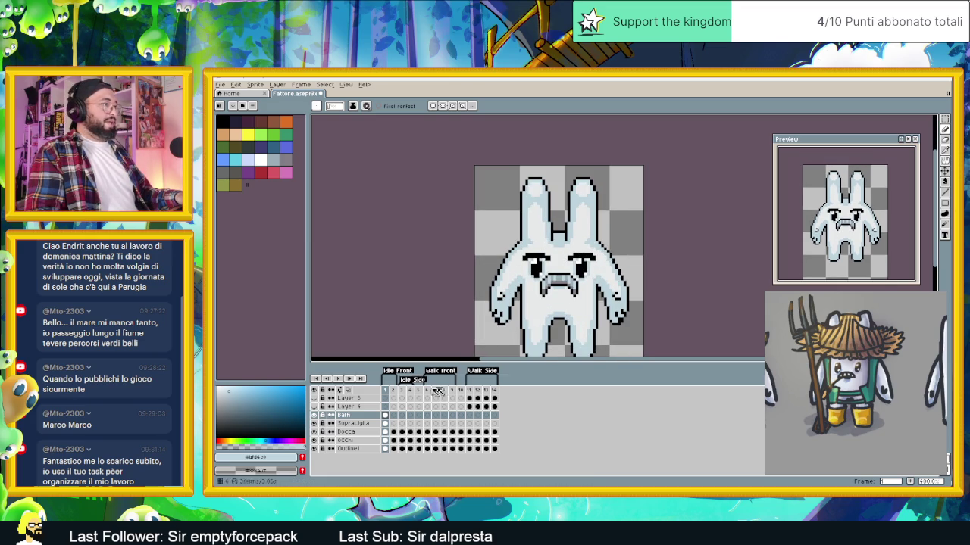
pyautogui.rightClick(341, 417)
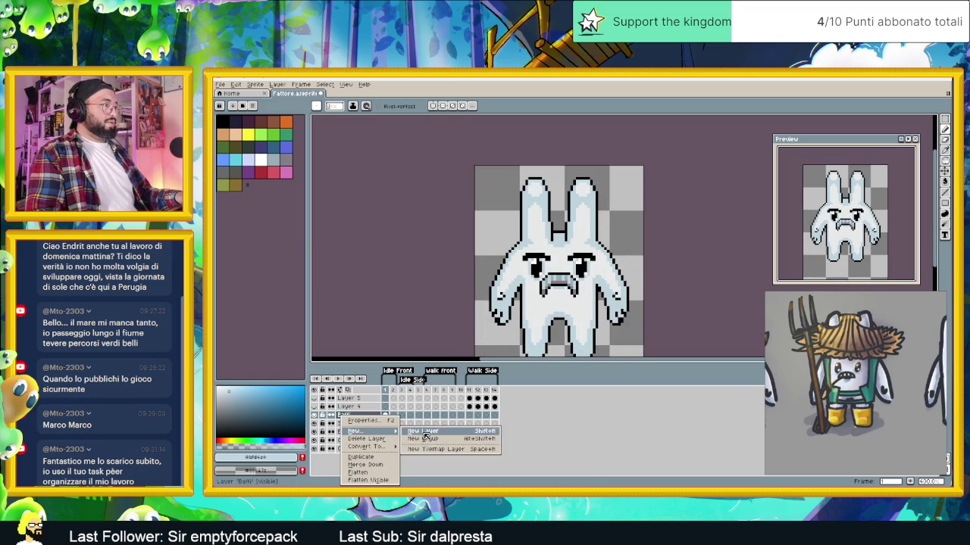
# Insert a layer above Baffi named 'Veste' and pick the green swatch
pyautogui.click(379, 432)
pyautogui.click(350, 416)
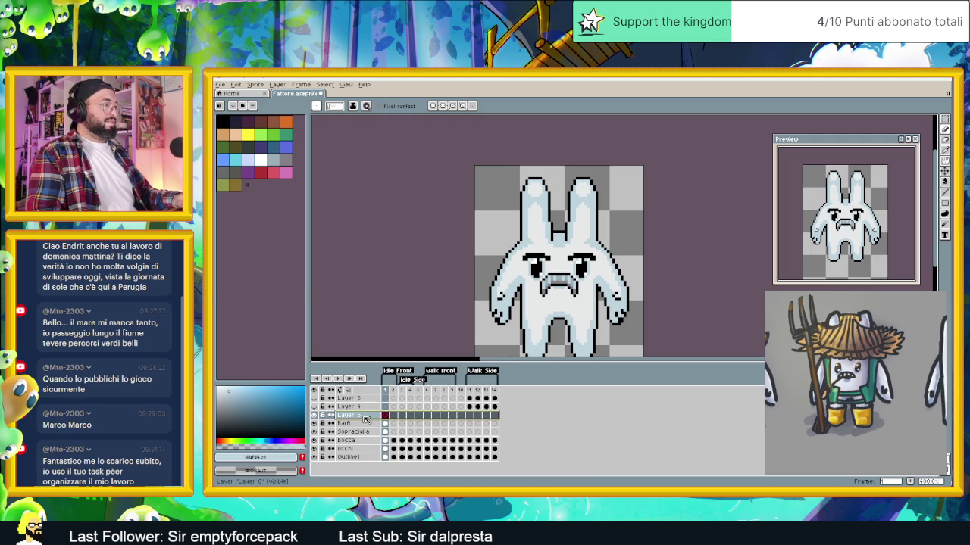
pyautogui.doubleClick(365, 420)
pyautogui.write('Veste')
pyautogui.press('Return')
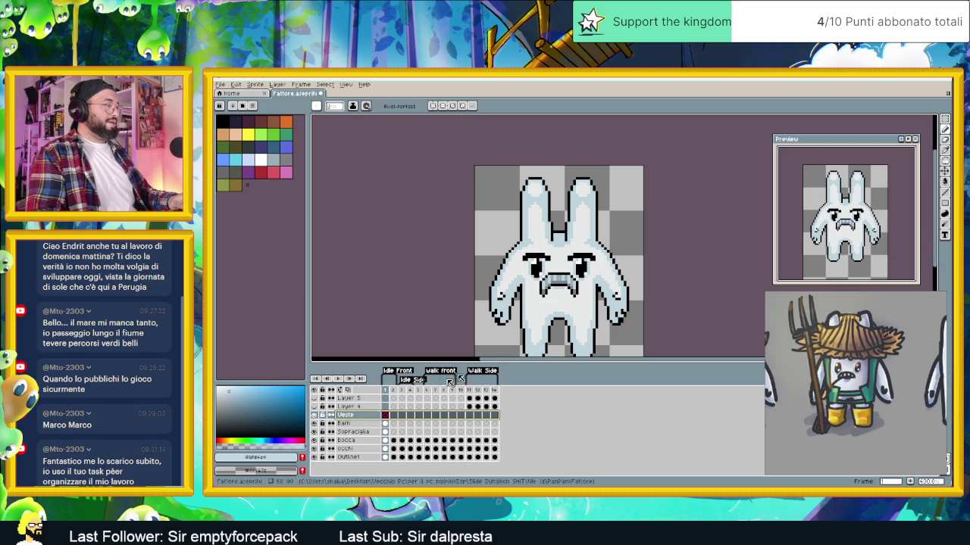
pyautogui.scroll(1, 578, 291)
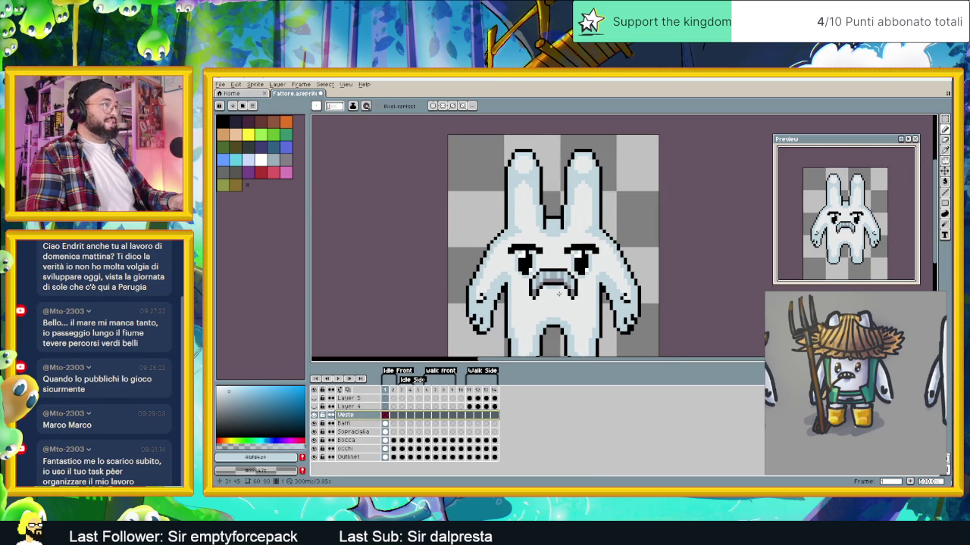
pyautogui.scroll(1, 498, 262)
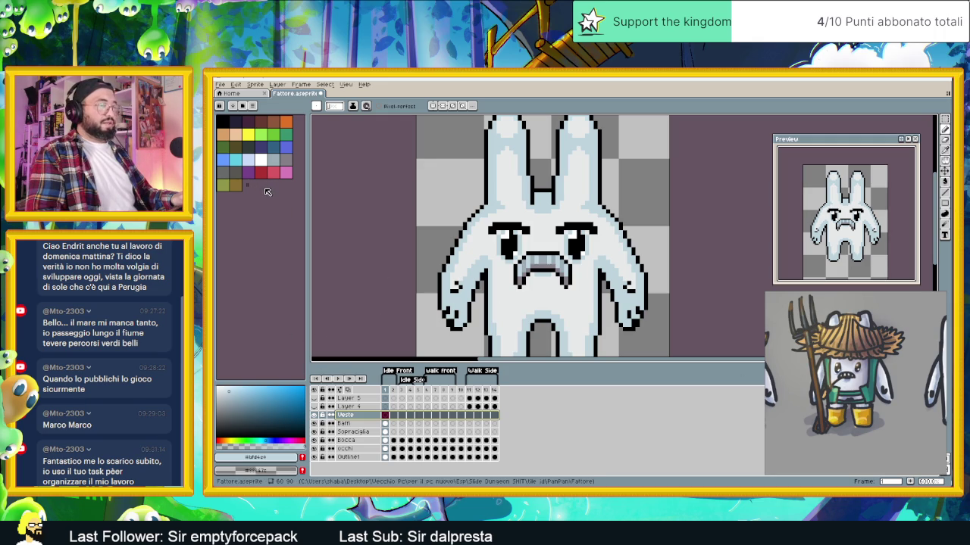
pyautogui.click(287, 139)
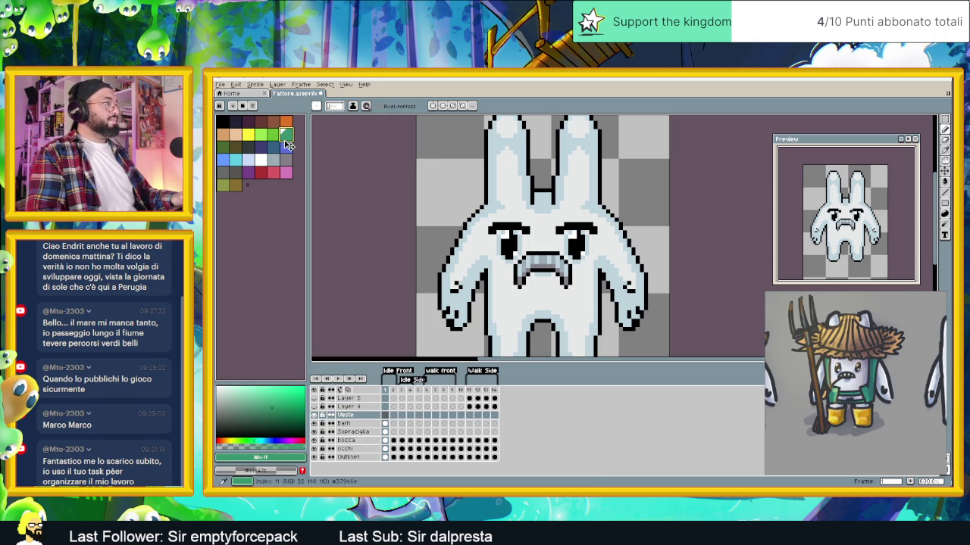
# Copy the farmer reference image and paste it into a new 1920×1080 sprite
pyautogui.rightClick(864, 354)
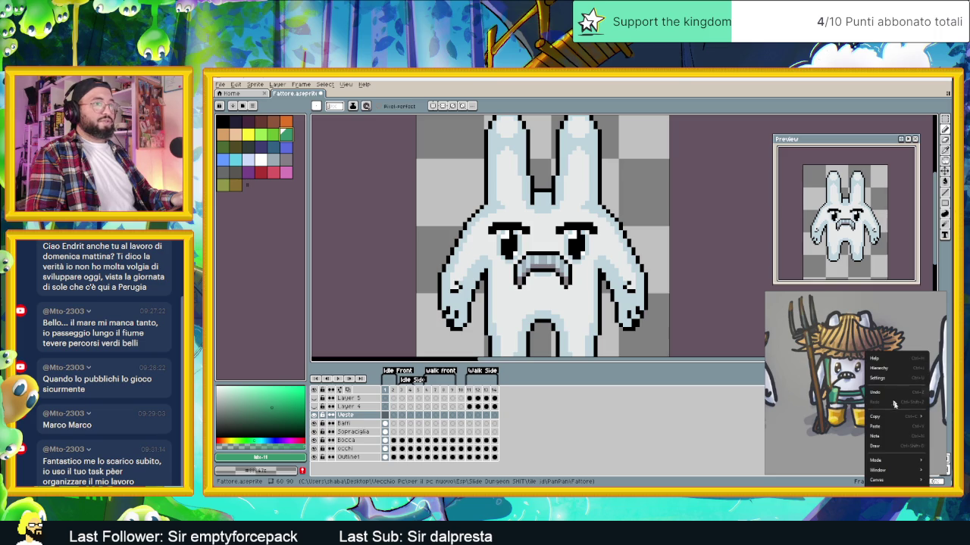
pyautogui.click(894, 423)
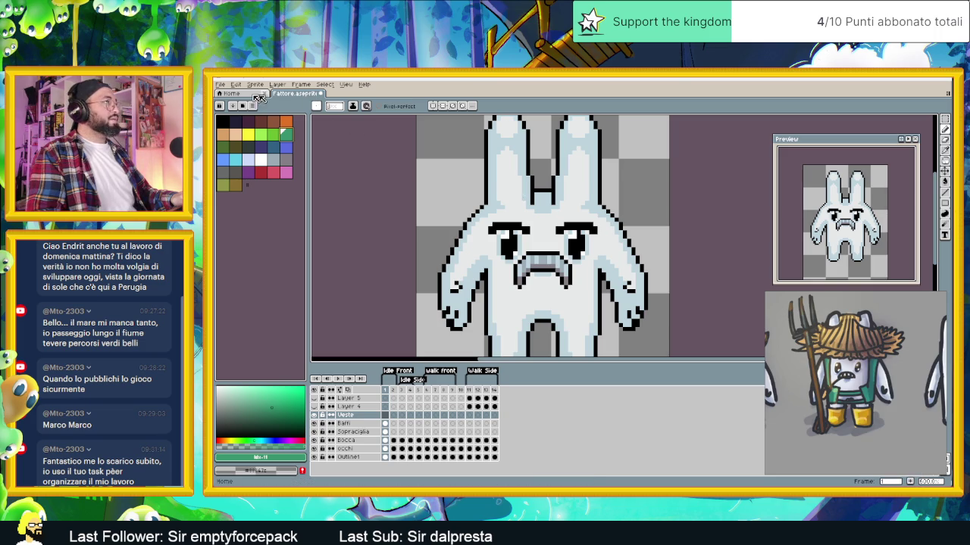
pyautogui.click(220, 84)
pyautogui.click(240, 98)
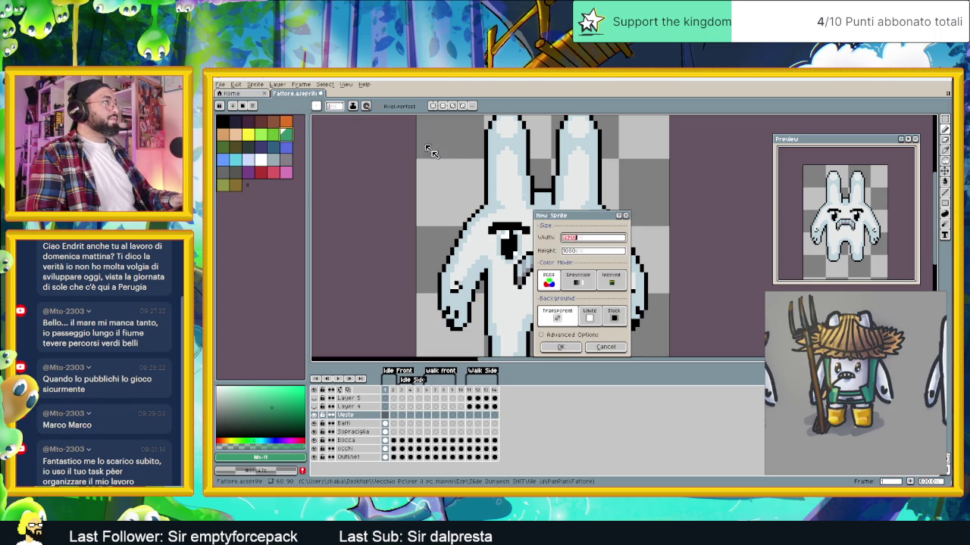
pyautogui.click(569, 345)
pyautogui.hotkey('ctrl', 'v')
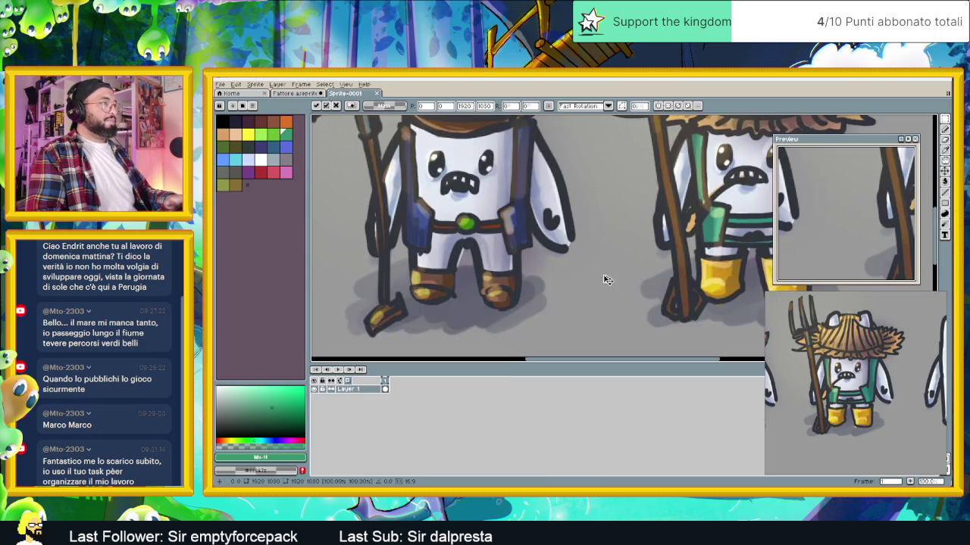
pyautogui.scroll(-2, 599, 272)
pyautogui.scroll(4, 590, 265)
pyautogui.scroll(-1, 591, 265)
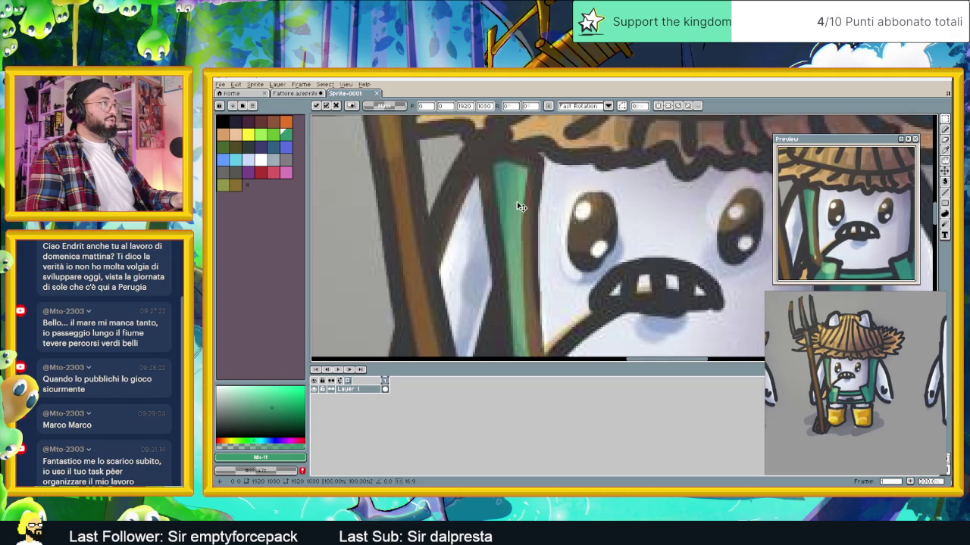
pyautogui.scroll(-2, 519, 209)
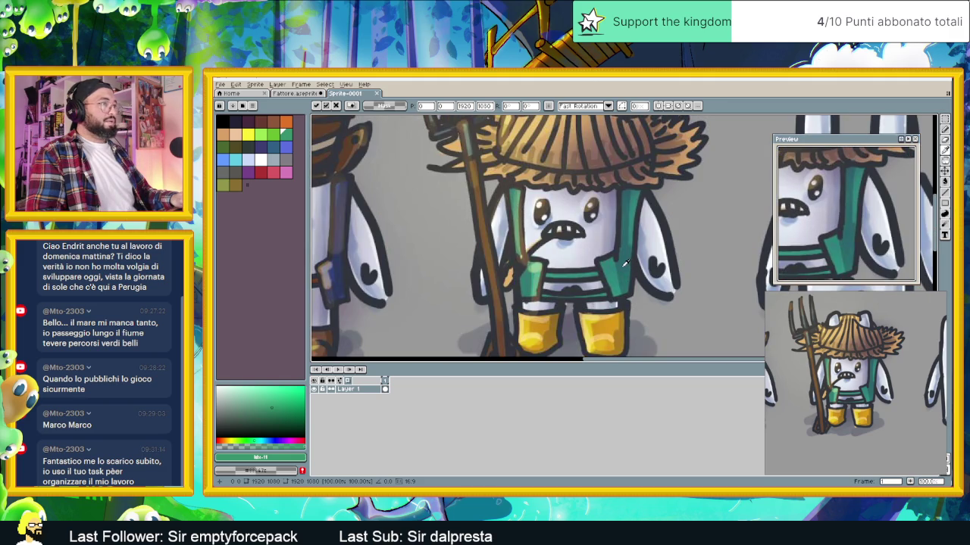
# Return to the Fattore bunny sprite
pyautogui.hotkey('ctrl', 'shift', 'Tab')
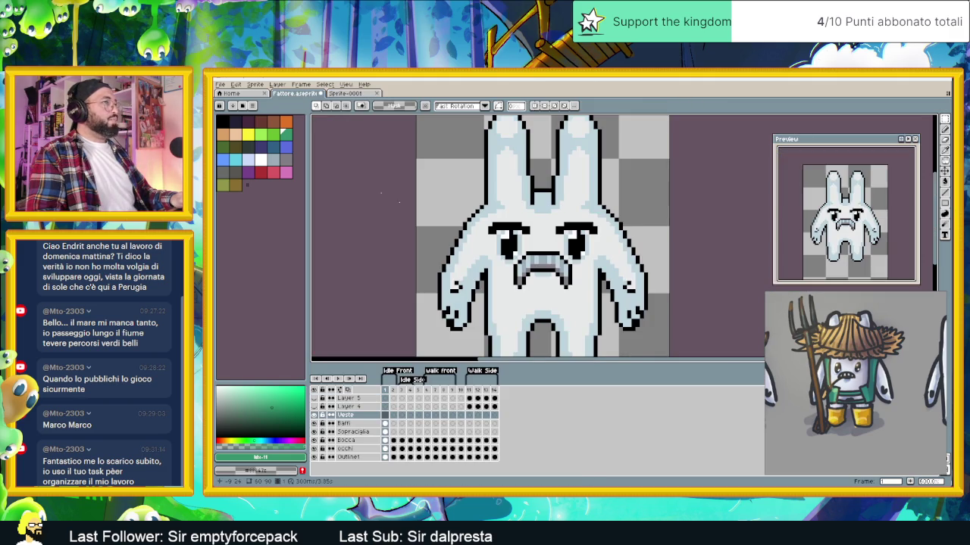
pyautogui.scroll(2, 506, 270)
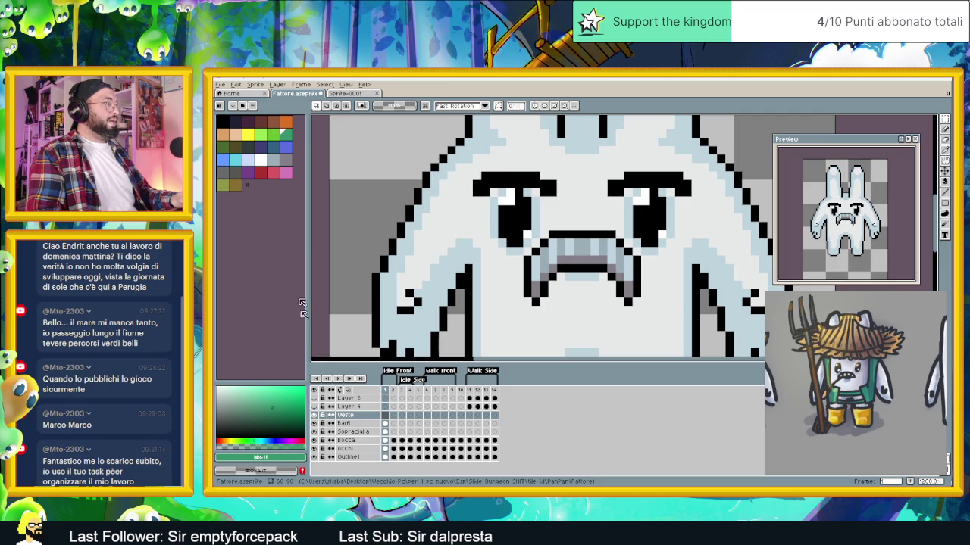
pyautogui.scroll(-2, 503, 254)
pyautogui.scroll(1, 504, 252)
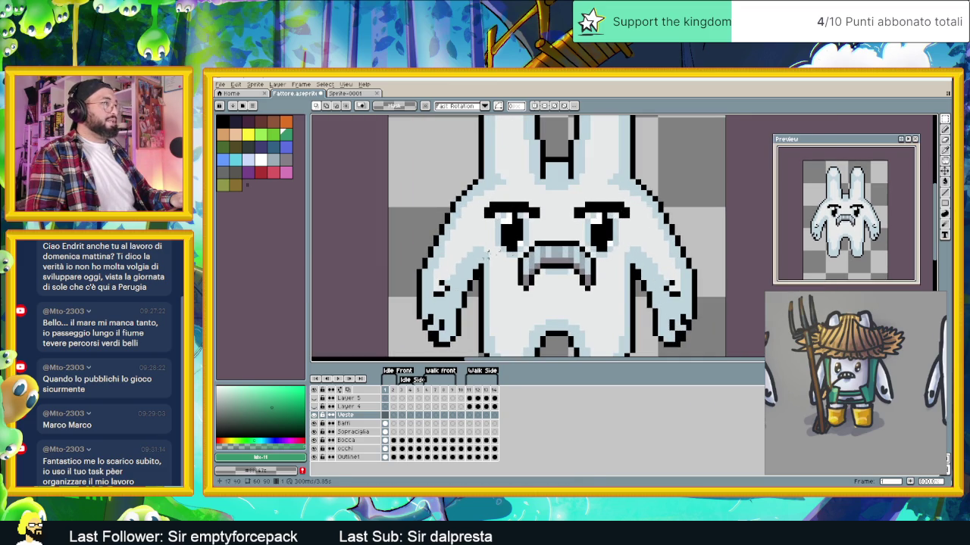
pyautogui.click(947, 195)
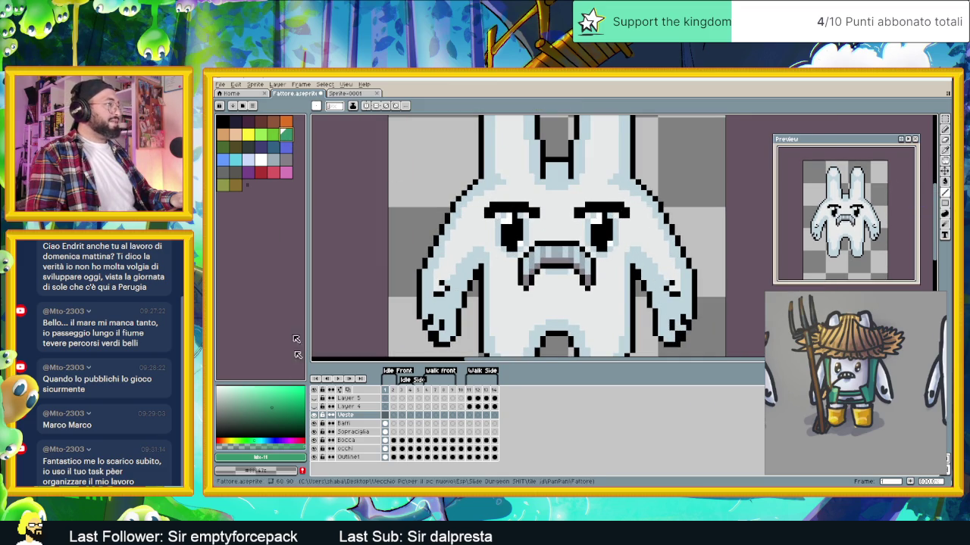
# Pick a dark green and draw the vest edge beside the face and down the left side
pyautogui.click(282, 425)
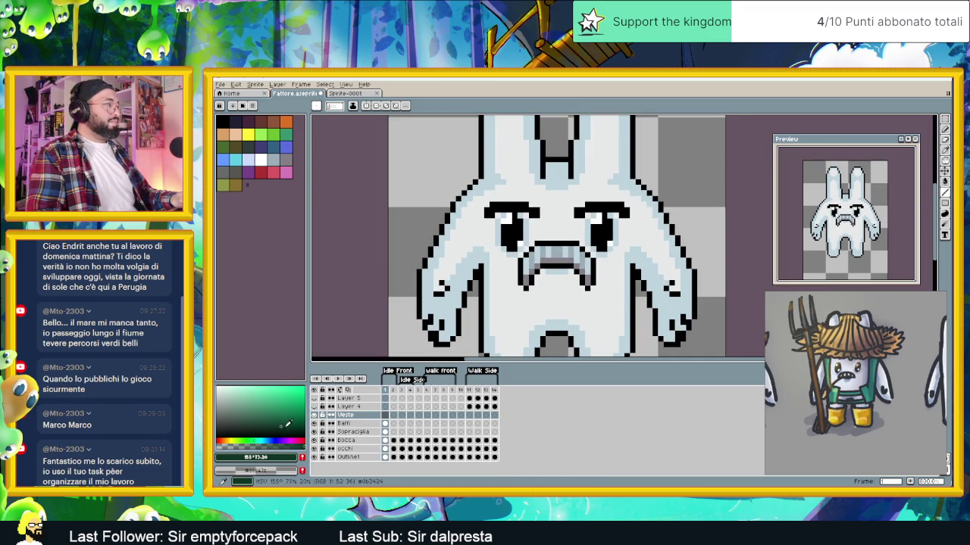
pyautogui.click(263, 426)
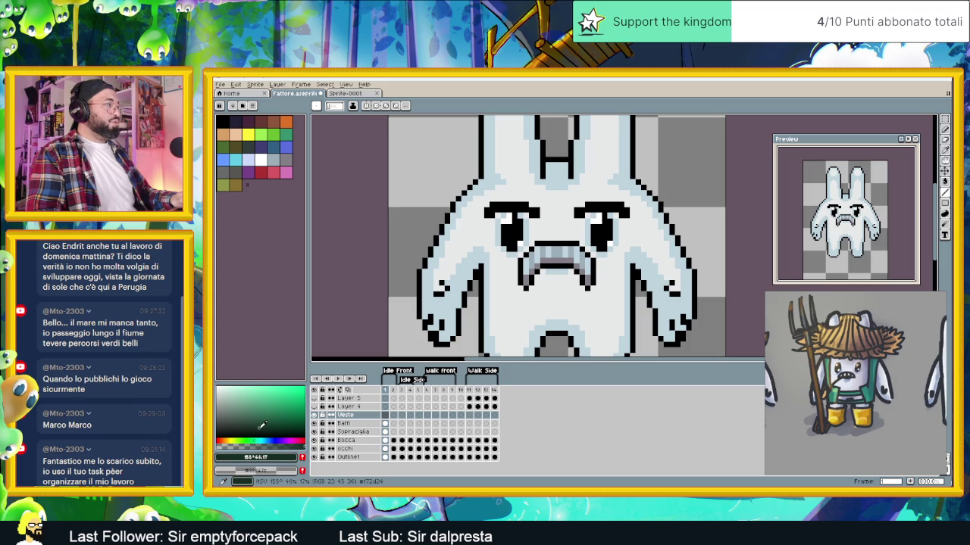
pyautogui.click(257, 425)
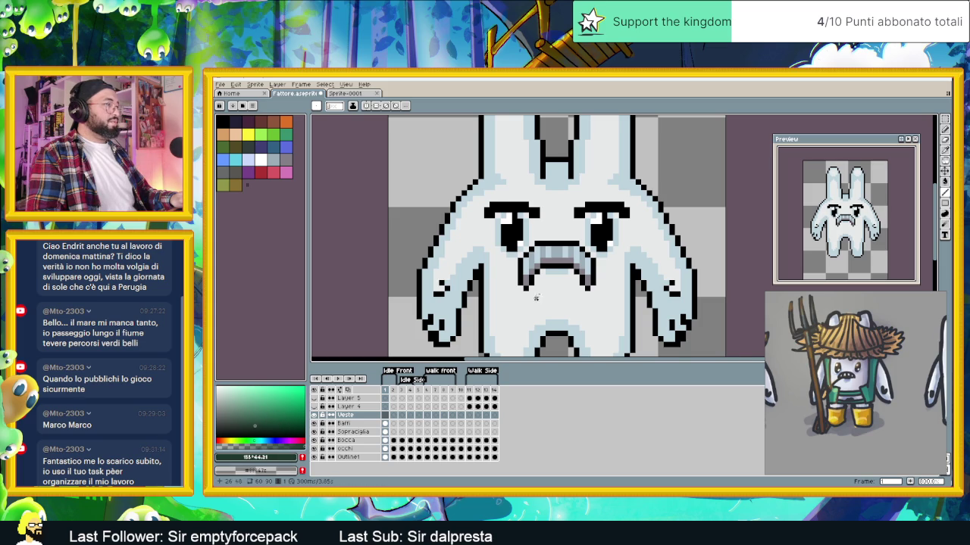
pyautogui.scroll(1, 485, 215)
pyautogui.scroll(-1, 485, 216)
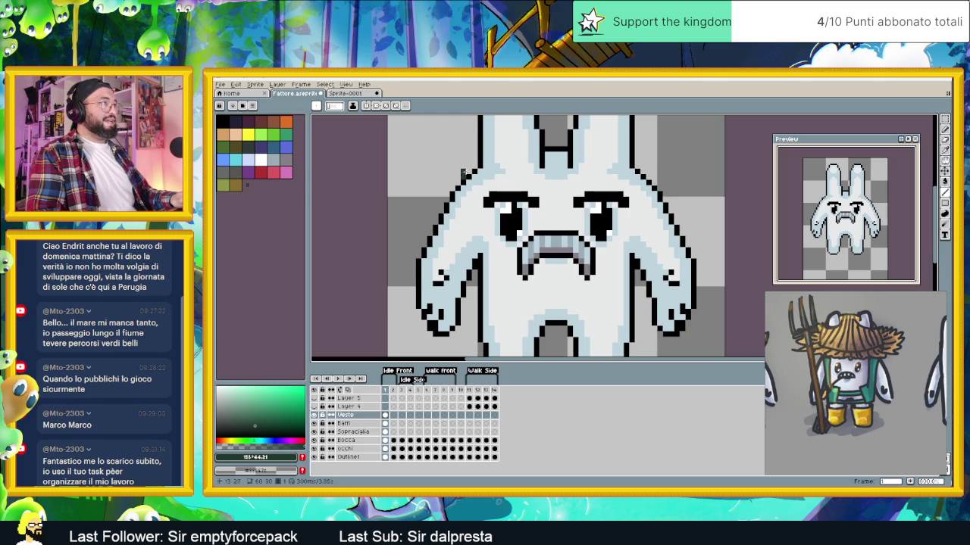
pyautogui.moveTo(479, 172); pyautogui.dragTo(480, 236)
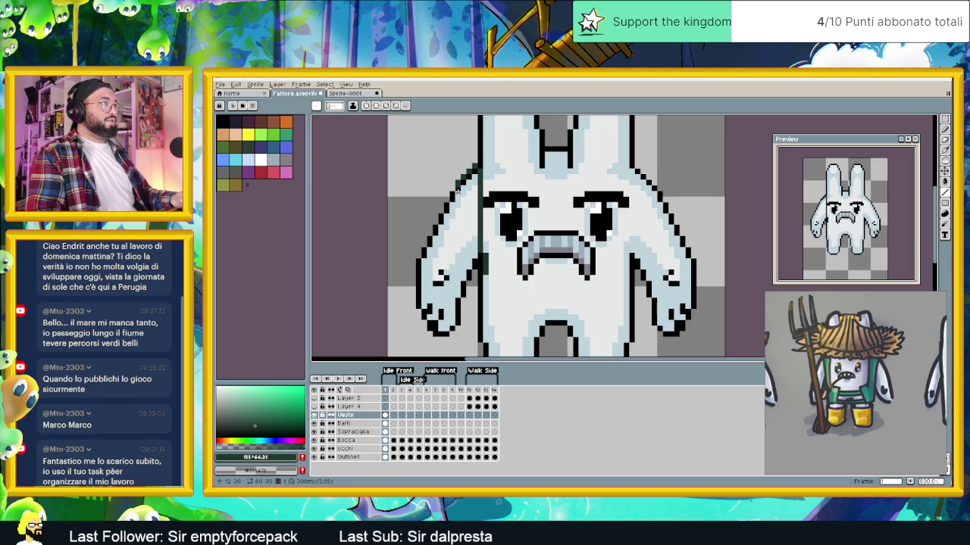
pyautogui.moveTo(458, 198)
pyautogui.mouseDown()
pyautogui.moveTo(468, 267)
pyautogui.moveTo(430, 180)
pyautogui.moveTo(433, 231)
pyautogui.mouseUp()
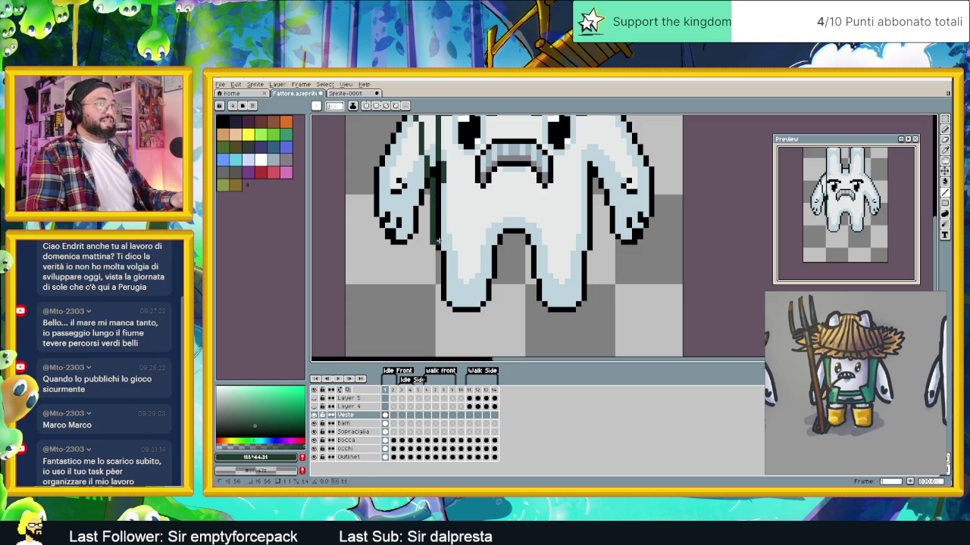
# Add the vest's short horizontal line, lower vertical edge and closing bottom line
pyautogui.moveTo(438, 241); pyautogui.dragTo(450, 241)
pyautogui.scroll(1, 485, 235)
pyautogui.scroll(1, 500, 242)
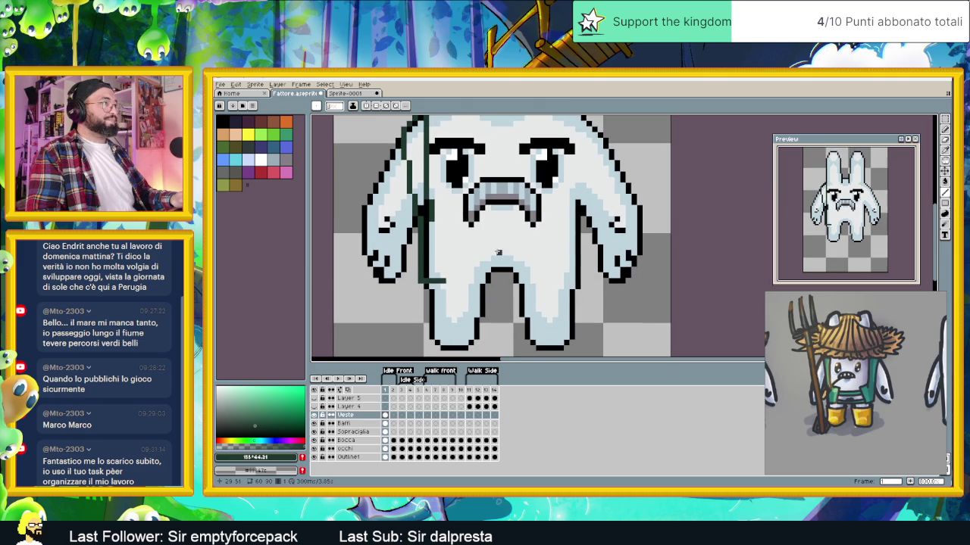
pyautogui.scroll(1, 467, 207)
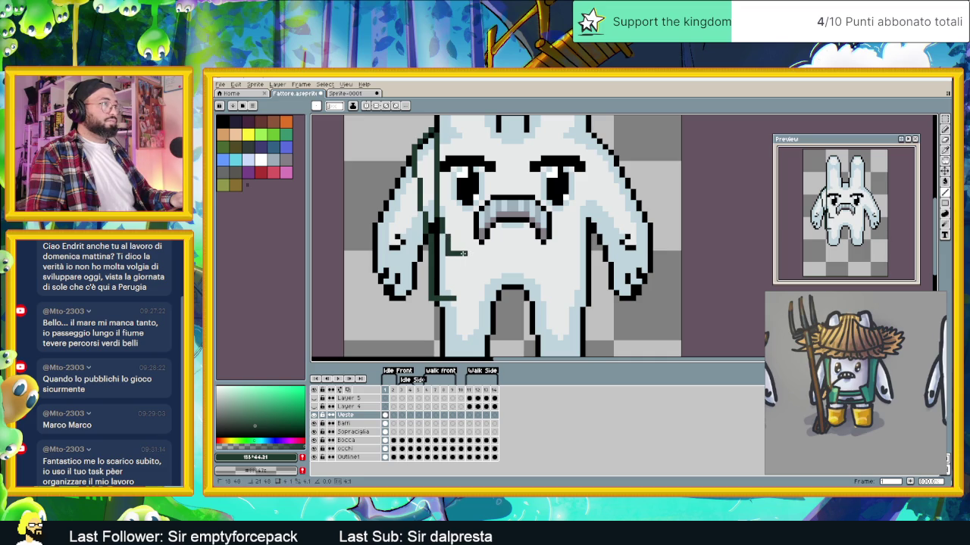
pyautogui.moveTo(469, 258); pyautogui.dragTo(469, 277)
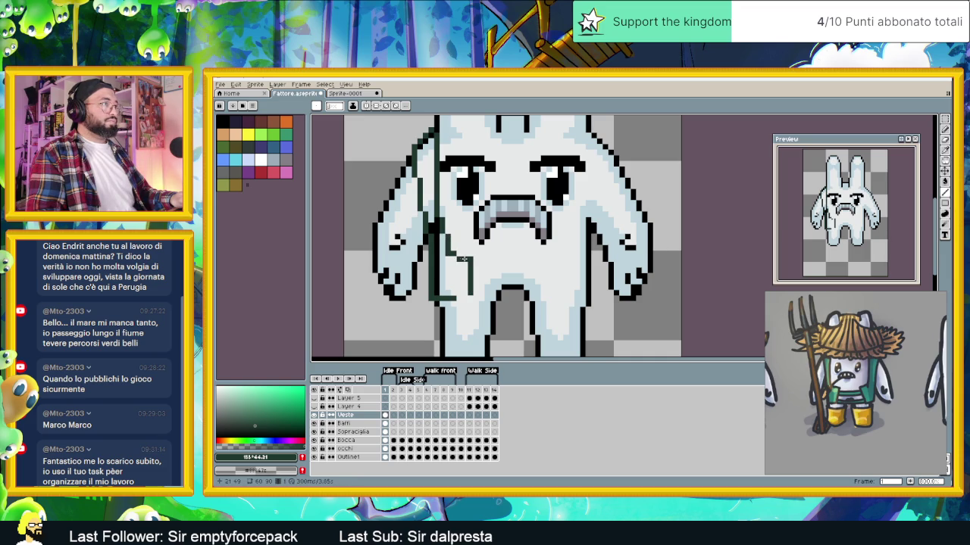
pyautogui.moveTo(469, 298); pyautogui.dragTo(447, 303)
# Extend the bottom line and copy the vest outline onto the bunny's right side
pyautogui.click(442, 298)
pyautogui.scroll(-1, 536, 281)
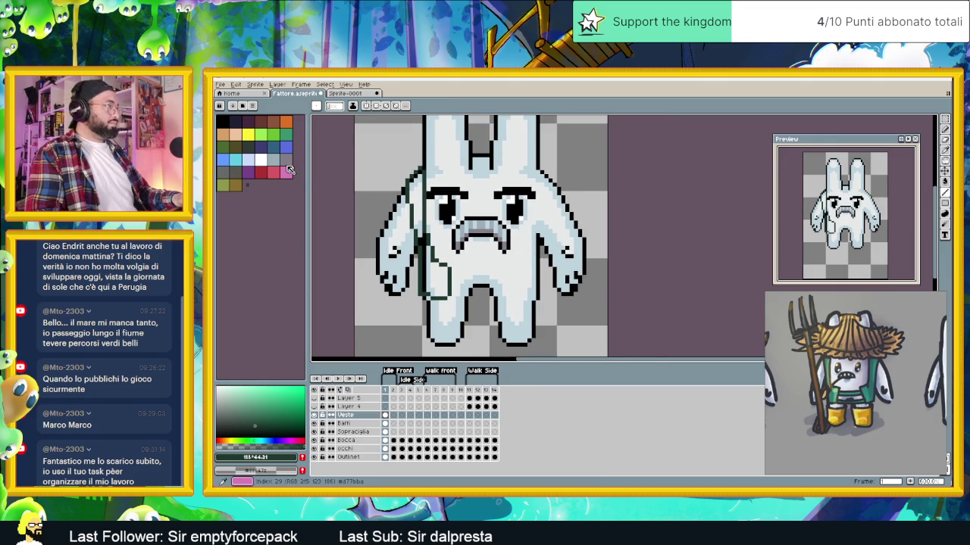
pyautogui.click(946, 120)
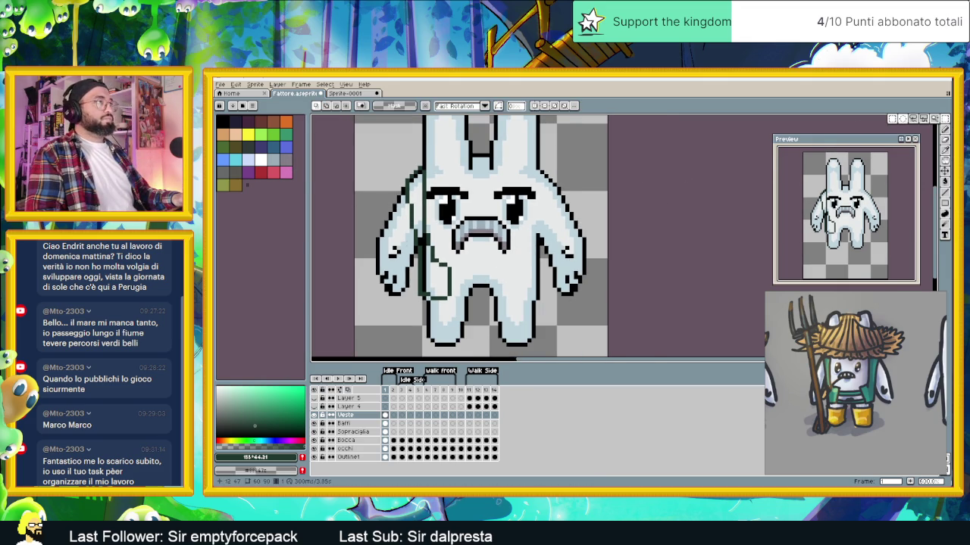
pyautogui.moveTo(386, 139); pyautogui.dragTo(487, 345)
pyautogui.moveTo(479, 297)
pyautogui.mouseDown()
pyautogui.moveTo(440, 286)
pyautogui.moveTo(540, 263)
pyautogui.mouseUp()
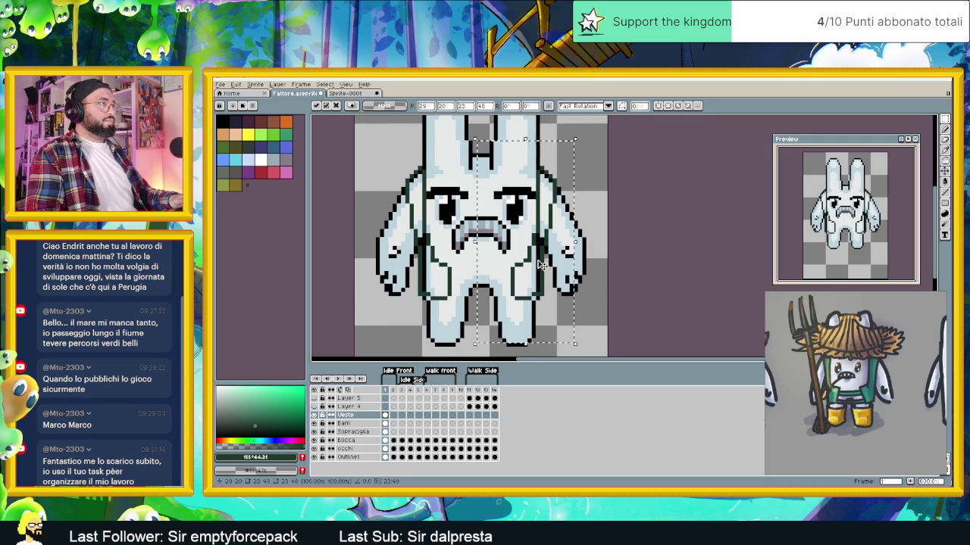
pyautogui.click(625, 267)
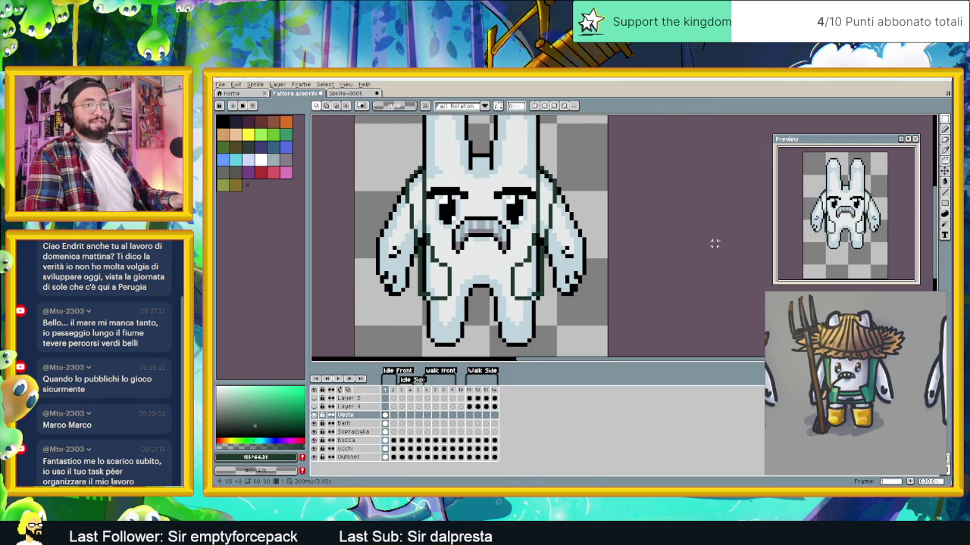
# Paint-bucket fill both vest halves with green
pyautogui.press('g')
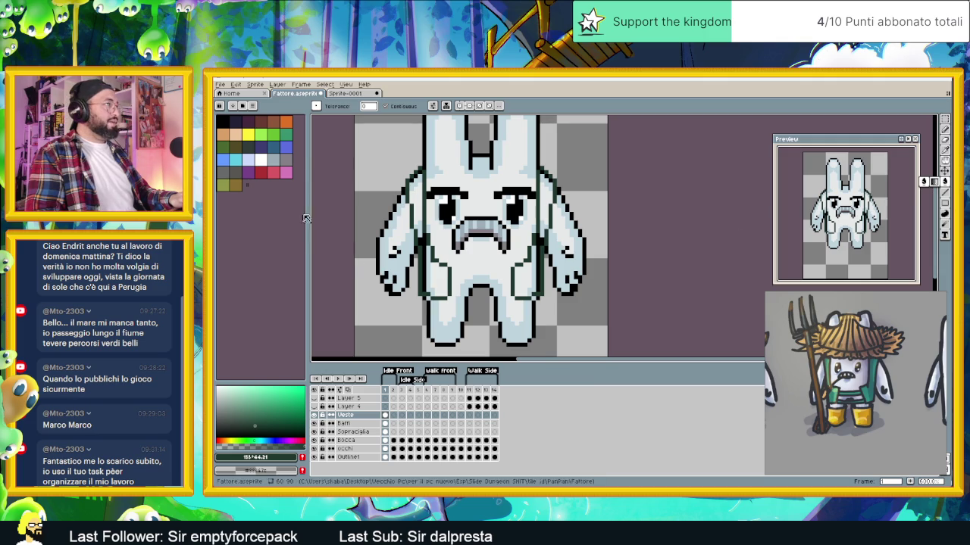
pyautogui.click(285, 133)
pyautogui.click(433, 243)
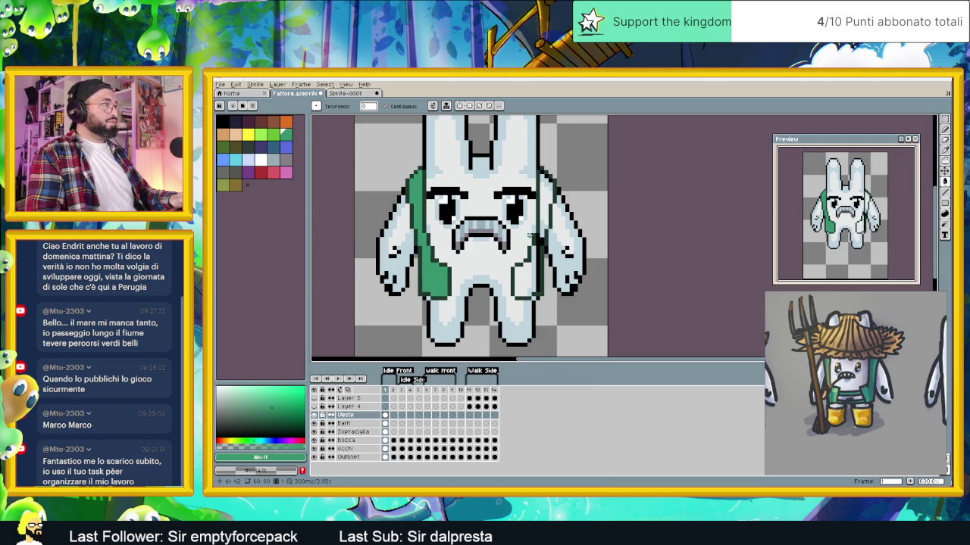
pyautogui.click(546, 213)
pyautogui.scroll(-1, 519, 277)
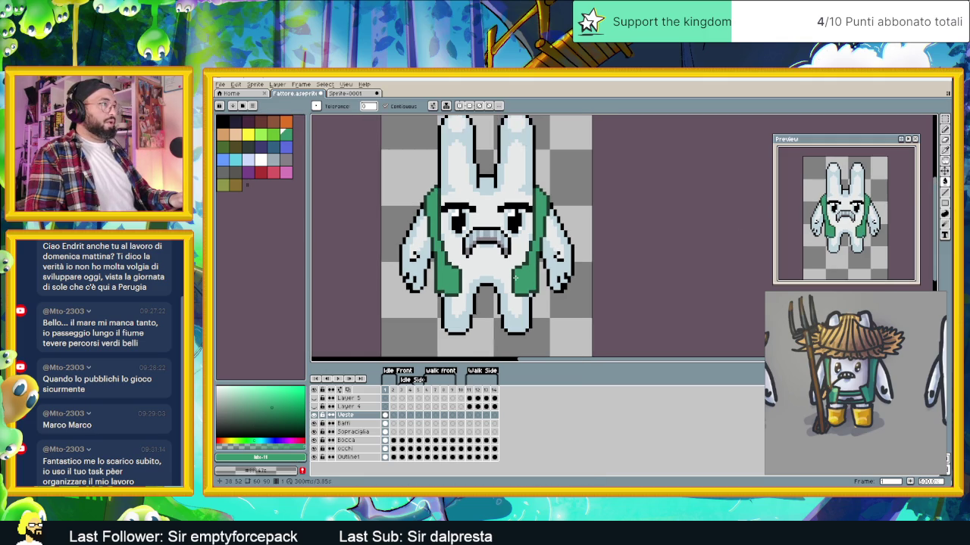